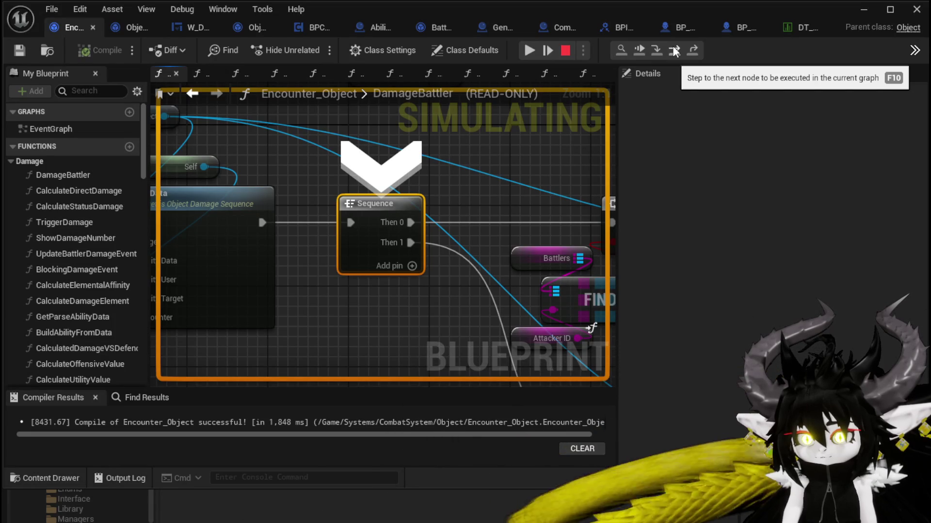
# - Step through the Branch node and the function return, then into the ForEachLoop macro and GetEncounter
pyautogui.click(673, 51)
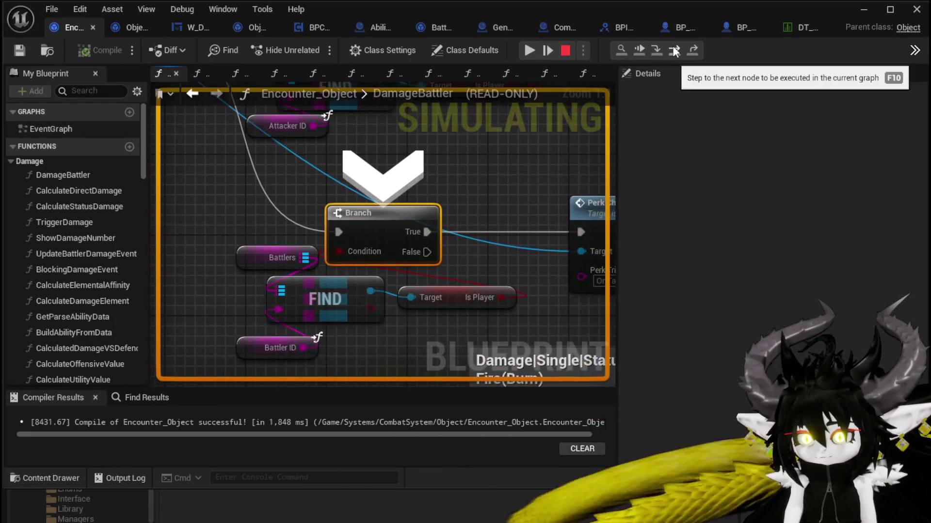
pyautogui.click(673, 52)
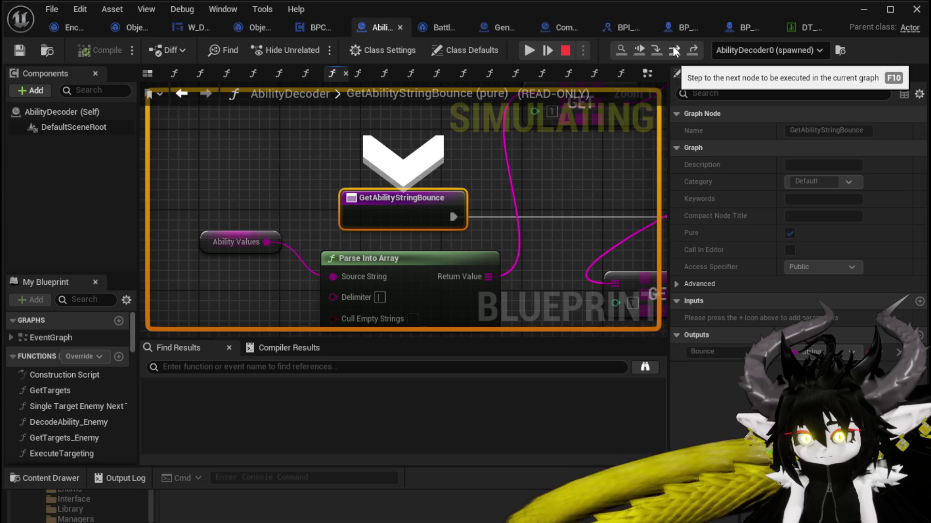
pyautogui.click(674, 51)
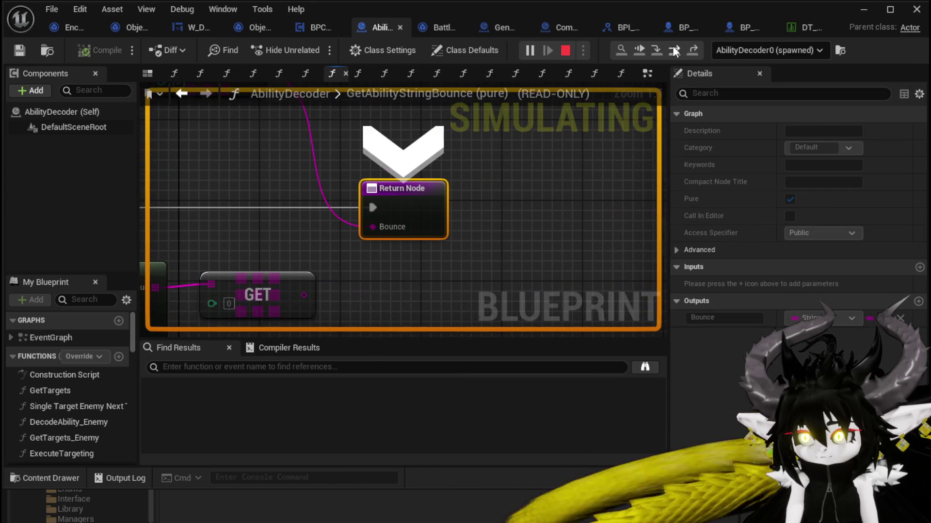
pyautogui.click(674, 52)
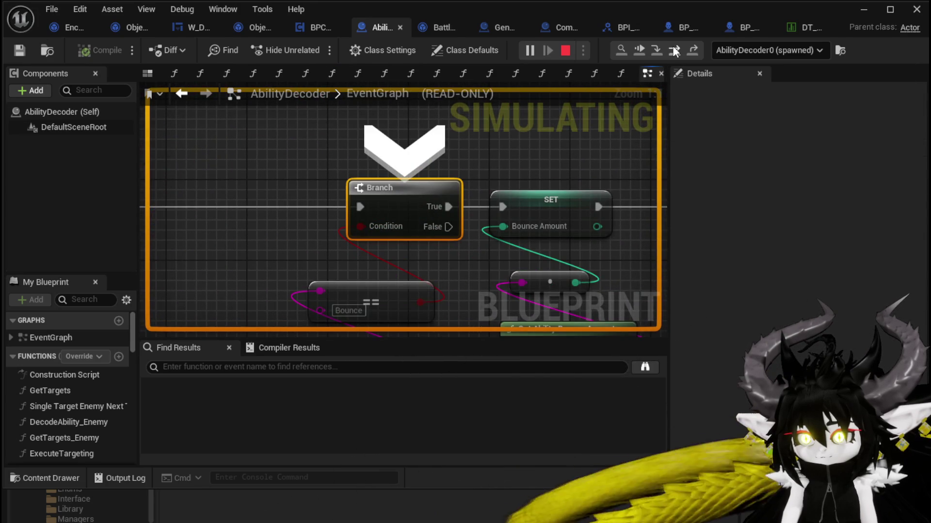
pyautogui.click(674, 51)
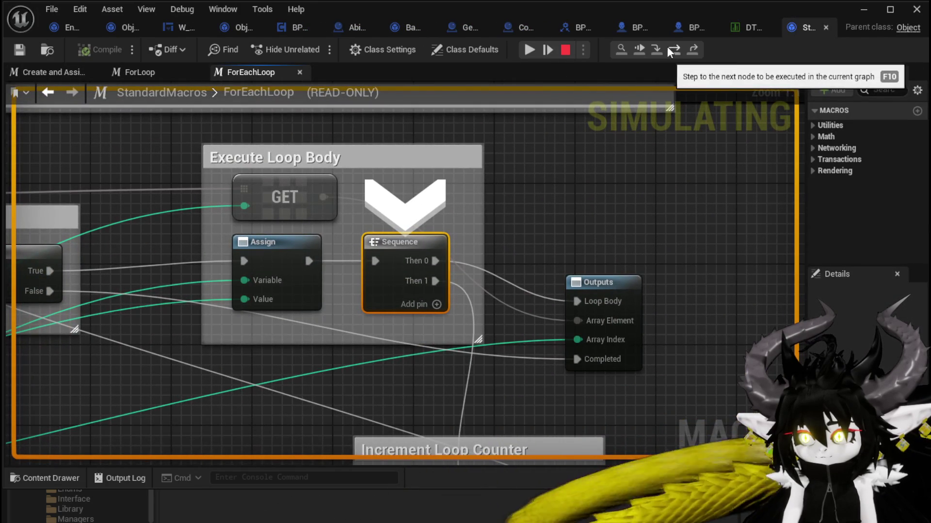
pyautogui.click(653, 49)
pyautogui.click(654, 48)
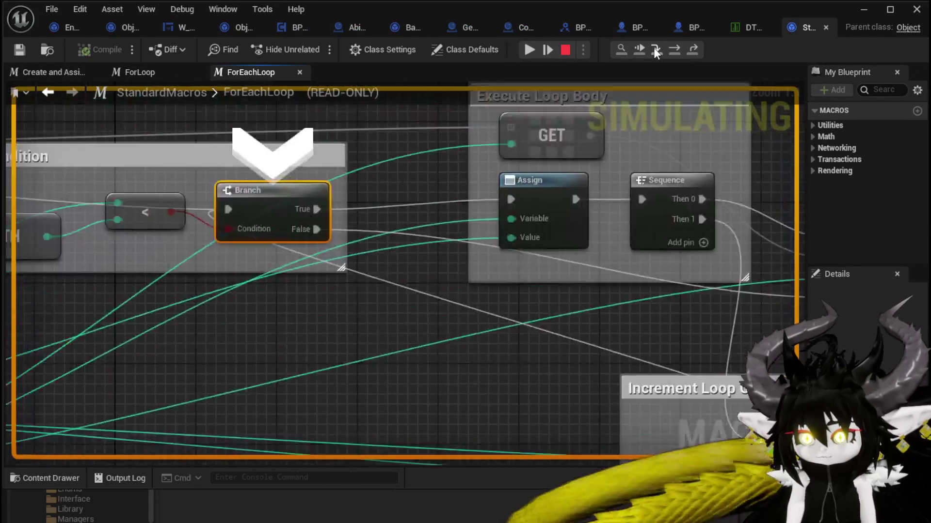
pyautogui.click(653, 48)
pyautogui.click(653, 48)
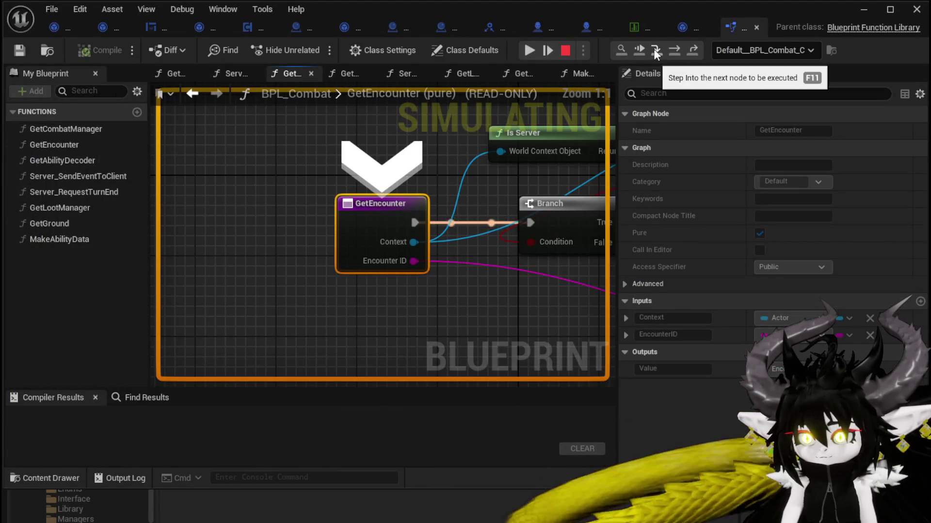
# - Step through GetEncounter and GetCurrentTurnHolder back to the EventGraph and into ForEachLoop again
pyautogui.click(671, 52)
pyautogui.click(671, 51)
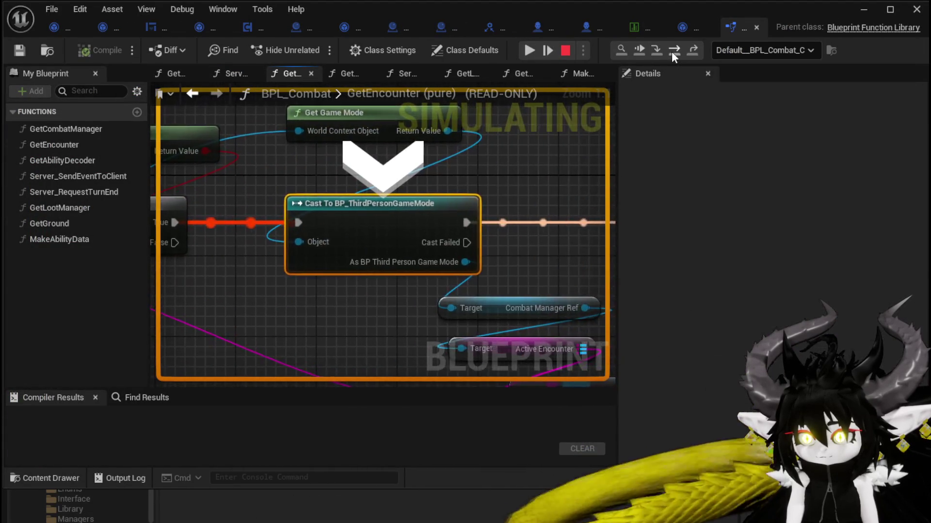
pyautogui.click(671, 51)
pyautogui.click(671, 51)
pyautogui.click(670, 51)
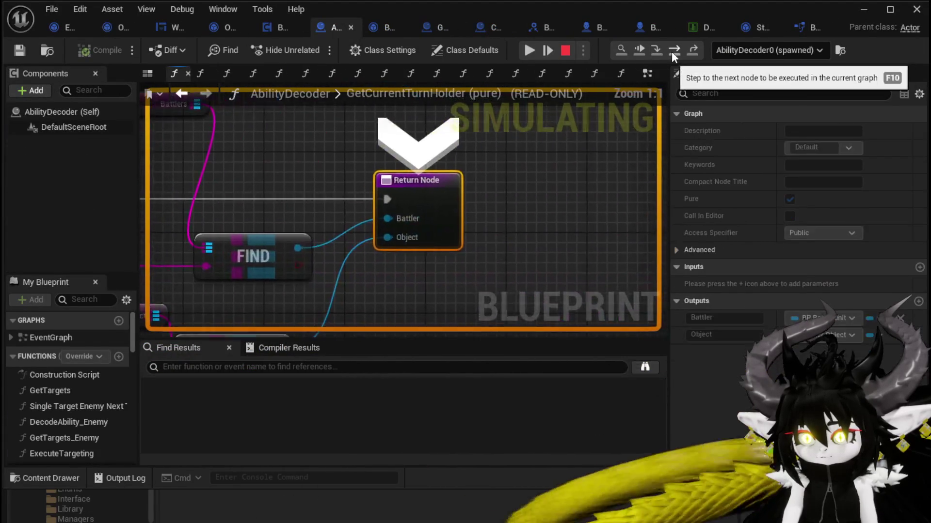
pyautogui.click(671, 52)
pyautogui.click(671, 52)
pyautogui.click(671, 52)
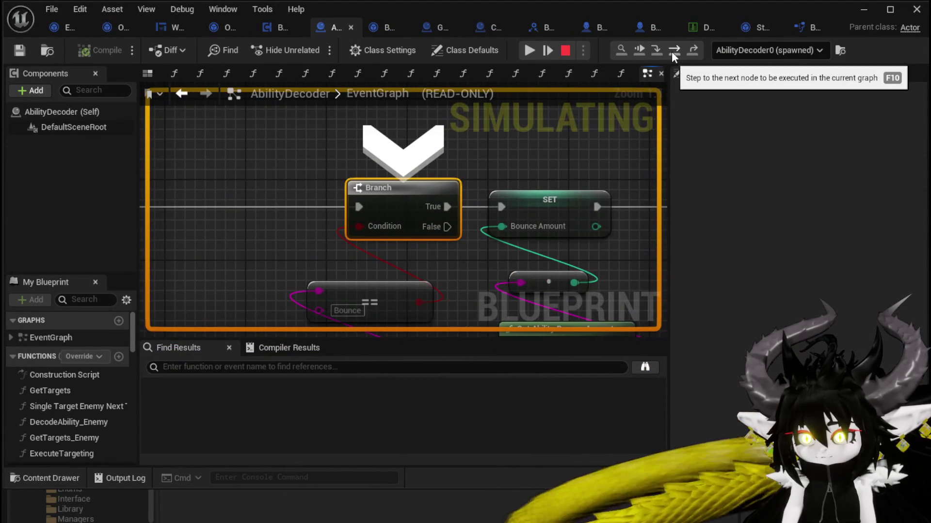
pyautogui.click(674, 52)
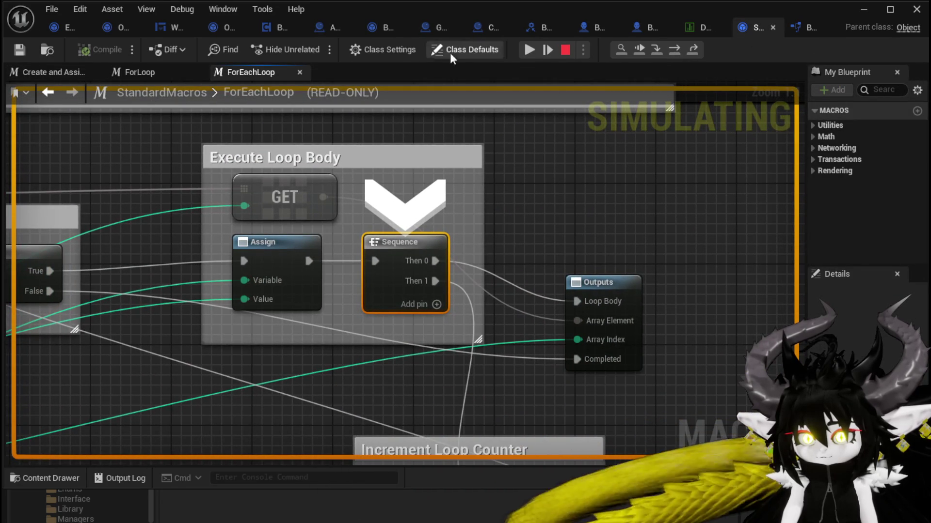
# - Resume the paused game, close the extra blueprint tabs, and minimize the data table window
pyautogui.click(529, 49)
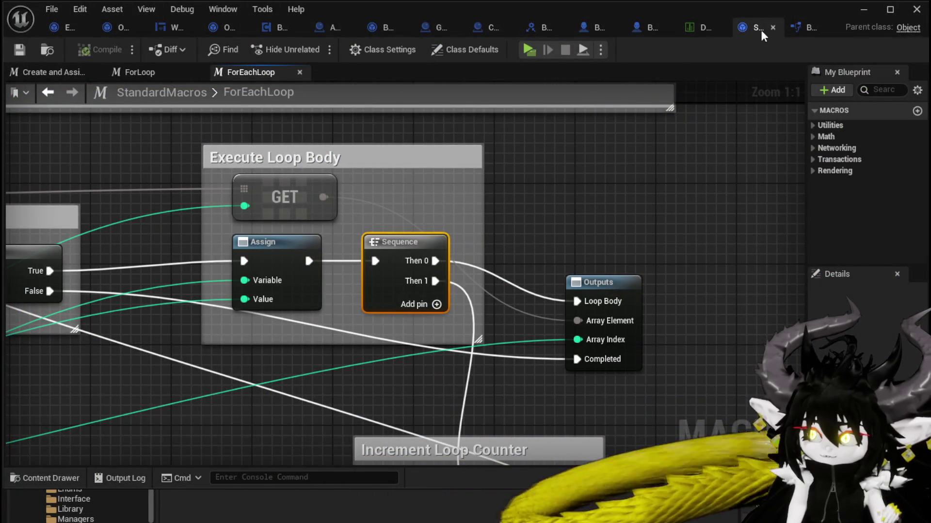
pyautogui.click(772, 27)
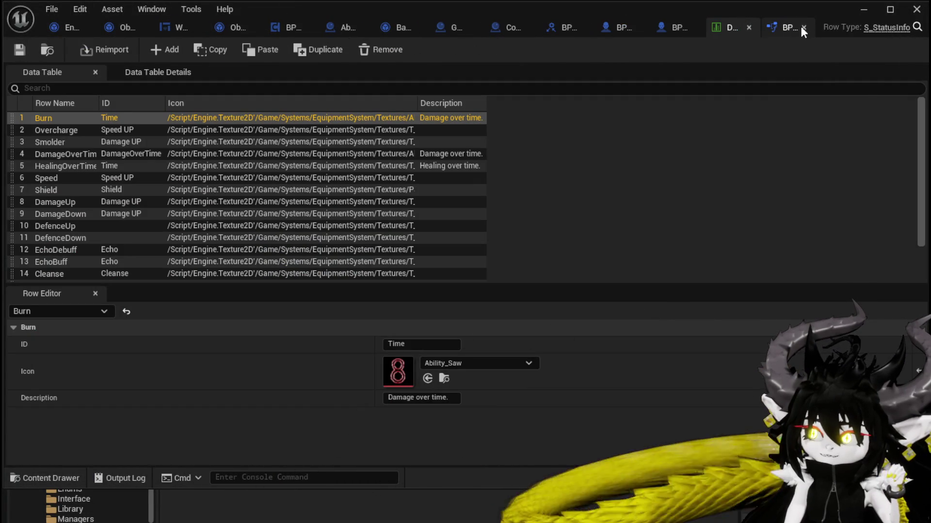
pyautogui.click(801, 27)
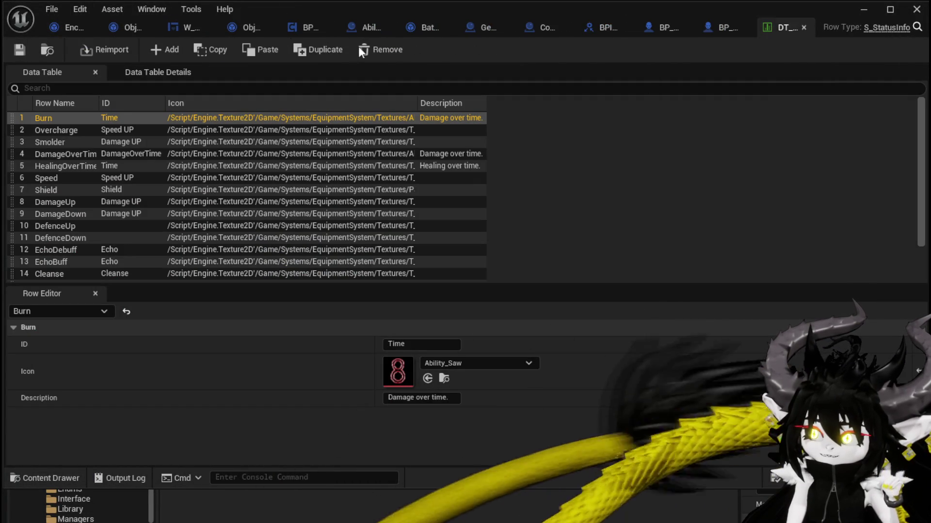
pyautogui.click(871, 11)
# - Start the game preview, close the equipment overlay, and walk to the workbenches
pyautogui.click(313, 48)
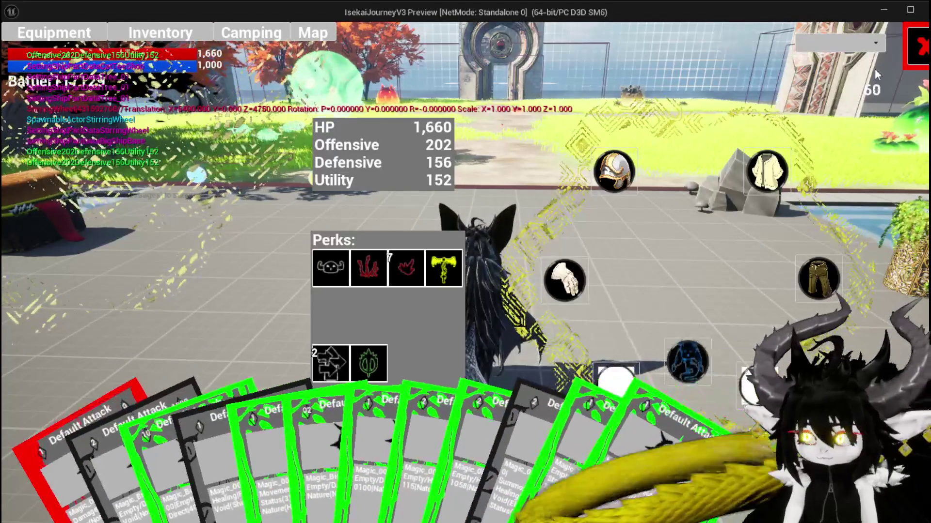
pyautogui.click(916, 47)
pyautogui.press('w')
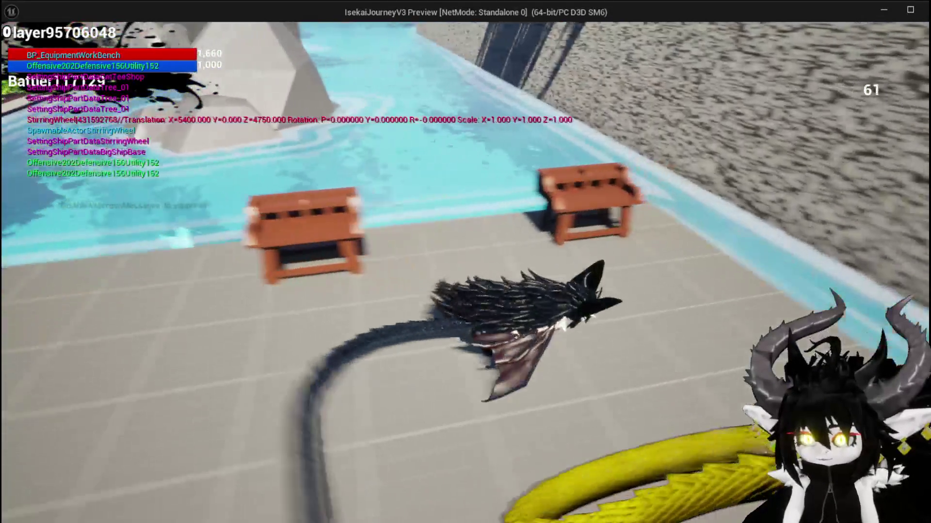
pyautogui.press('e')
# - Change Ability001 in the Magic|ChuraMagicSummon set from AOE to Single targeting and confirm
pyautogui.click(48, 34)
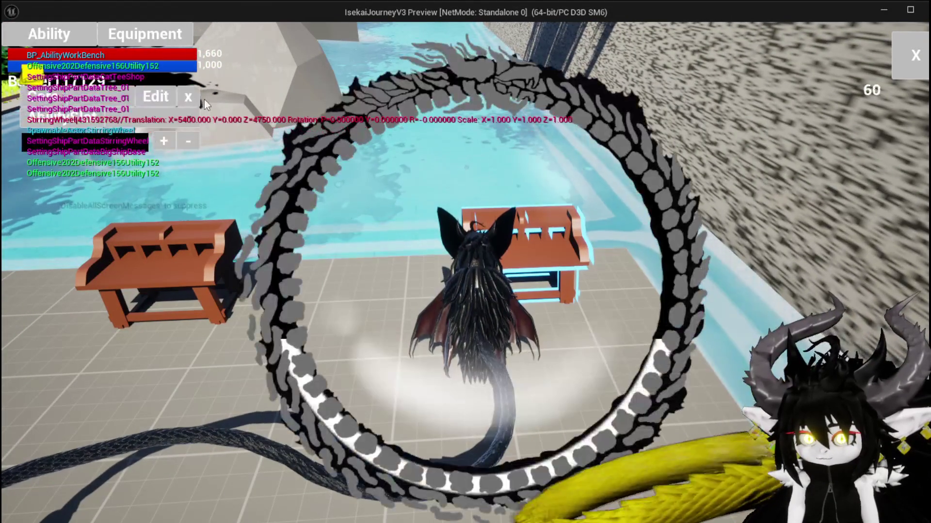
pyautogui.click(115, 131)
pyautogui.click(113, 128)
pyautogui.click(113, 125)
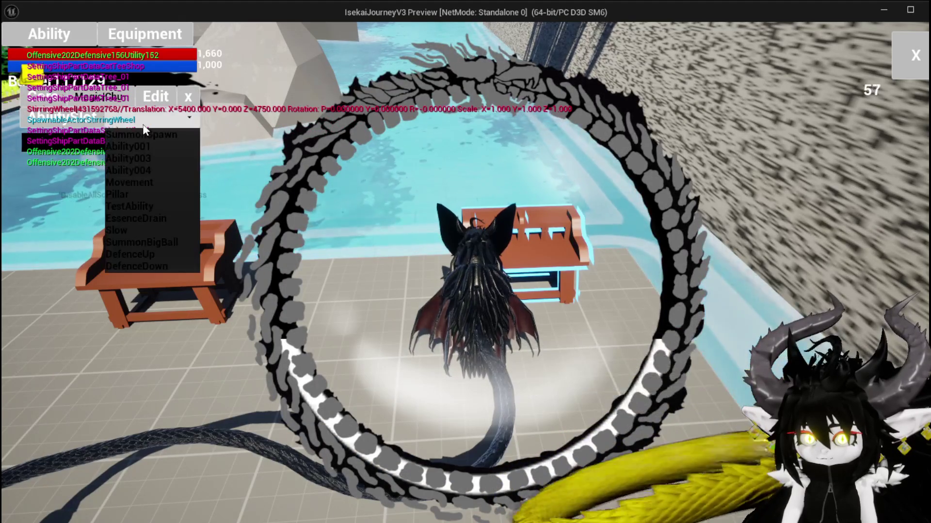
pyautogui.click(145, 147)
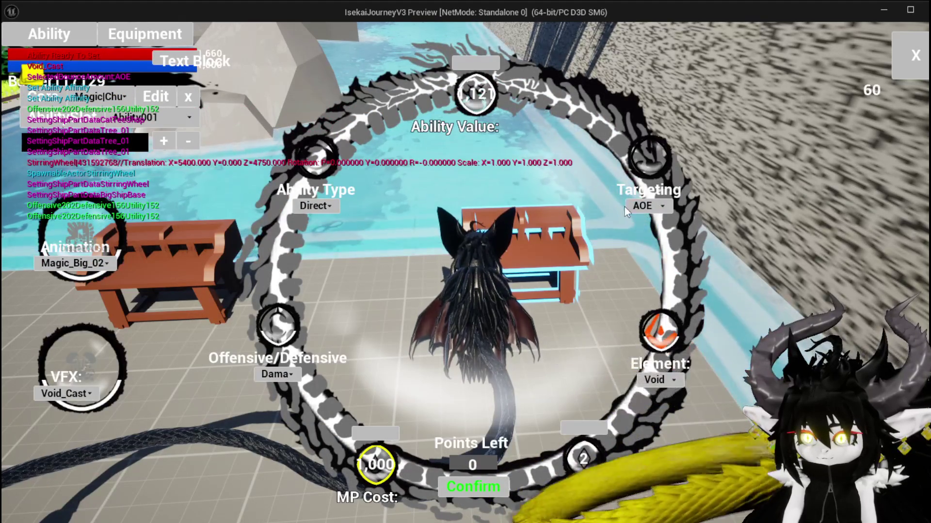
pyautogui.click(645, 206)
pyautogui.click(641, 220)
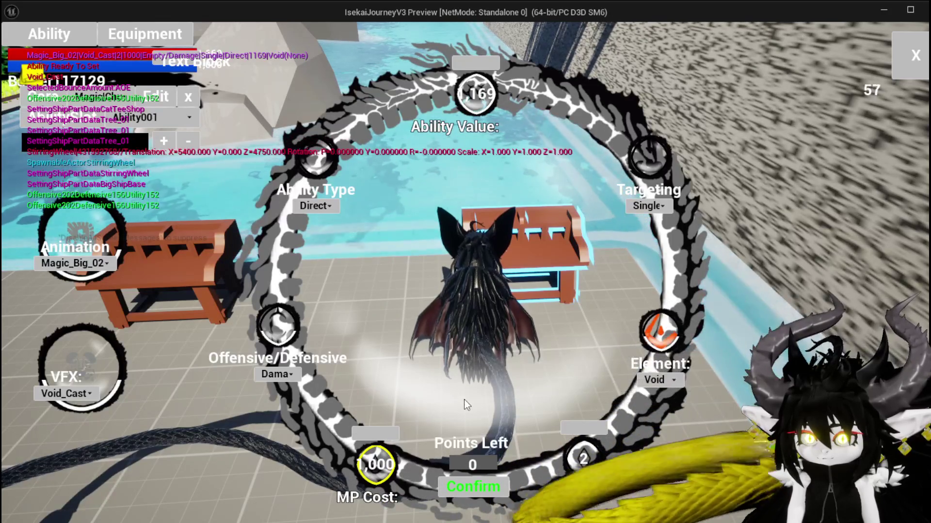
pyautogui.click(462, 486)
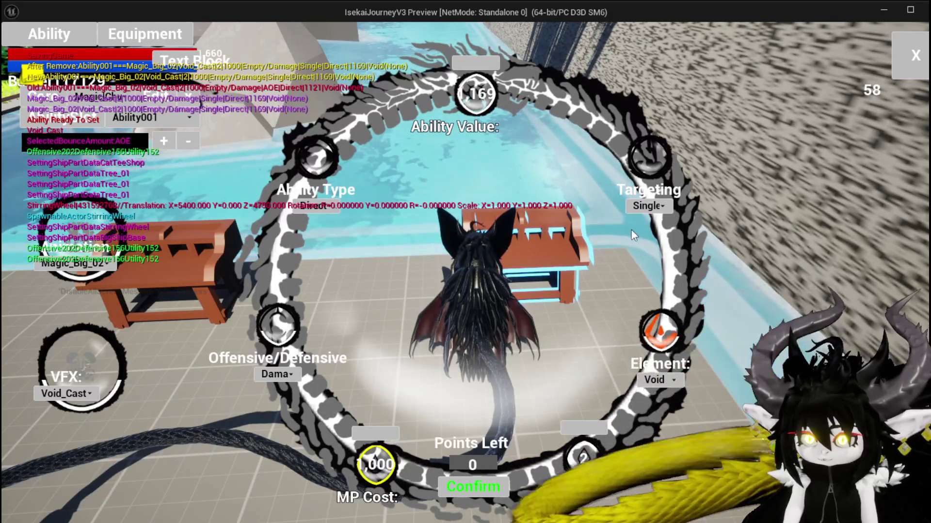
pyautogui.click(903, 75)
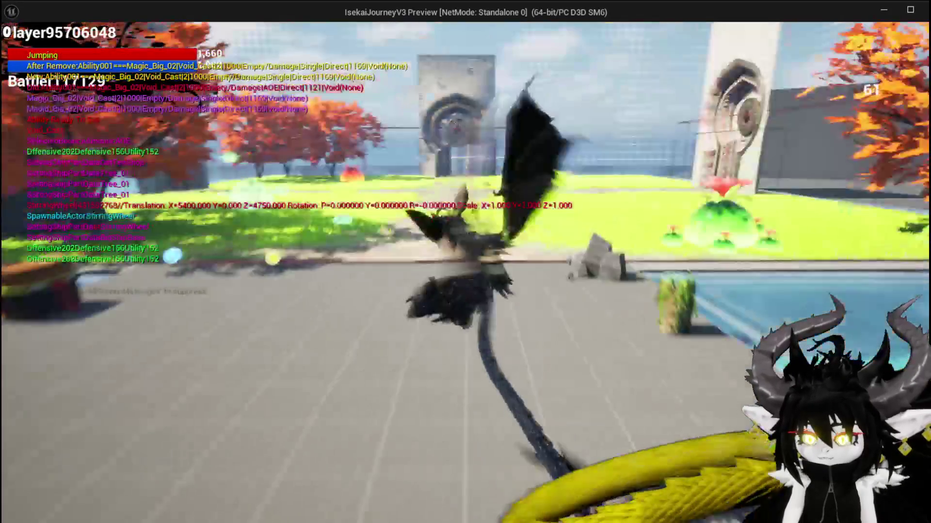
# - Approach the slimes to start combat and play the Ability001 card on a slime
pyautogui.press('w')
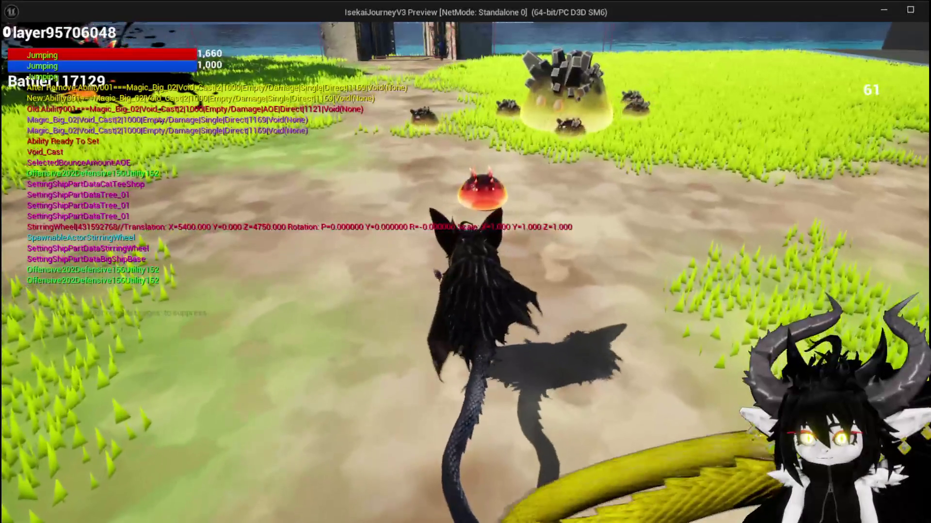
pyautogui.press('e')
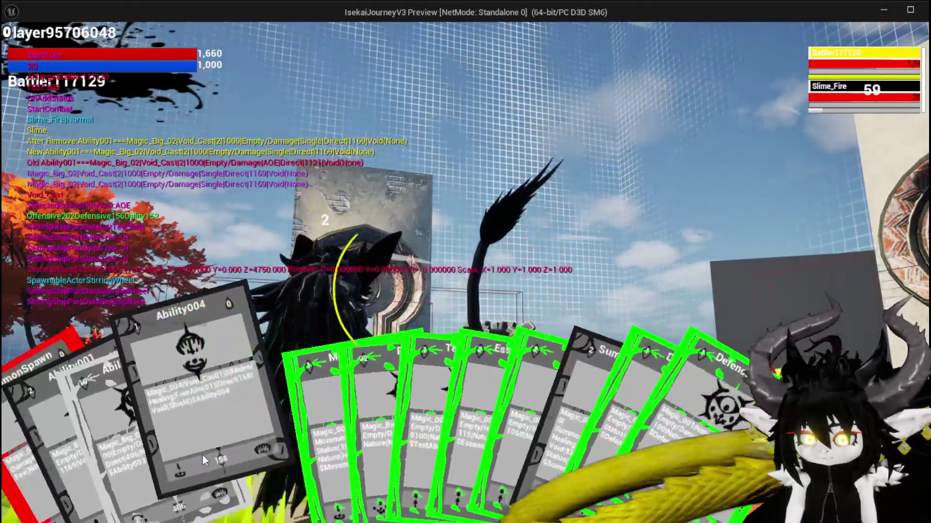
pyautogui.click(79, 447)
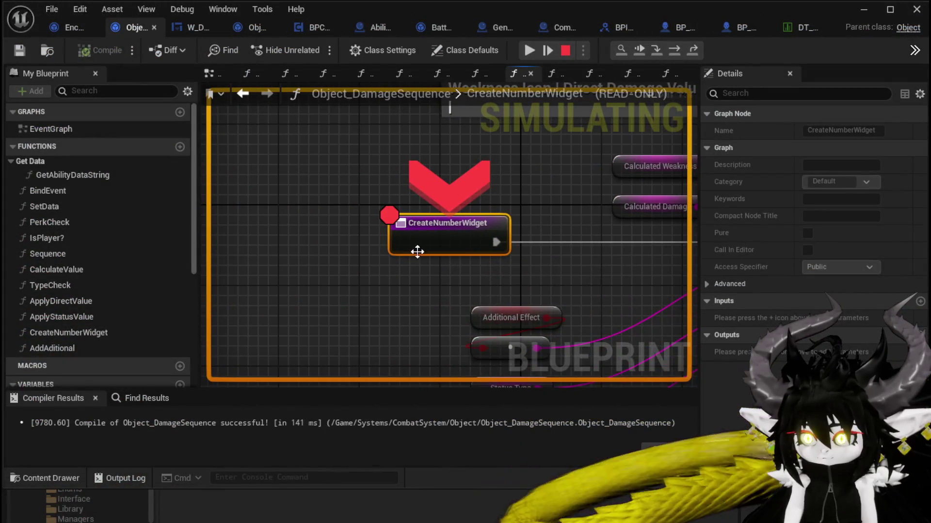
# - Remove the breakpoint from the CreateNumberWidget node and resume the game
pyautogui.rightClick(434, 234)
pyautogui.click(477, 303)
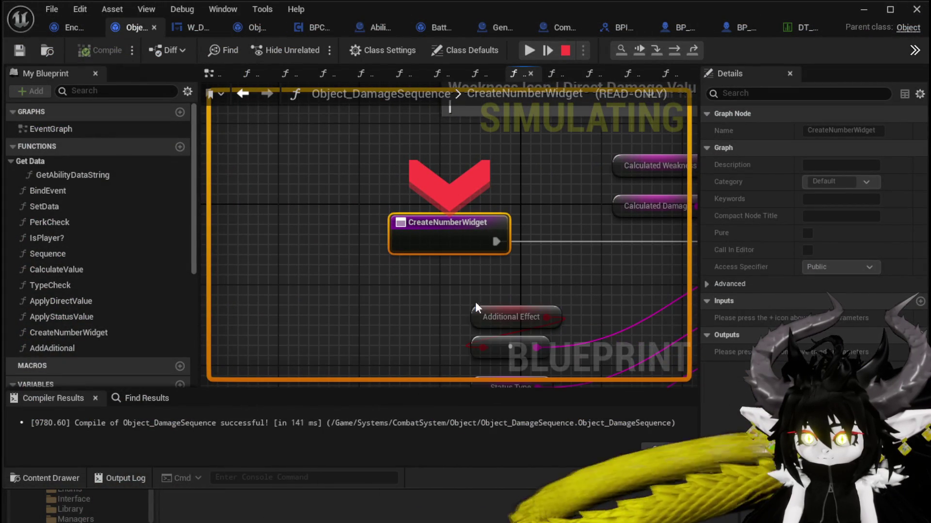
pyautogui.click(530, 50)
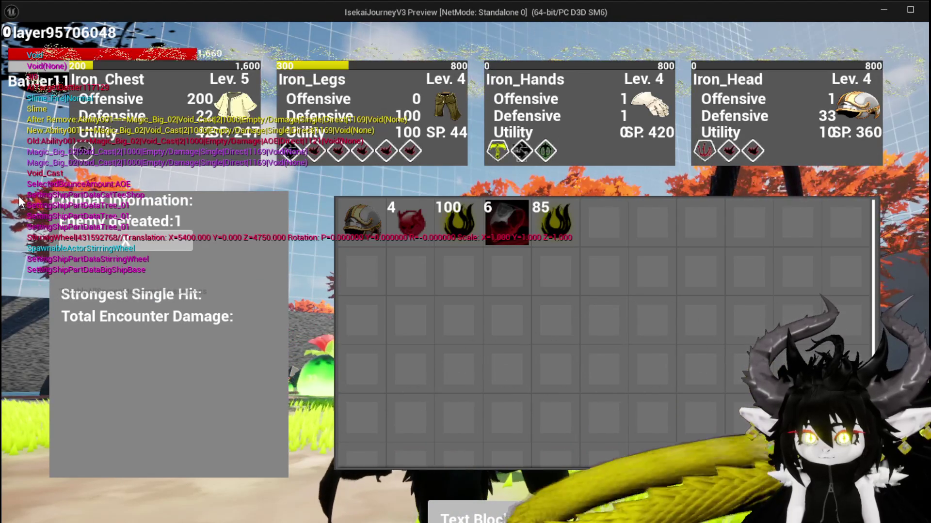
# - Stop the preview and pan the CreateNumberWidget graph to Show Damage Number and Get Ability Data String
pyautogui.press('Escape')
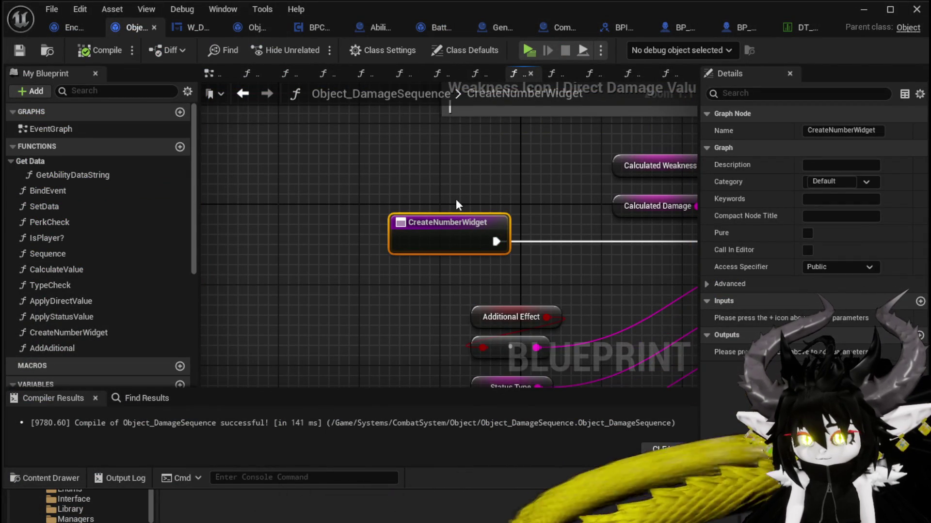
pyautogui.scroll(-3, 456, 199)
pyautogui.moveTo(456, 199); pyautogui.dragTo(246, 178)
pyautogui.moveTo(602, 200)
pyautogui.mouseDown()
pyautogui.moveTo(357, 181)
pyautogui.moveTo(366, 180)
pyautogui.mouseUp()
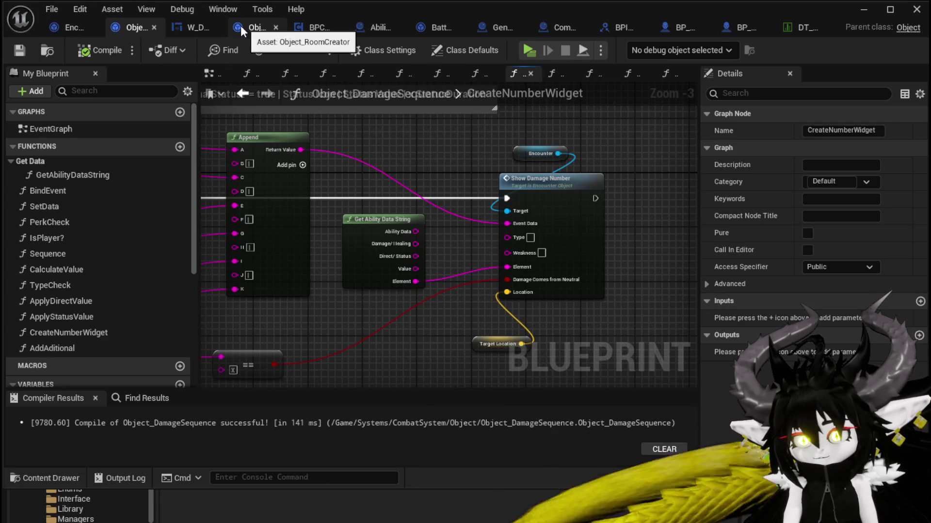
# - Open W_DamageNumber's Set Number function graph and bring Print String and WeaknessIcon into view
pyautogui.click(203, 24)
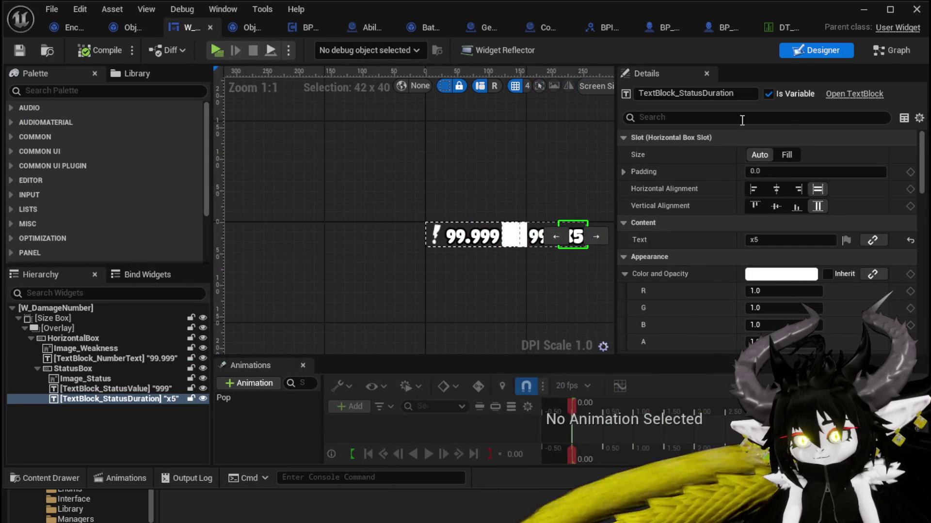
pyautogui.click(894, 51)
pyautogui.moveTo(497, 202)
pyautogui.mouseDown()
pyautogui.moveTo(473, 173)
pyautogui.moveTo(527, 192)
pyautogui.mouseUp()
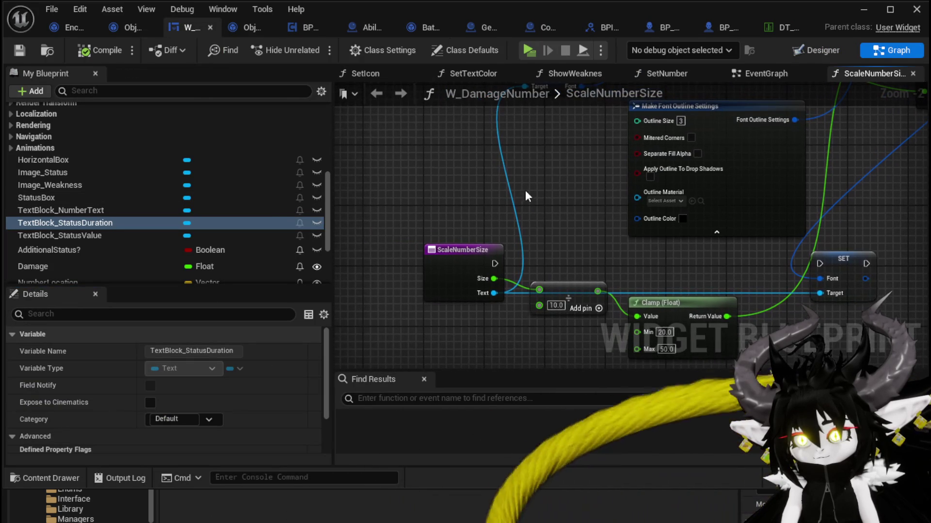
pyautogui.click(765, 77)
pyautogui.scroll(1, 484, 170)
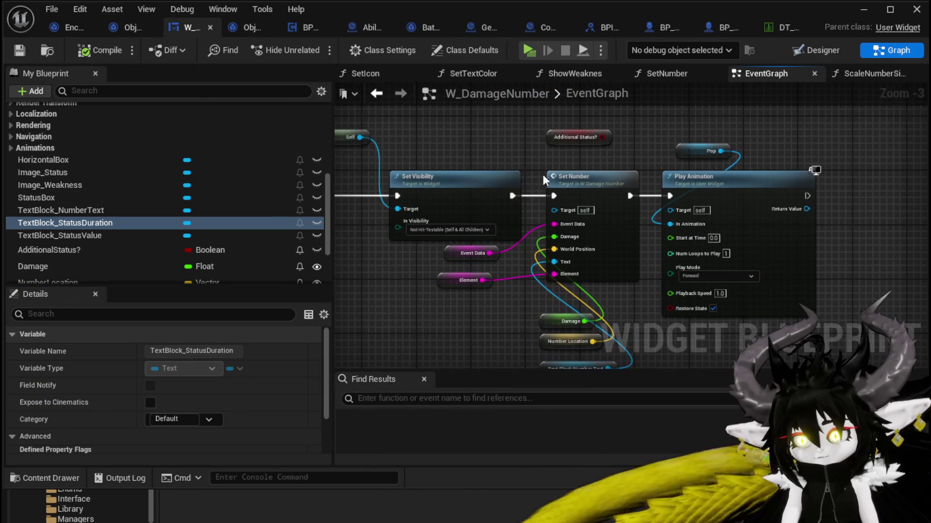
pyautogui.doubleClick(599, 184)
pyautogui.scroll(-3, 637, 166)
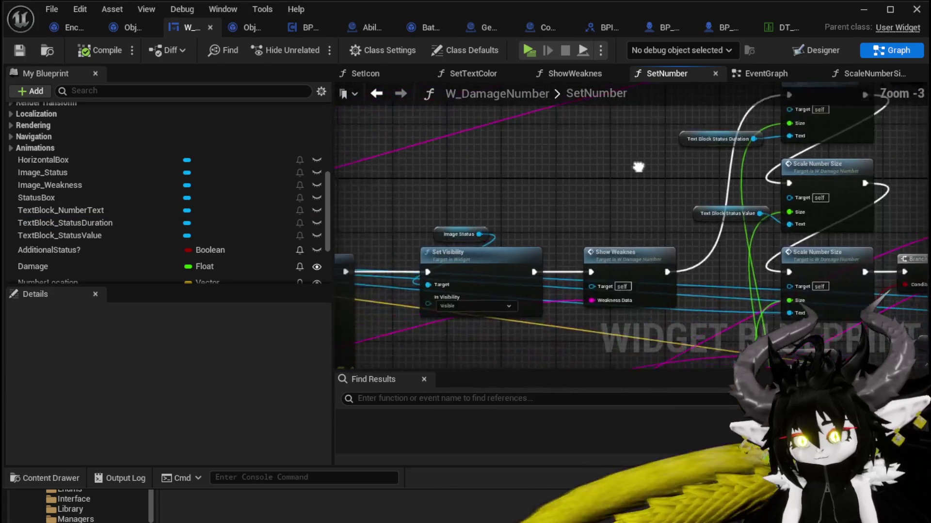
pyautogui.moveTo(638, 166)
pyautogui.mouseDown()
pyautogui.moveTo(536, 199)
pyautogui.moveTo(555, 231)
pyautogui.mouseUp()
pyautogui.moveTo(687, 260); pyautogui.dragTo(532, 190)
# - Add an Append node with 'DamageNumberInformation:' feeding Print String's In String
pyautogui.write('append')
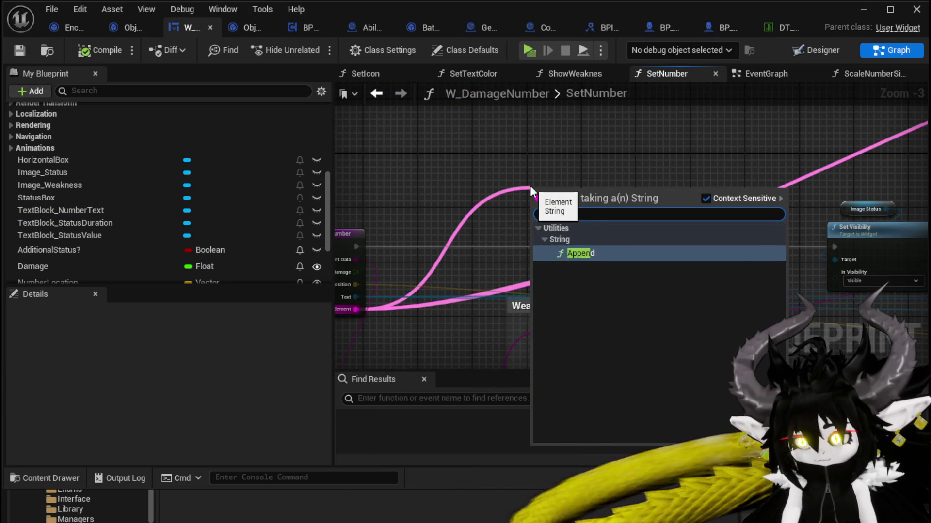
pyautogui.press('Return')
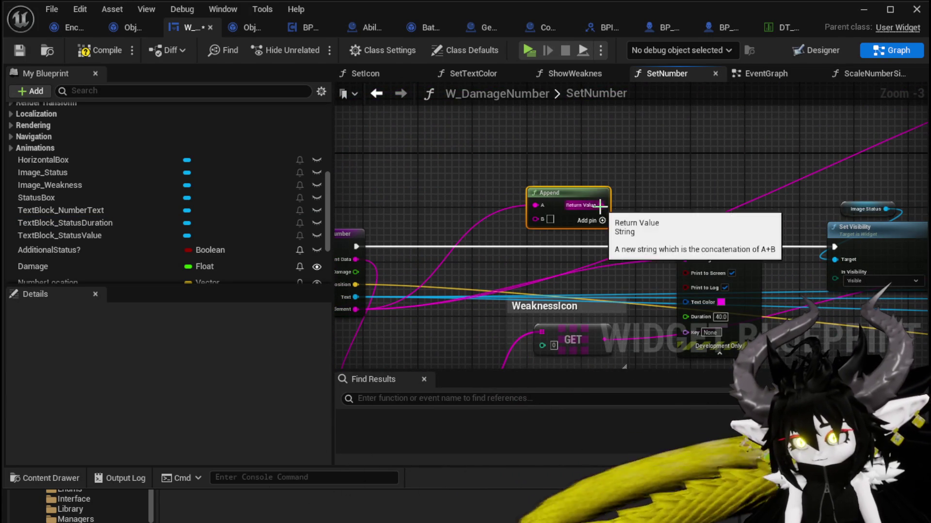
pyautogui.moveTo(600, 205); pyautogui.dragTo(685, 260)
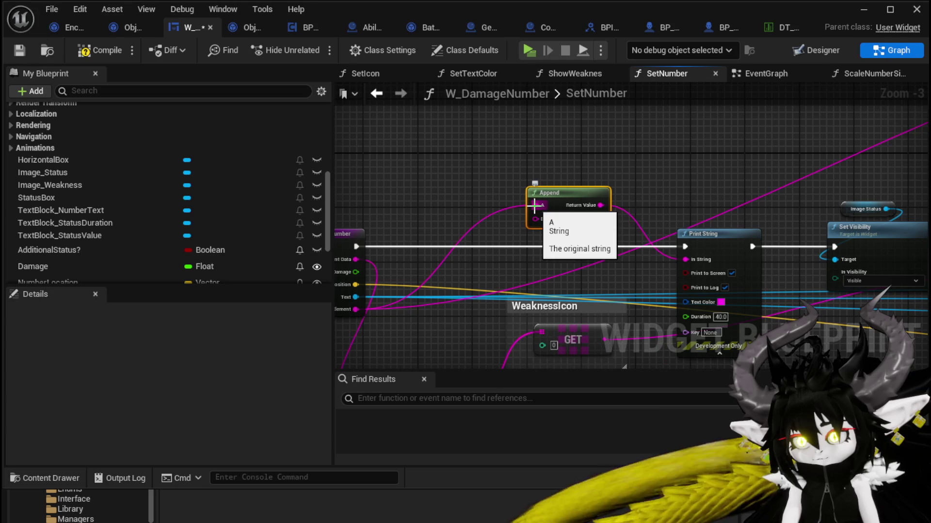
pyautogui.moveTo(534, 205); pyautogui.dragTo(537, 217)
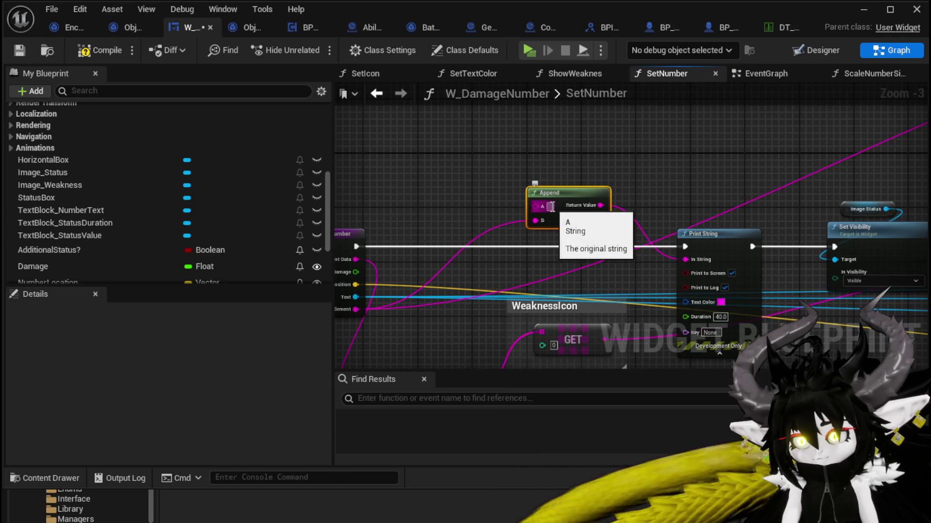
pyautogui.write('Damage')
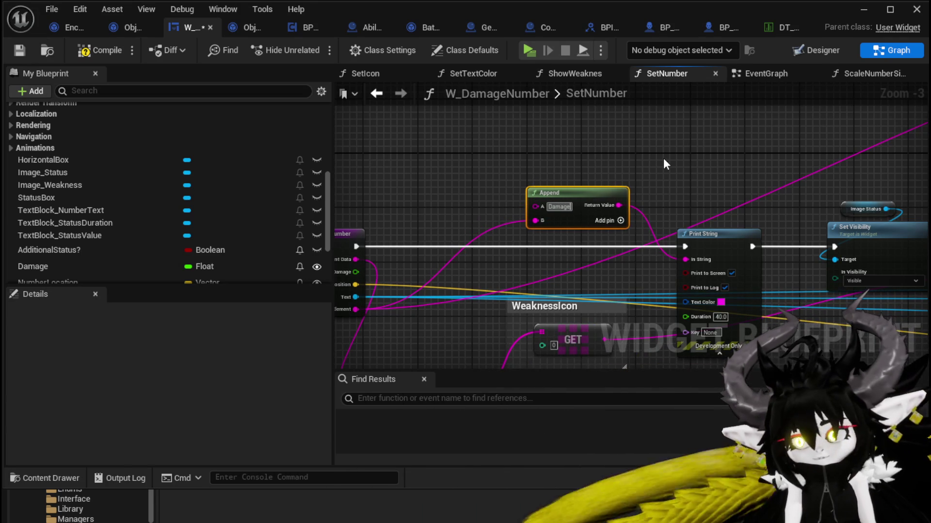
pyautogui.write('NumberInfo')
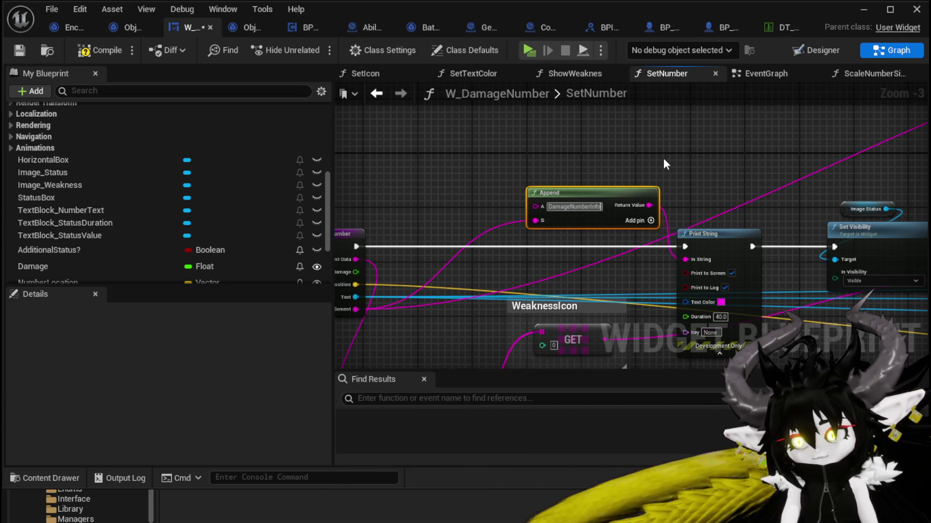
pyautogui.write('rmation:')
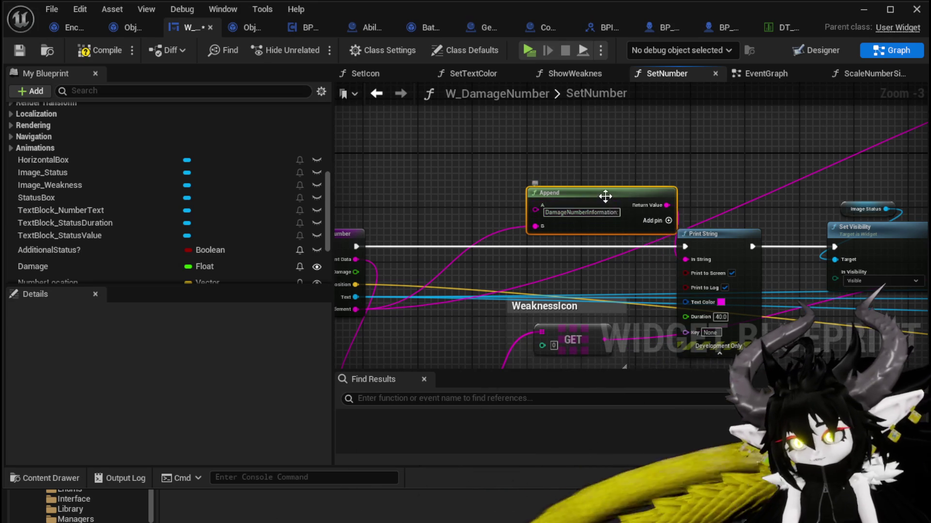
pyautogui.moveTo(605, 197); pyautogui.dragTo(525, 144)
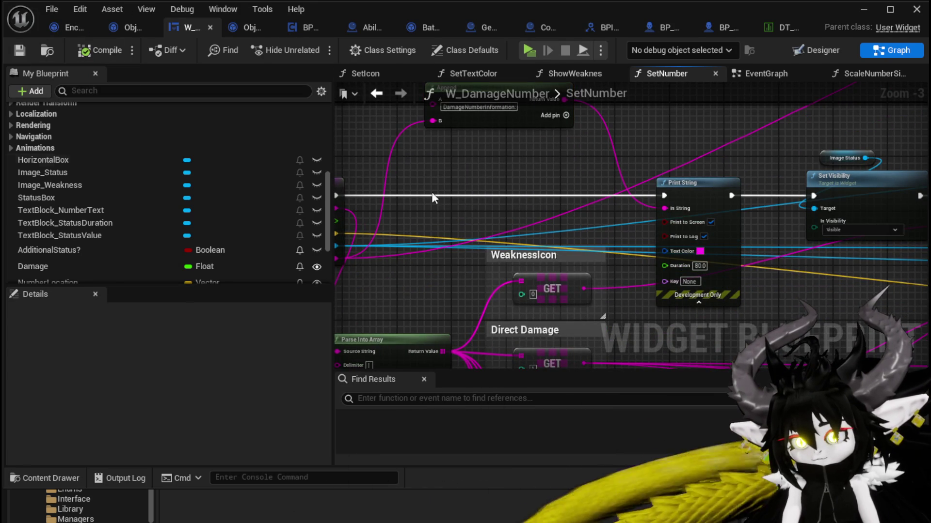
# - Look over the SetNumber graph nodes, then bring up the level editor
pyautogui.moveTo(433, 197)
pyautogui.mouseDown()
pyautogui.moveTo(512, 130)
pyautogui.moveTo(352, 224)
pyautogui.mouseUp()
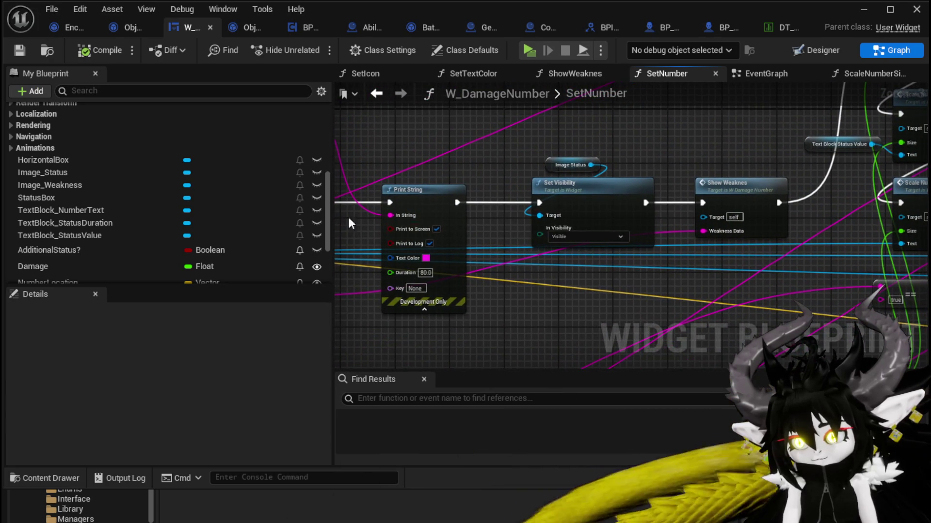
pyautogui.moveTo(711, 273)
pyautogui.mouseDown()
pyautogui.moveTo(563, 241)
pyautogui.moveTo(776, 108)
pyautogui.moveTo(902, 63)
pyautogui.moveTo(920, 138)
pyautogui.mouseUp()
pyautogui.moveTo(630, 286); pyautogui.dragTo(525, 270)
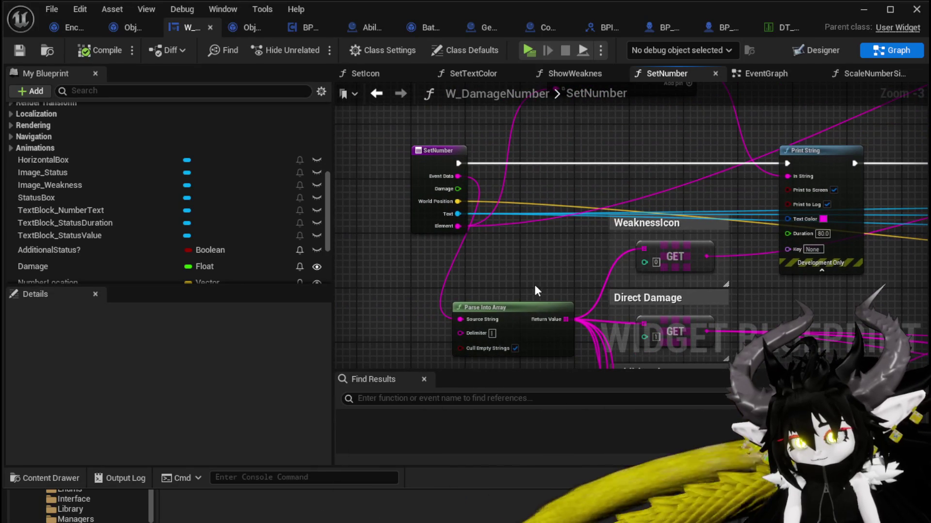
pyautogui.moveTo(510, 190); pyautogui.dragTo(474, 208)
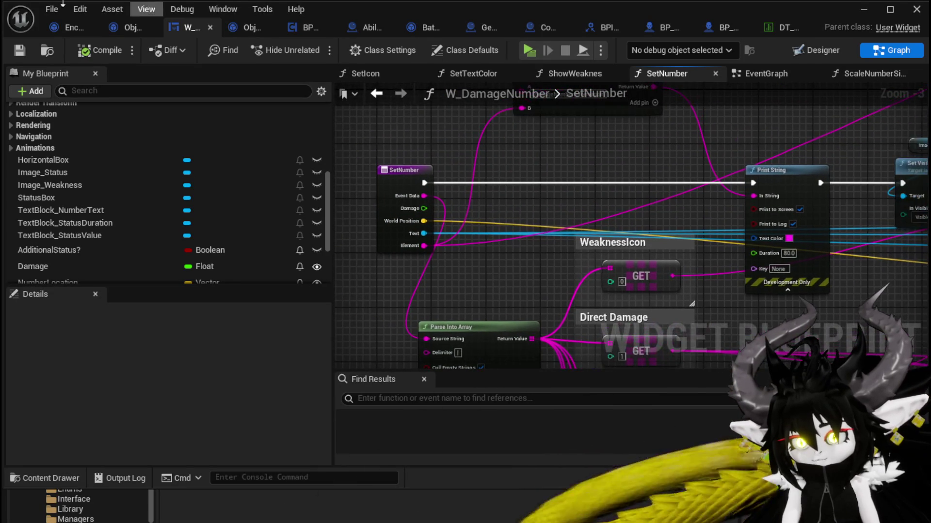
pyautogui.click(863, 9)
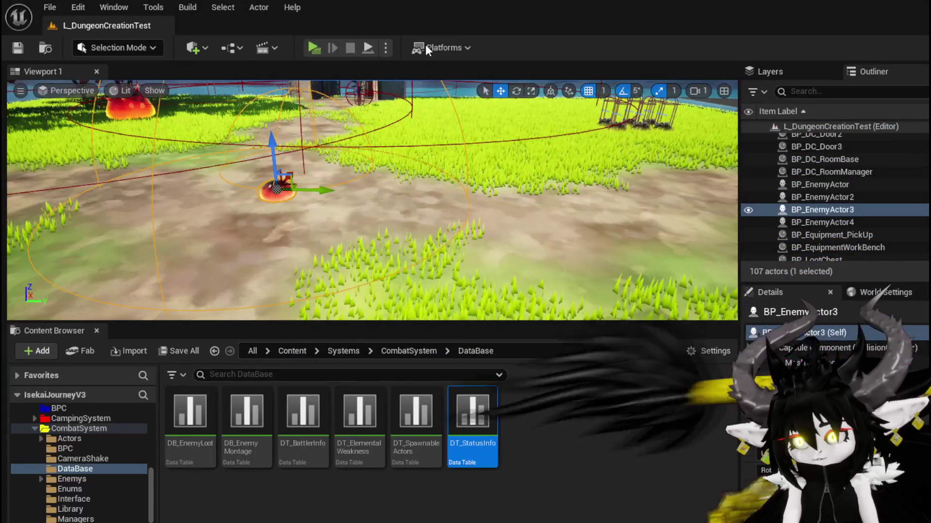
# - Playtest by casting Ability001 on the Slime_Fire, then stop the session and save the level
pyautogui.click(286, 45)
pyautogui.click(389, 157)
pyautogui.press('w')
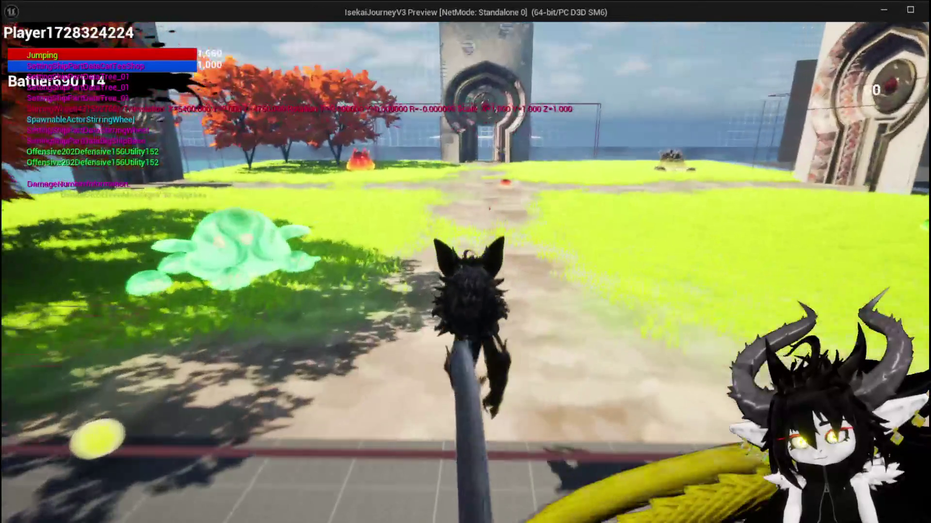
pyautogui.press('w')
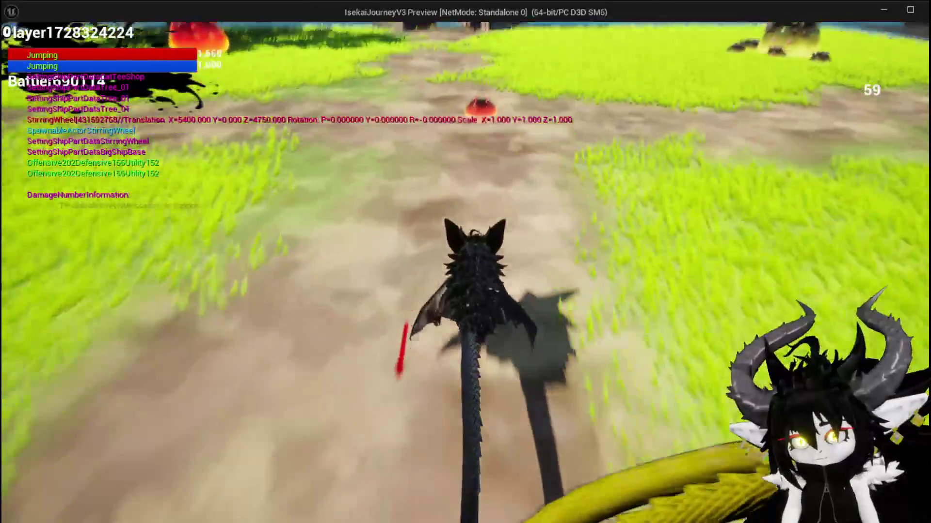
pyautogui.press('1')
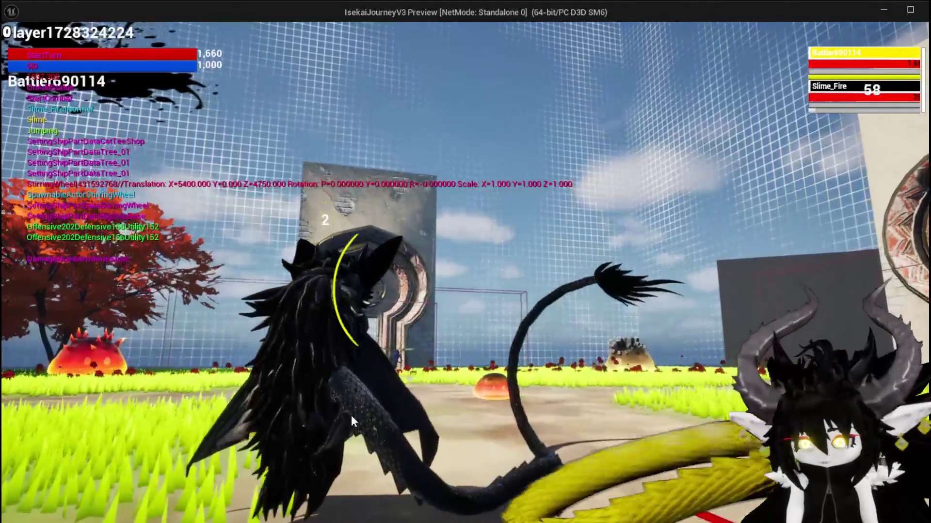
pyautogui.moveTo(138, 458); pyautogui.dragTo(467, 371)
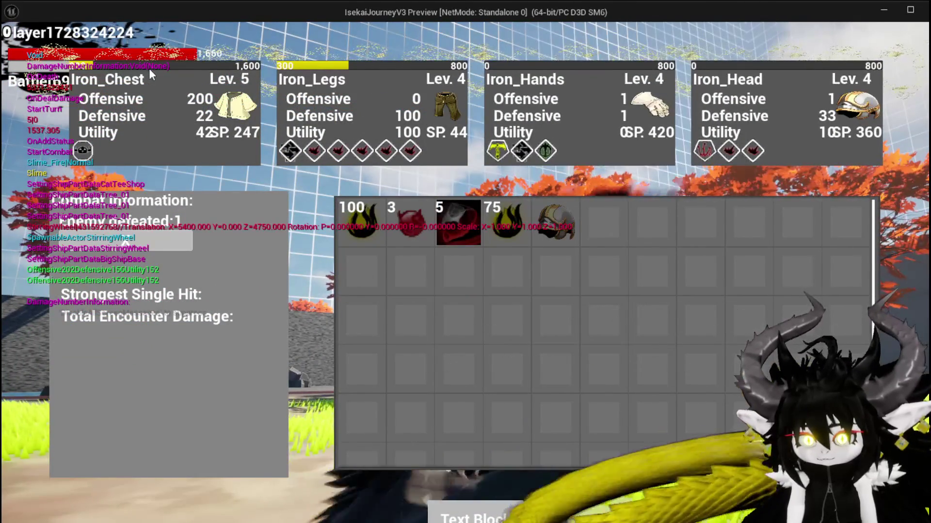
pyautogui.press('Escape')
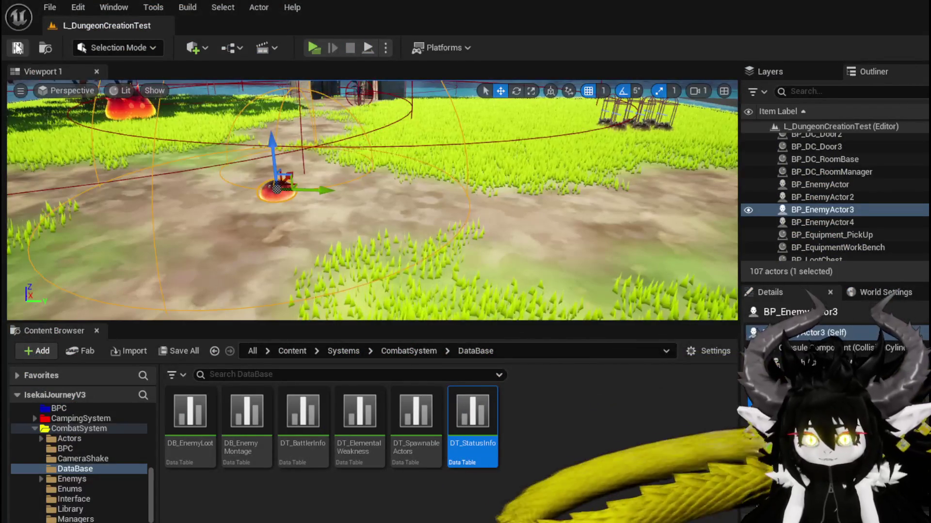
pyautogui.hotkey('ctrl', 's')
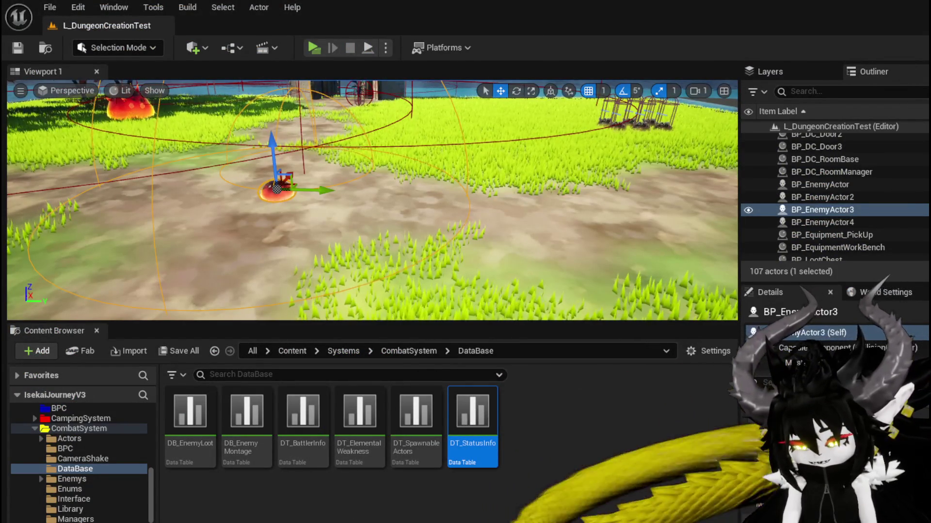
# - Wire Event Data into Append's B and Append's result into Print String's In String, then compile
pyautogui.hotkey('alt', 'Tab')
pyautogui.moveTo(440, 249); pyautogui.dragTo(449, 297)
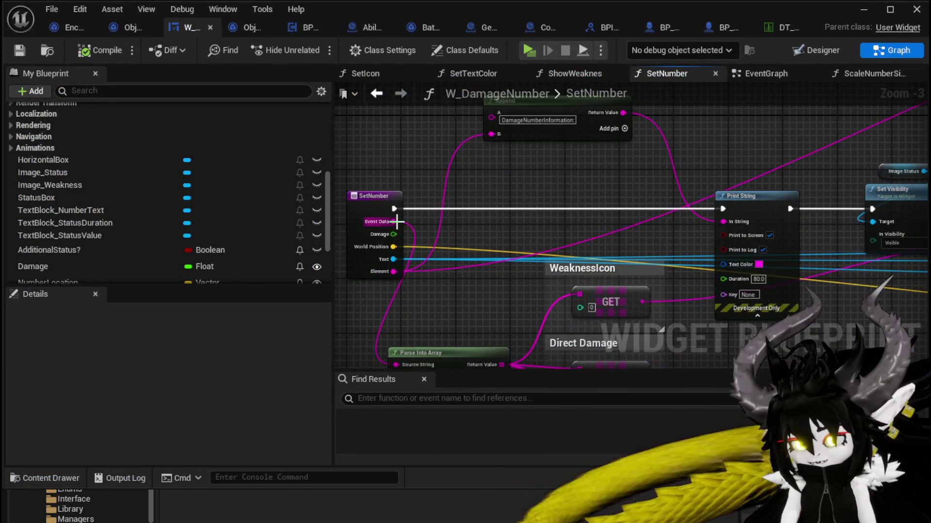
pyautogui.moveTo(396, 221); pyautogui.dragTo(724, 221)
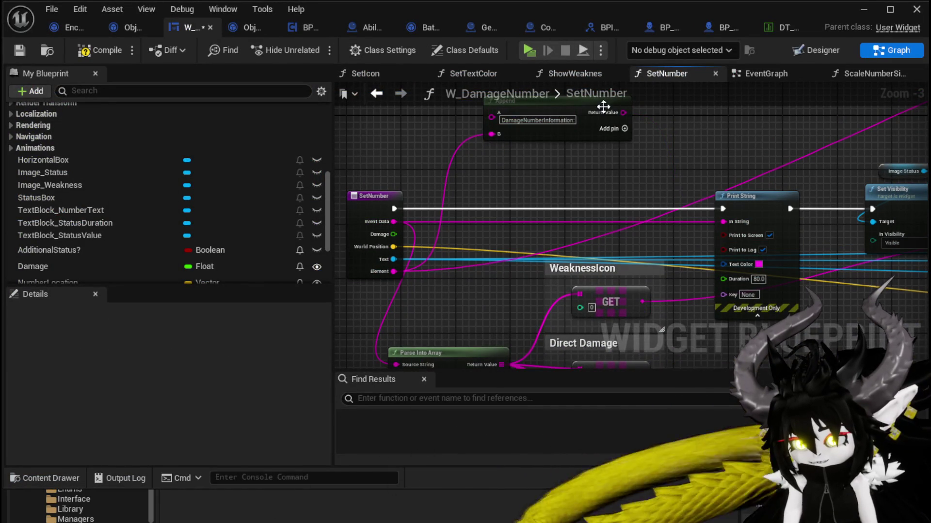
pyautogui.moveTo(623, 112); pyautogui.dragTo(655, 152)
pyautogui.moveTo(724, 222); pyautogui.dragTo(728, 222)
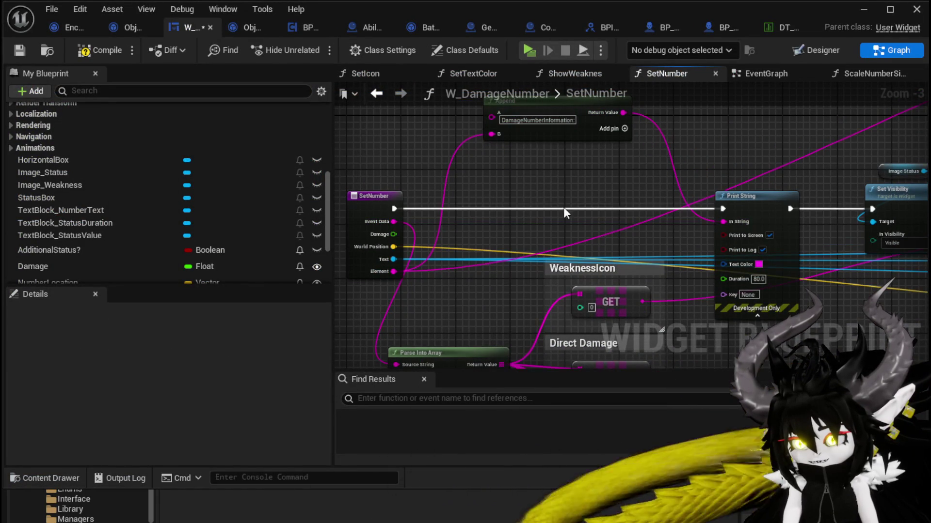
pyautogui.moveTo(393, 221)
pyautogui.mouseDown()
pyautogui.moveTo(502, 137)
pyautogui.moveTo(491, 134)
pyautogui.mouseUp()
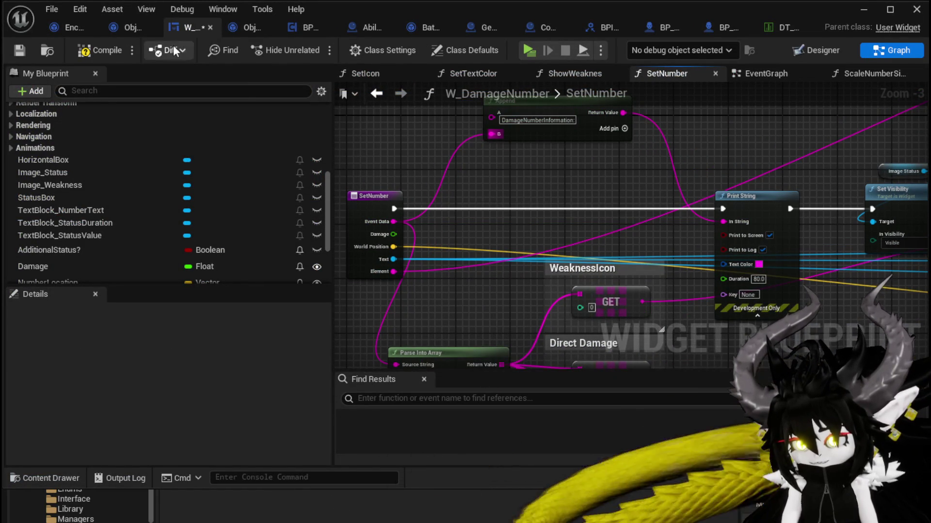
pyautogui.click(99, 44)
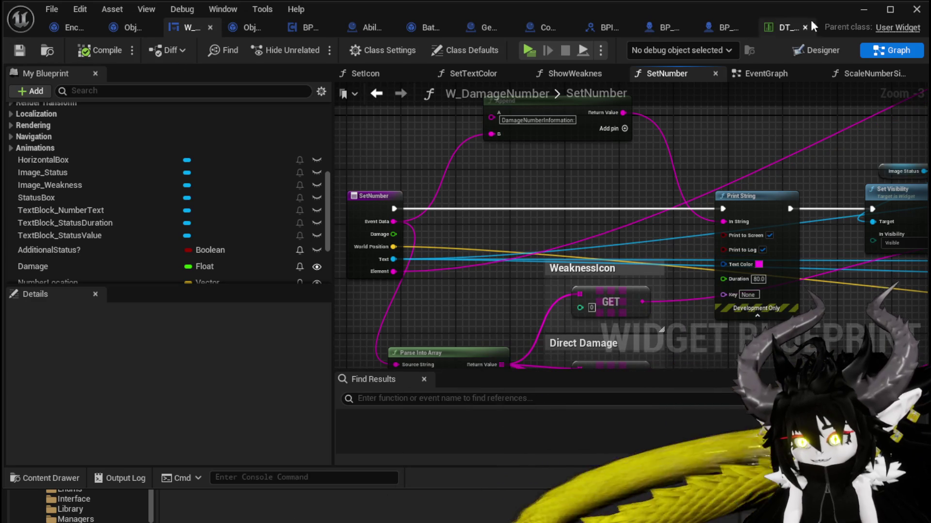
# - Run a new playtest casting Ability001 on the Slime_Fire, then return to the W_DamageNumber graph
pyautogui.click(852, 10)
pyautogui.click(316, 45)
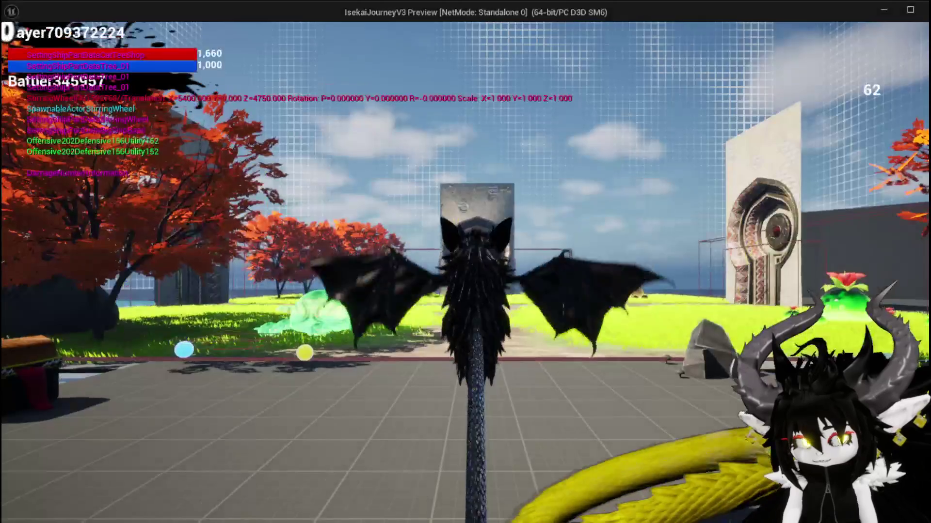
pyautogui.press('w')
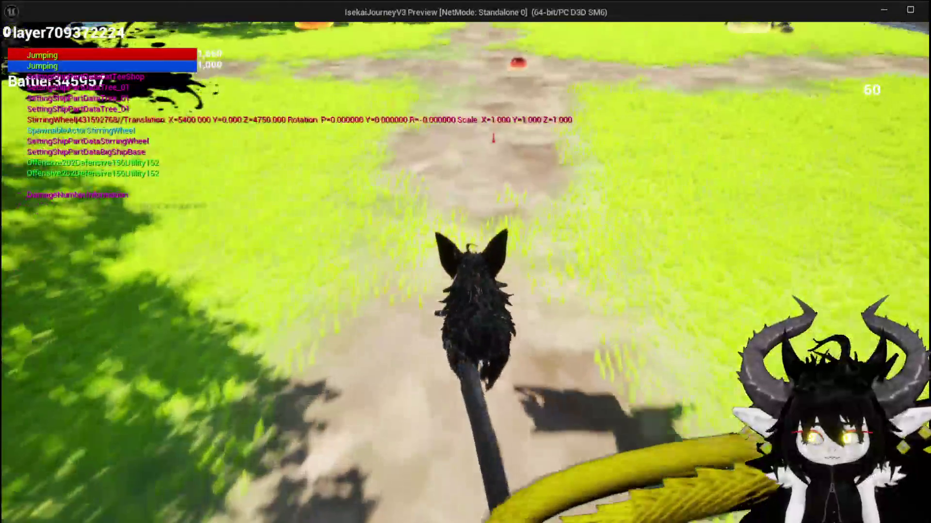
pyautogui.press('w')
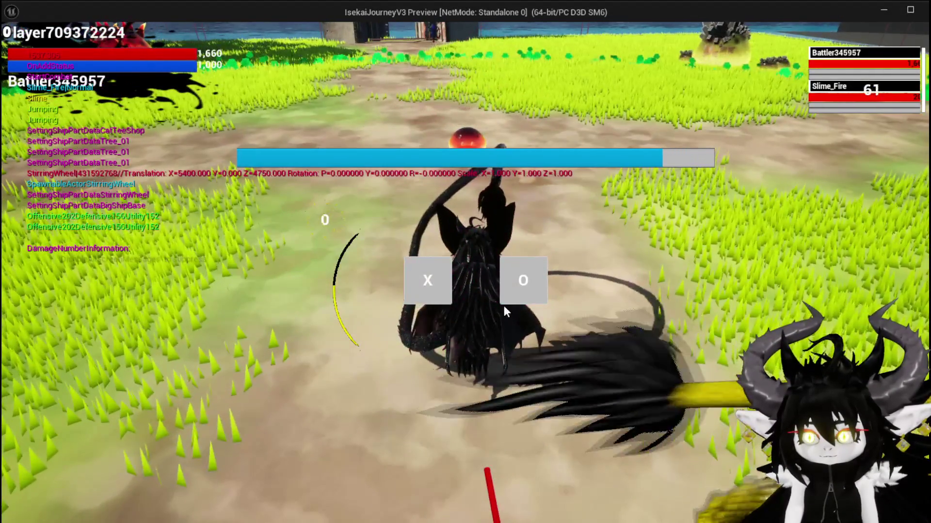
pyautogui.click(509, 293)
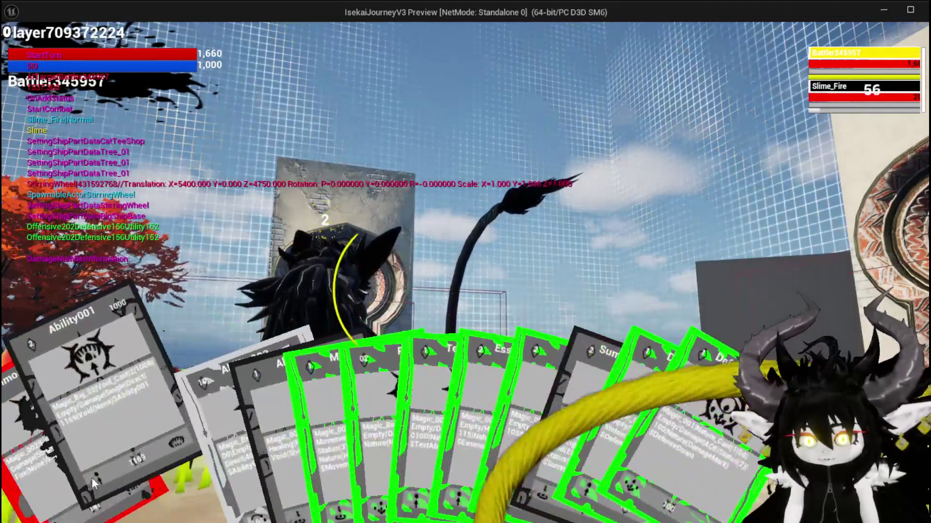
pyautogui.moveTo(92, 478); pyautogui.dragTo(312, 412)
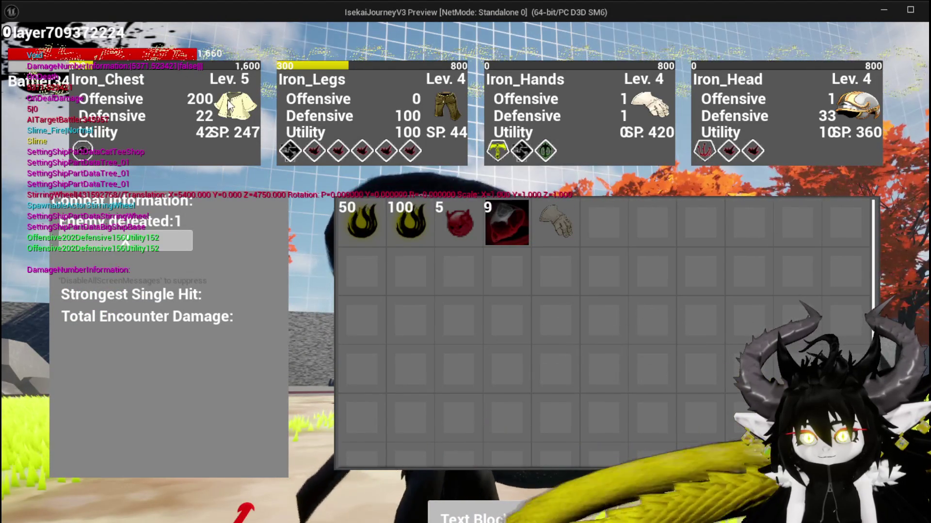
pyautogui.press('Escape')
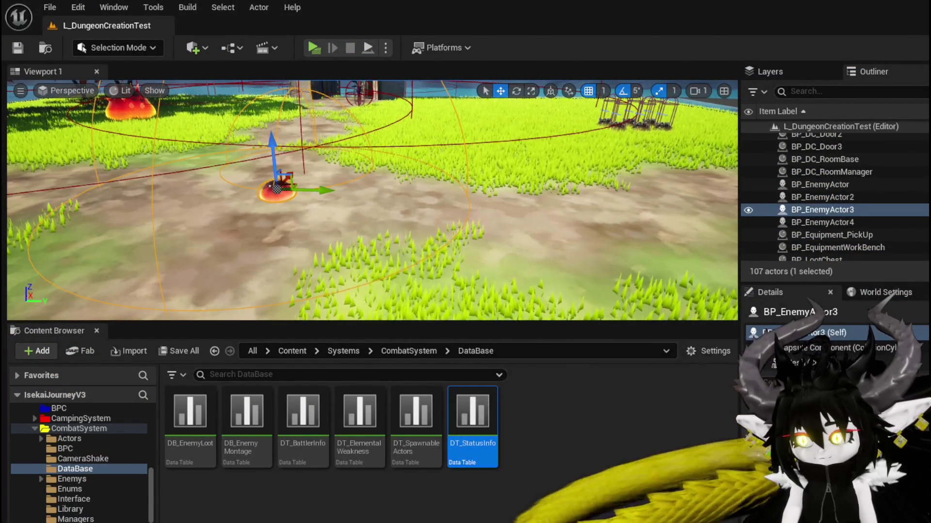
pyautogui.hotkey('alt', 'Tab')
# - Move the Round and To Text nodes left in the SetNumber graph
pyautogui.moveTo(509, 304); pyautogui.dragTo(411, 252)
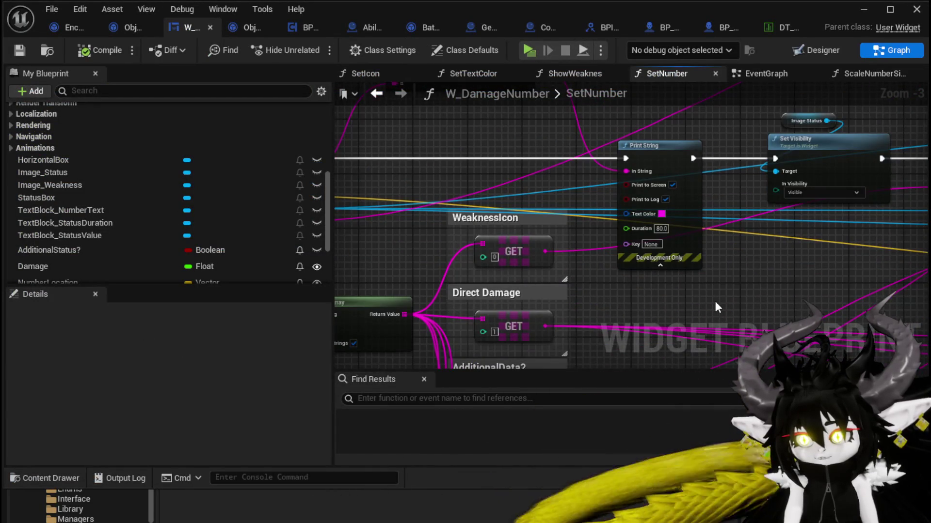
pyautogui.moveTo(716, 306)
pyautogui.mouseDown()
pyautogui.moveTo(533, 288)
pyautogui.moveTo(461, 235)
pyautogui.moveTo(485, 274)
pyautogui.moveTo(443, 387)
pyautogui.moveTo(469, 198)
pyautogui.moveTo(442, 125)
pyautogui.mouseUp()
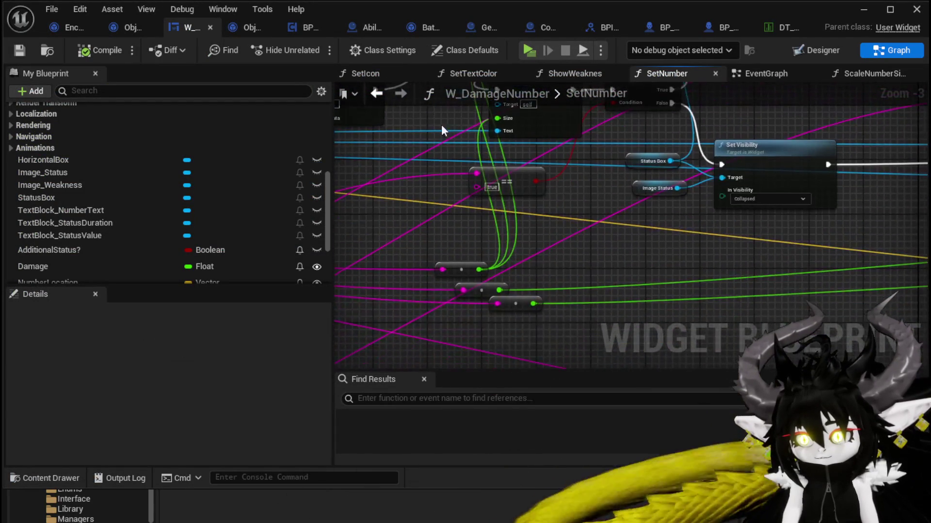
pyautogui.scroll(-3, 485, 170)
pyautogui.scroll(2, 559, 229)
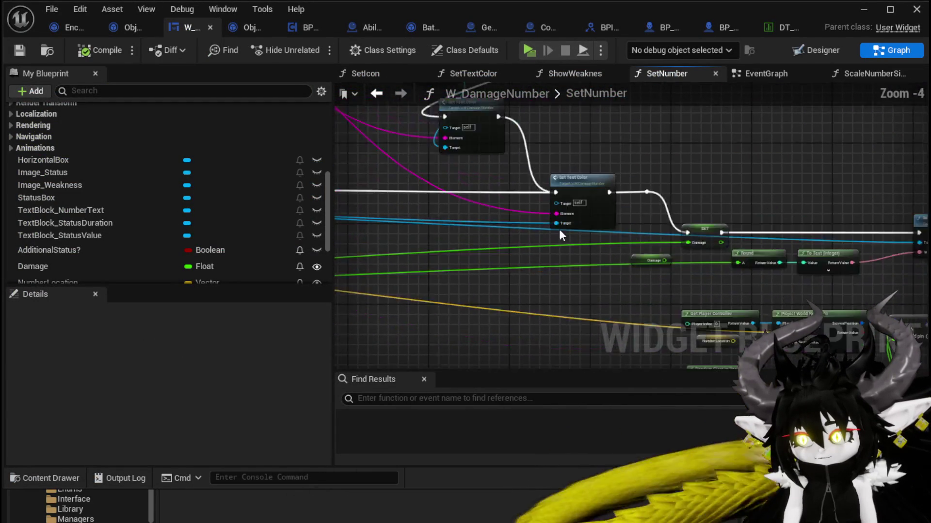
pyautogui.scroll(1, 559, 231)
pyautogui.moveTo(625, 266); pyautogui.dragTo(342, 271)
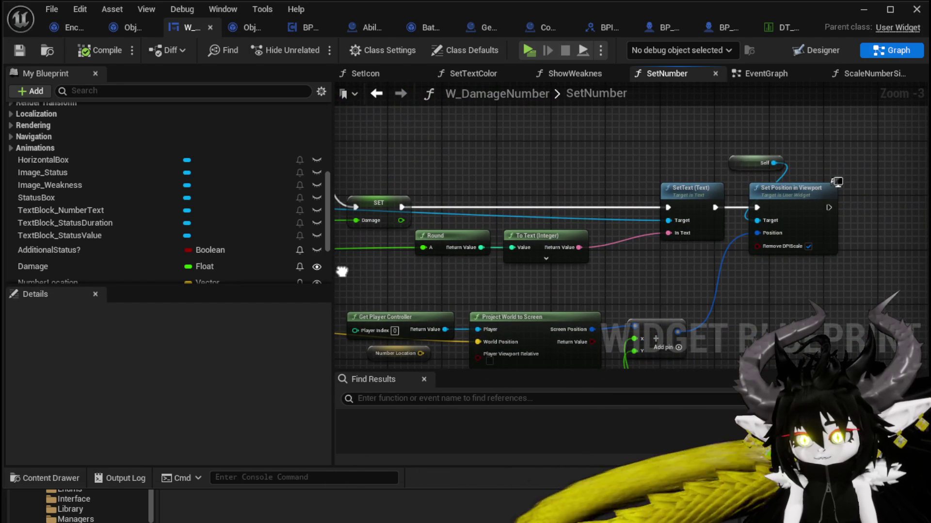
pyautogui.scroll(-2, 609, 233)
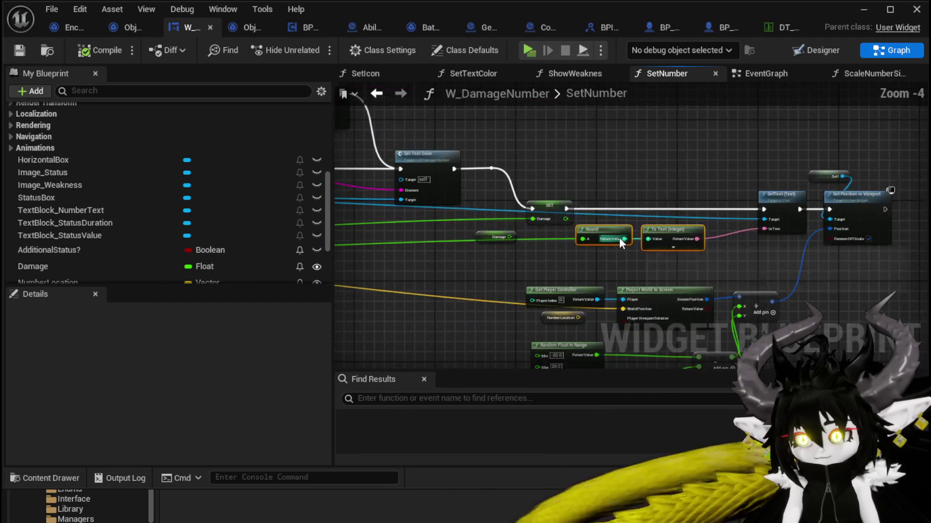
pyautogui.moveTo(572, 235)
pyautogui.mouseDown()
pyautogui.moveTo(351, 259)
pyautogui.moveTo(796, 249)
pyautogui.mouseUp()
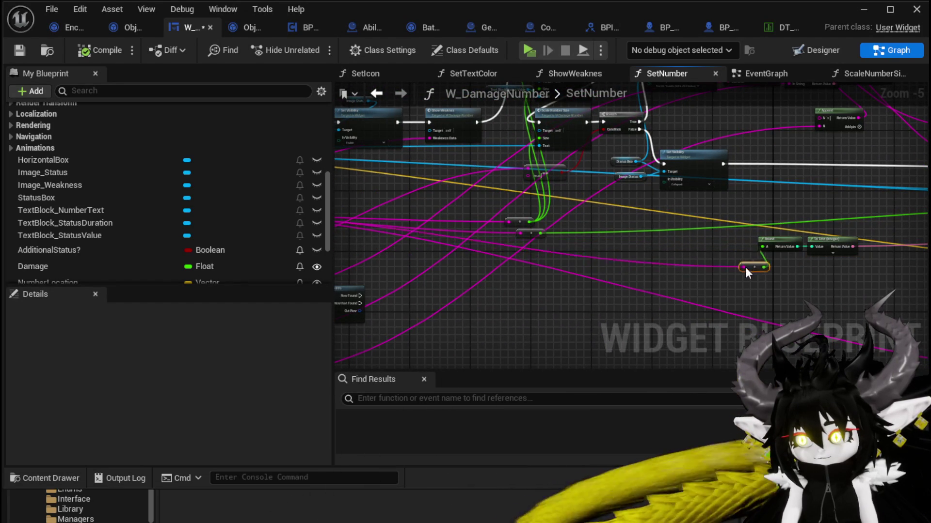
# - Delete the Image Status getter feeding Set Visibility and move the == comparison node up-right
pyautogui.moveTo(608, 259); pyautogui.dragTo(928, 286)
pyautogui.scroll(2, 553, 251)
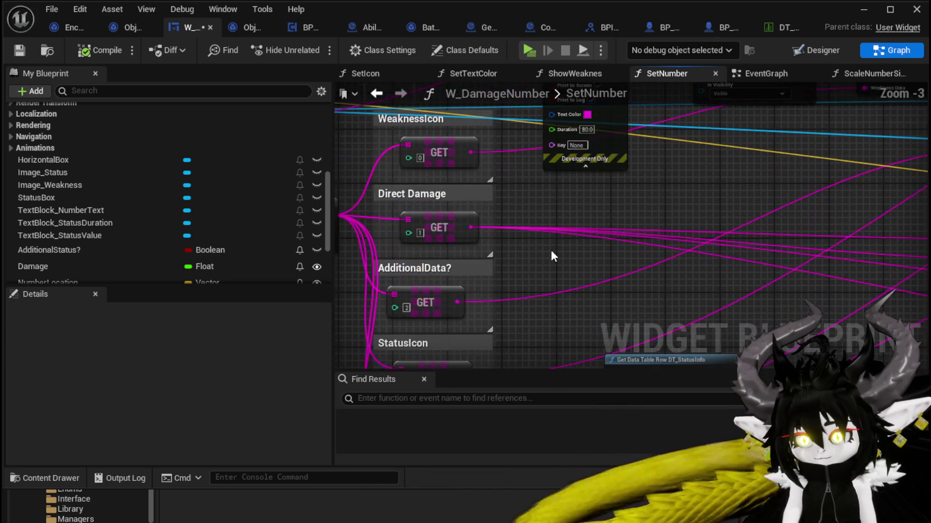
pyautogui.scroll(-1, 538, 249)
pyautogui.moveTo(513, 240)
pyautogui.mouseDown()
pyautogui.moveTo(426, 270)
pyautogui.moveTo(831, 276)
pyautogui.moveTo(486, 278)
pyautogui.moveTo(481, 268)
pyautogui.mouseUp()
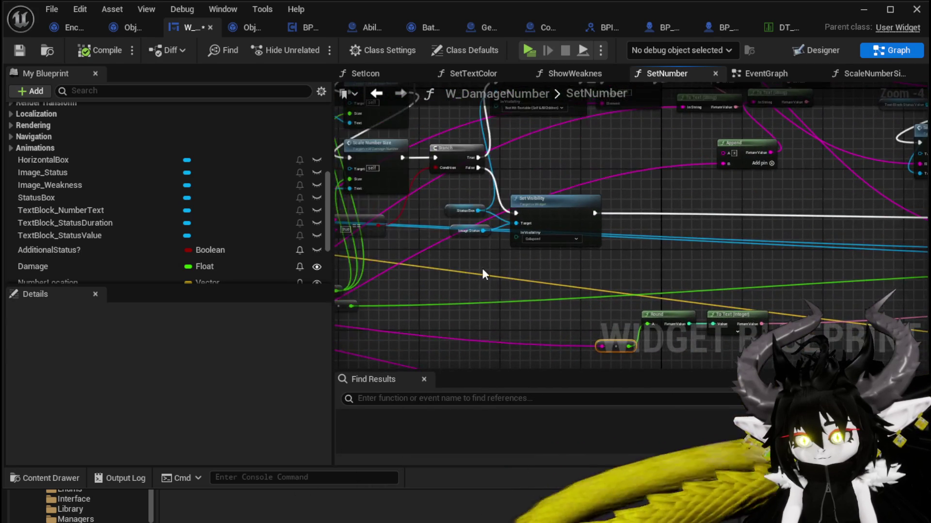
pyautogui.scroll(1, 479, 267)
pyautogui.click(458, 260)
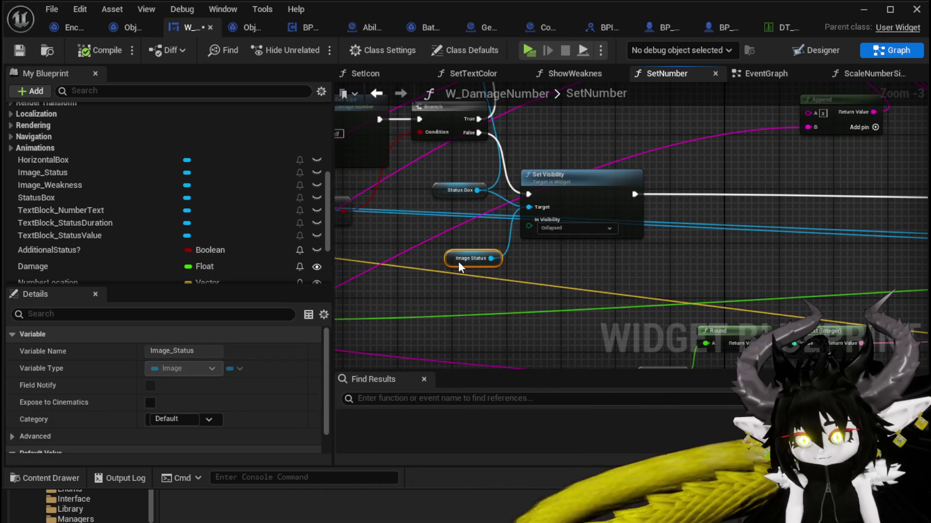
pyautogui.moveTo(458, 261); pyautogui.dragTo(445, 254)
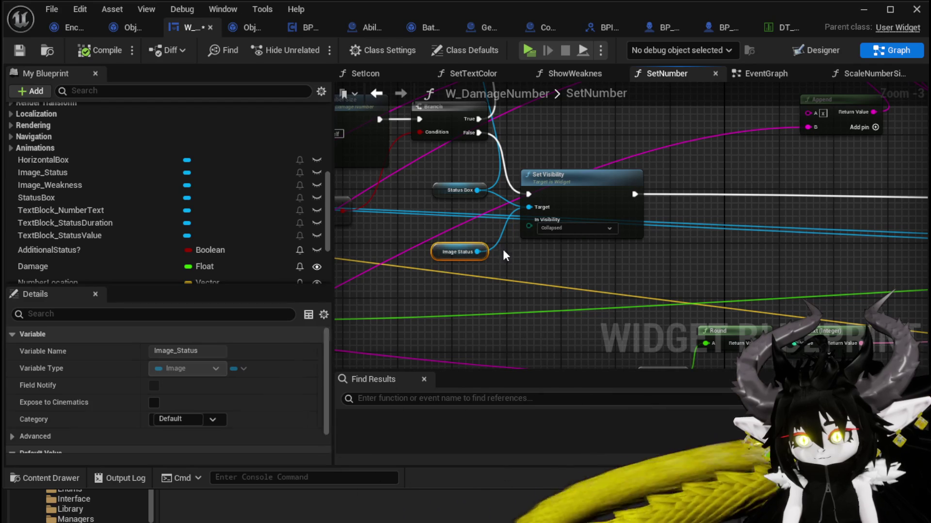
pyautogui.press('Delete')
pyautogui.moveTo(754, 277)
pyautogui.mouseDown()
pyautogui.moveTo(712, 359)
pyautogui.moveTo(707, 342)
pyautogui.moveTo(900, 292)
pyautogui.mouseUp()
pyautogui.moveTo(468, 234)
pyautogui.mouseDown()
pyautogui.moveTo(493, 217)
pyautogui.moveTo(675, 297)
pyautogui.moveTo(584, 297)
pyautogui.moveTo(627, 278)
pyautogui.moveTo(633, 265)
pyautogui.moveTo(674, 273)
pyautogui.moveTo(482, 249)
pyautogui.moveTo(682, 213)
pyautogui.moveTo(620, 245)
pyautogui.moveTo(442, 235)
pyautogui.moveTo(641, 258)
pyautogui.mouseUp()
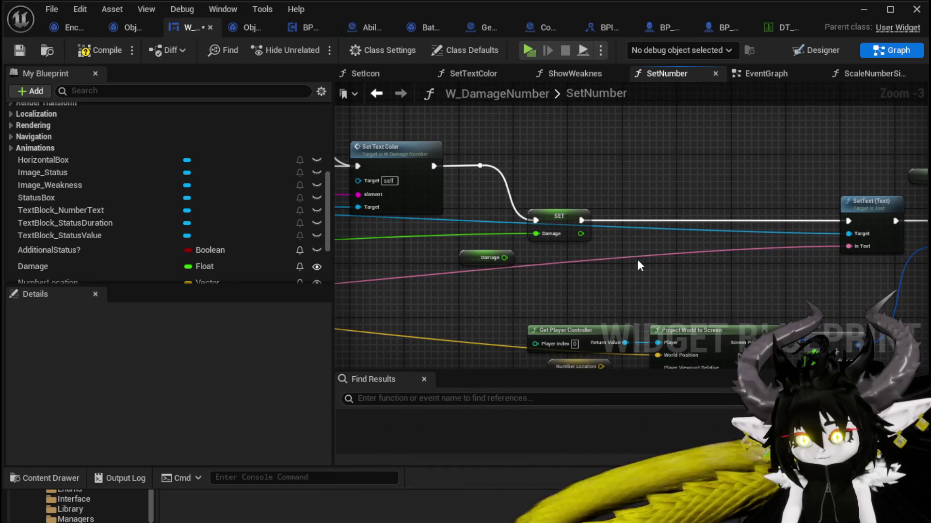
# - Delete the Damage getter and wire Set Text Color's execution into SetText
pyautogui.click(488, 259)
pyautogui.press('Delete')
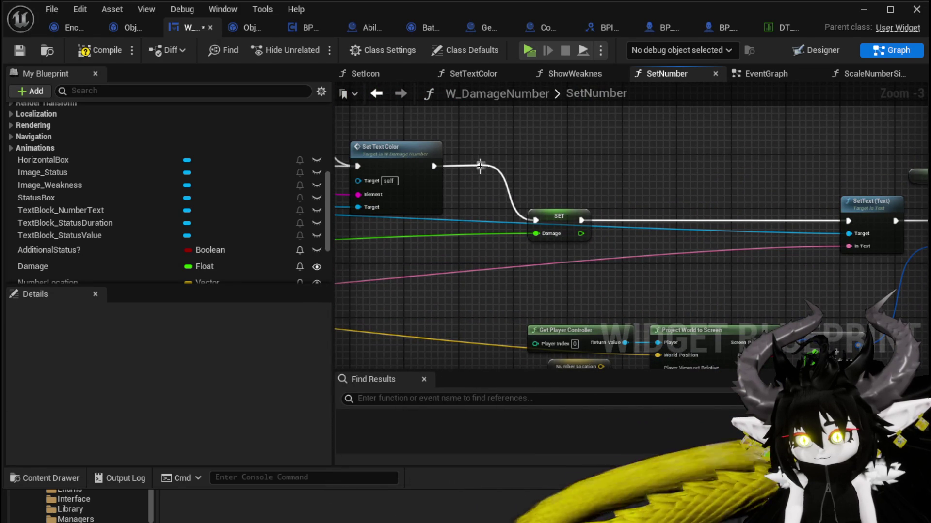
pyautogui.moveTo(480, 165); pyautogui.dragTo(750, 199)
pyautogui.moveTo(842, 221); pyautogui.dragTo(847, 221)
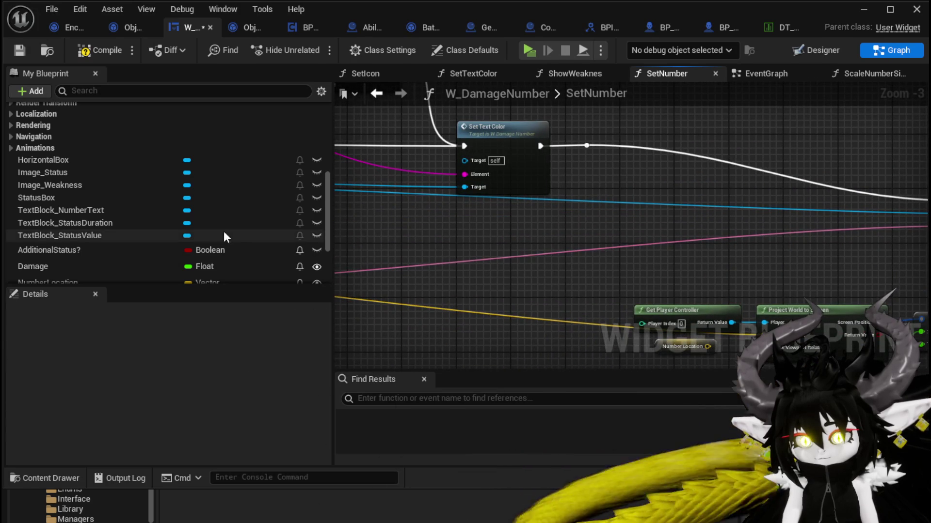
# - Move SetText below Set Text Color and wire Set Text Color into Set Position in Viewport
pyautogui.scroll(-3, 494, 243)
pyautogui.scroll(1, 560, 238)
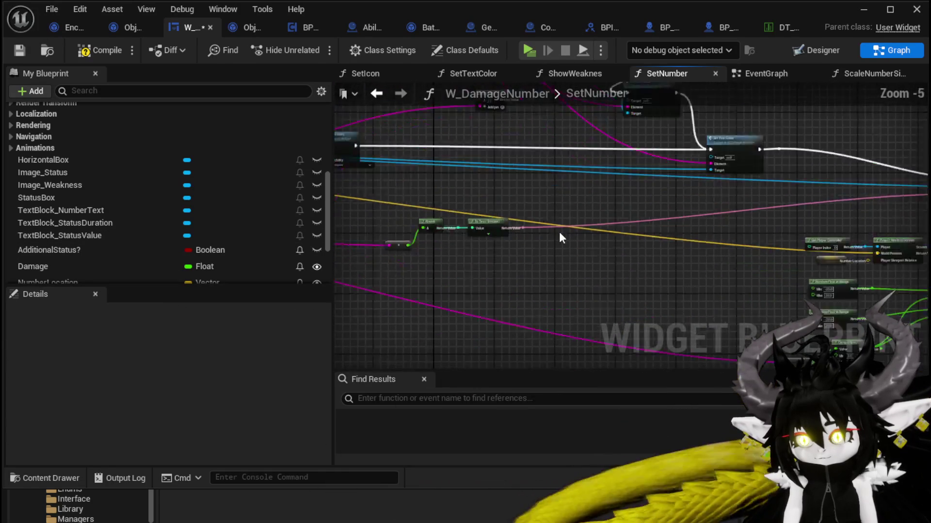
pyautogui.scroll(1, 559, 237)
pyautogui.moveTo(730, 230)
pyautogui.mouseDown()
pyautogui.moveTo(754, 236)
pyautogui.moveTo(470, 228)
pyautogui.moveTo(541, 236)
pyautogui.mouseUp()
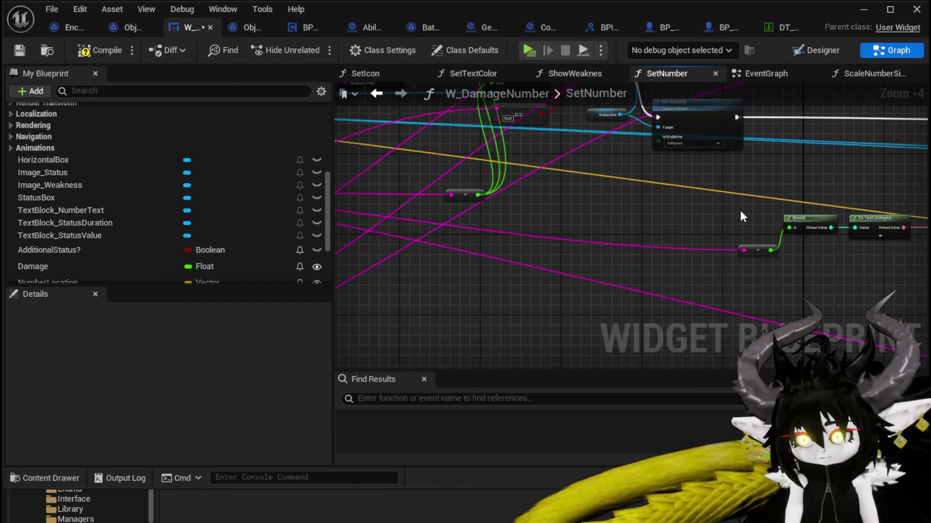
pyautogui.scroll(-2, 683, 208)
pyautogui.scroll(2, 450, 165)
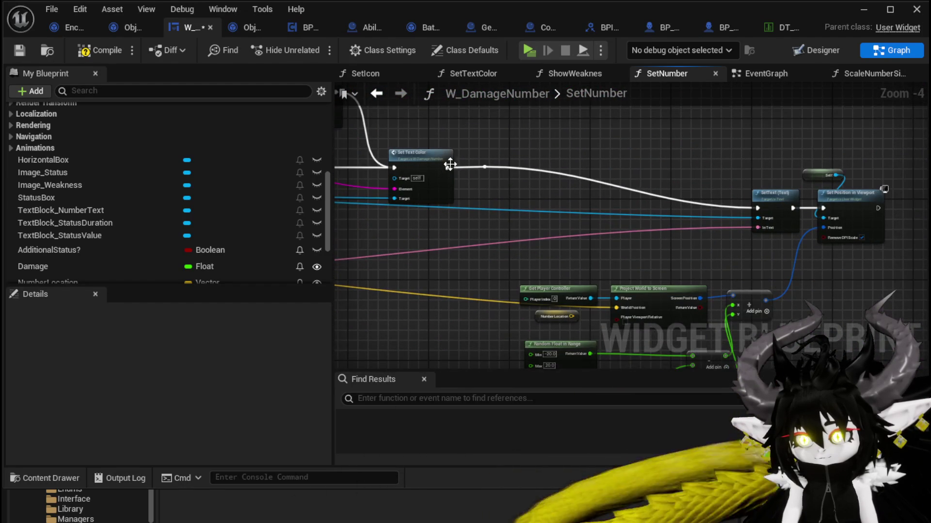
pyautogui.moveTo(397, 225); pyautogui.dragTo(486, 169)
pyautogui.click(561, 191)
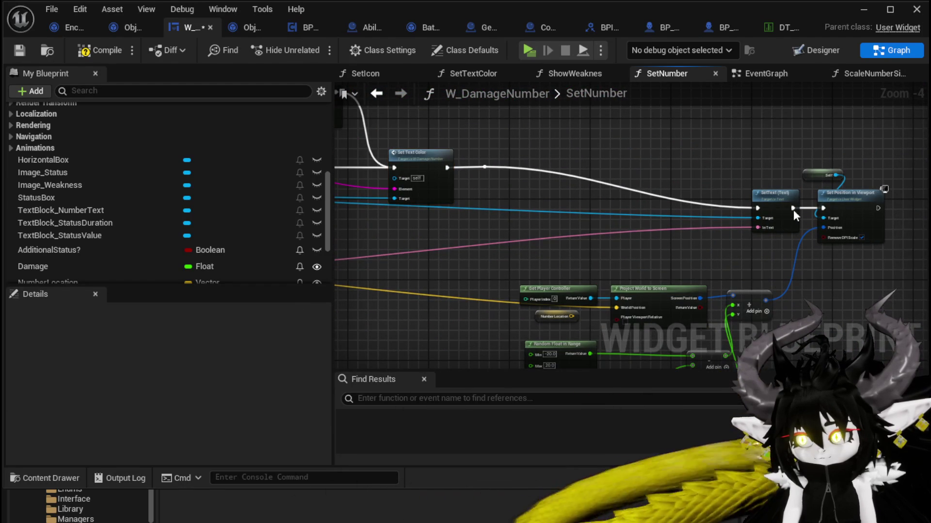
pyautogui.moveTo(737, 194); pyautogui.dragTo(424, 234)
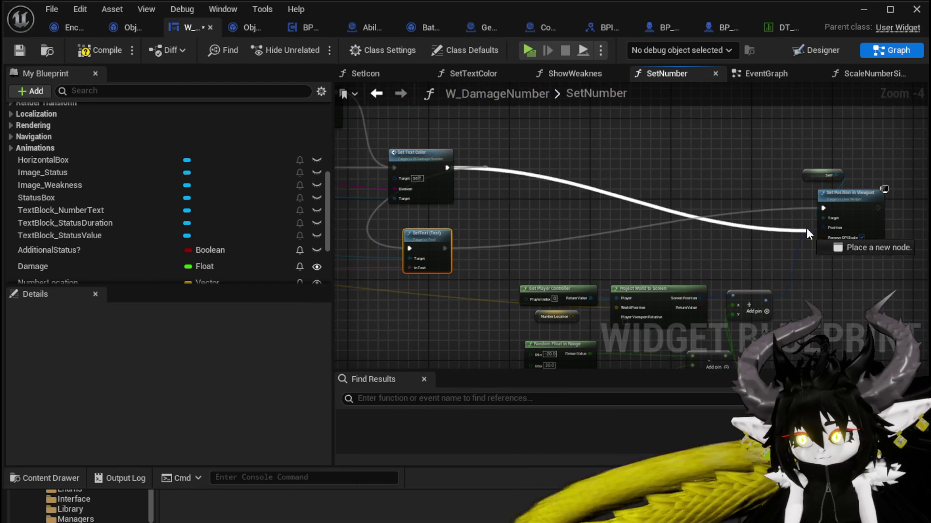
pyautogui.moveTo(819, 210); pyautogui.dragTo(823, 208)
# - Place Set Visibility and Image Status beside Print String and connect Set Visibility to SetText
pyautogui.moveTo(493, 182)
pyautogui.mouseDown()
pyautogui.moveTo(720, 200)
pyautogui.moveTo(470, 143)
pyautogui.mouseUp()
pyautogui.moveTo(634, 167)
pyautogui.mouseDown()
pyautogui.moveTo(550, 228)
pyautogui.moveTo(752, 277)
pyautogui.mouseUp()
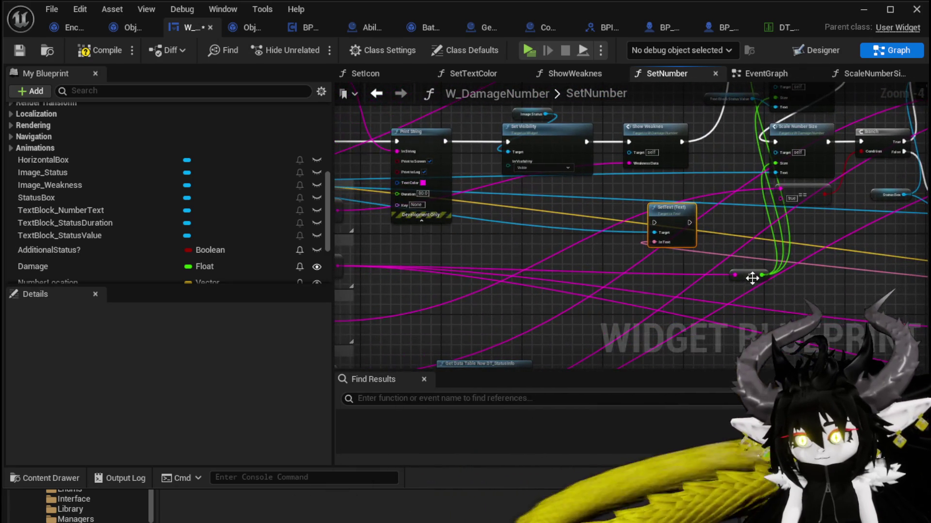
pyautogui.moveTo(595, 182)
pyautogui.mouseDown()
pyautogui.moveTo(595, 243)
pyautogui.moveTo(672, 250)
pyautogui.mouseUp()
pyautogui.moveTo(621, 217); pyautogui.dragTo(570, 216)
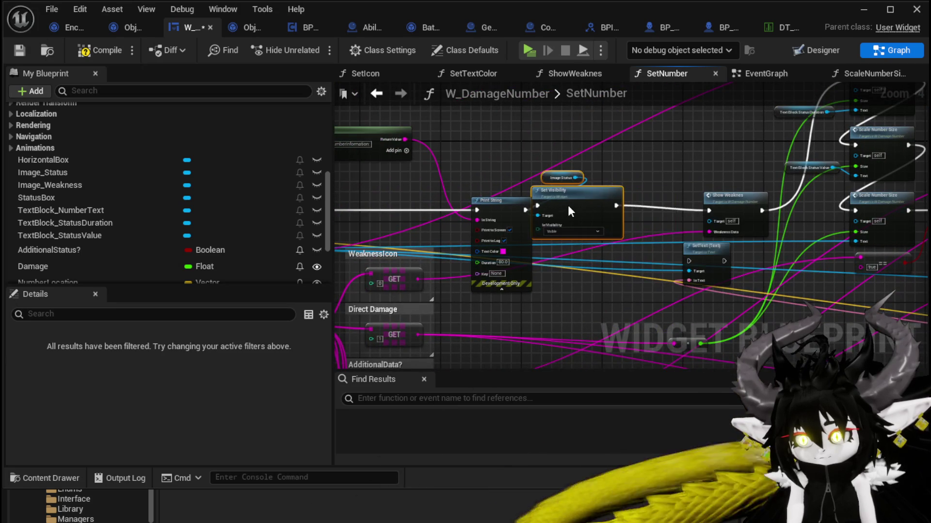
pyautogui.scroll(2, 665, 203)
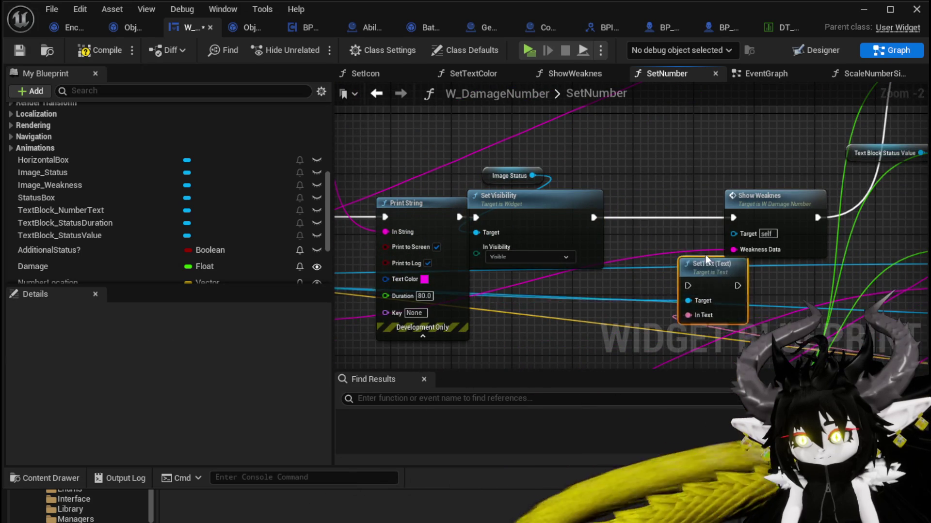
pyautogui.moveTo(684, 210); pyautogui.dragTo(668, 210)
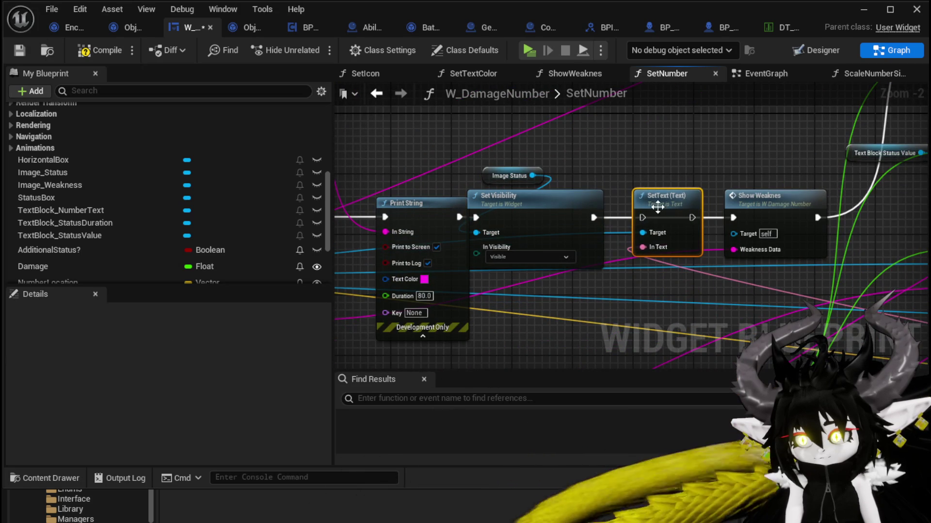
pyautogui.moveTo(592, 217); pyautogui.dragTo(647, 217)
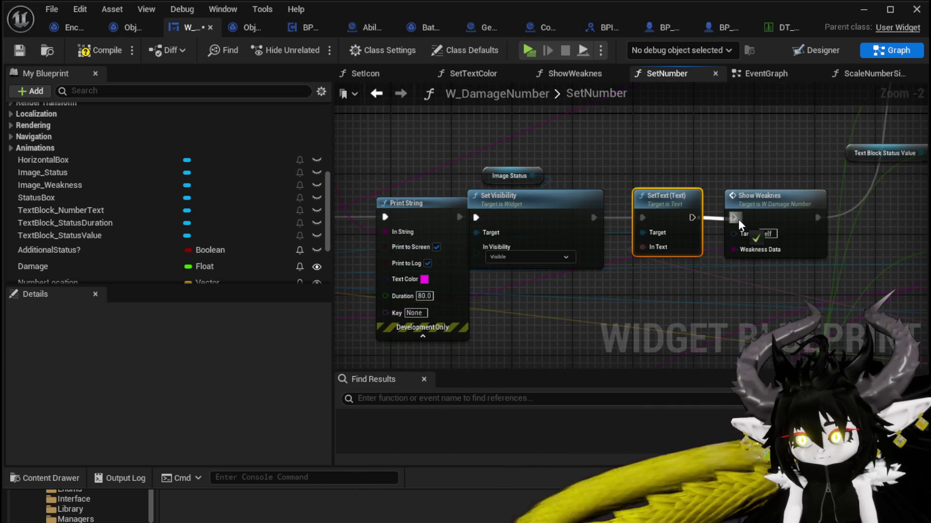
# - Tidy the reroute, Round, To Text and Print String nodes, then compile and save
pyautogui.moveTo(738, 219); pyautogui.dragTo(712, 147)
pyautogui.scroll(-2, 708, 177)
pyautogui.moveTo(685, 242)
pyautogui.mouseDown()
pyautogui.moveTo(660, 218)
pyautogui.moveTo(703, 245)
pyautogui.moveTo(640, 303)
pyautogui.mouseUp()
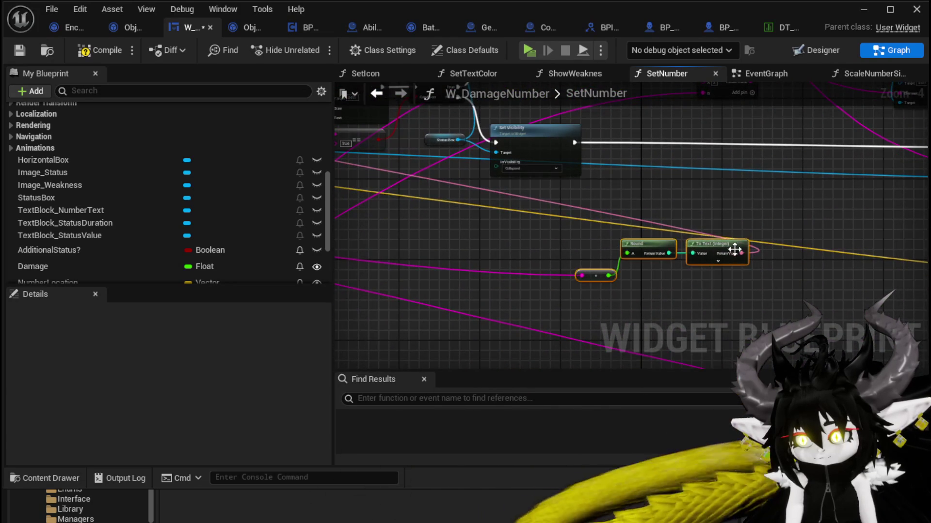
pyautogui.moveTo(734, 249)
pyautogui.mouseDown()
pyautogui.moveTo(388, 141)
pyautogui.moveTo(469, 181)
pyautogui.mouseUp()
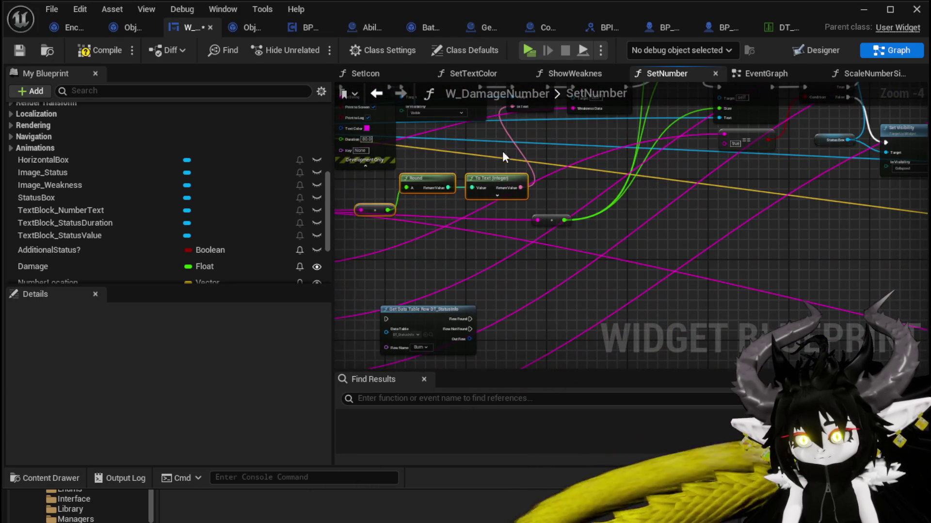
pyautogui.scroll(2, 688, 237)
pyautogui.scroll(1, 688, 237)
pyautogui.moveTo(725, 151)
pyautogui.mouseDown()
pyautogui.moveTo(796, 158)
pyautogui.moveTo(690, 241)
pyautogui.mouseUp()
pyautogui.moveTo(466, 175); pyautogui.dragTo(437, 175)
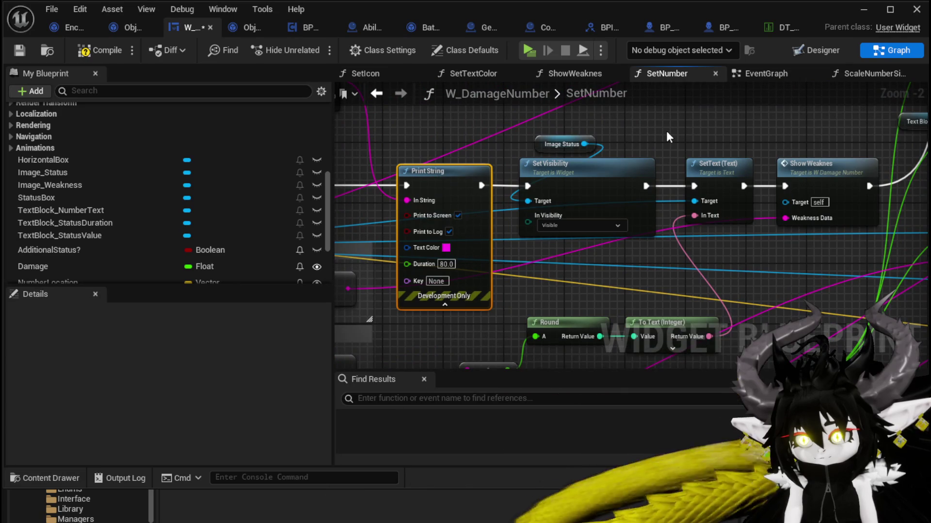
pyautogui.moveTo(667, 135)
pyautogui.mouseDown()
pyautogui.moveTo(649, 144)
pyautogui.moveTo(546, 139)
pyautogui.mouseUp()
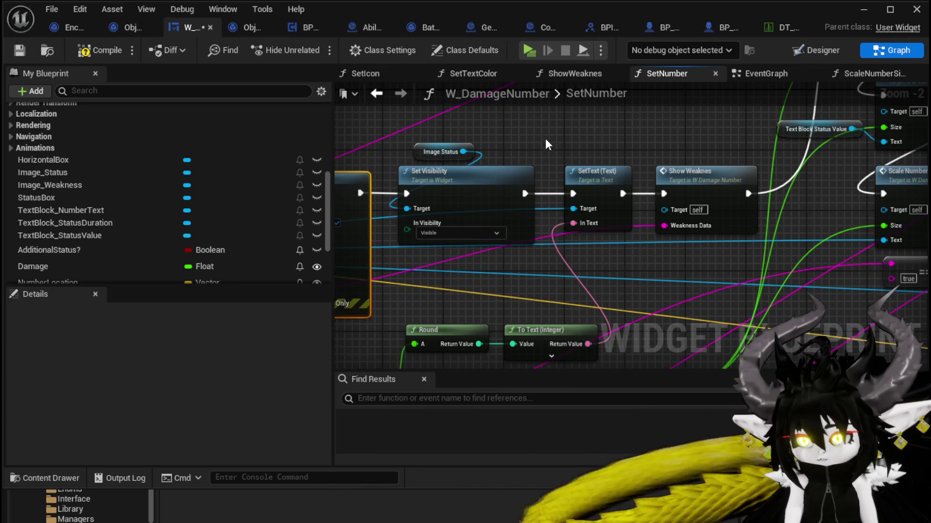
pyautogui.click(21, 49)
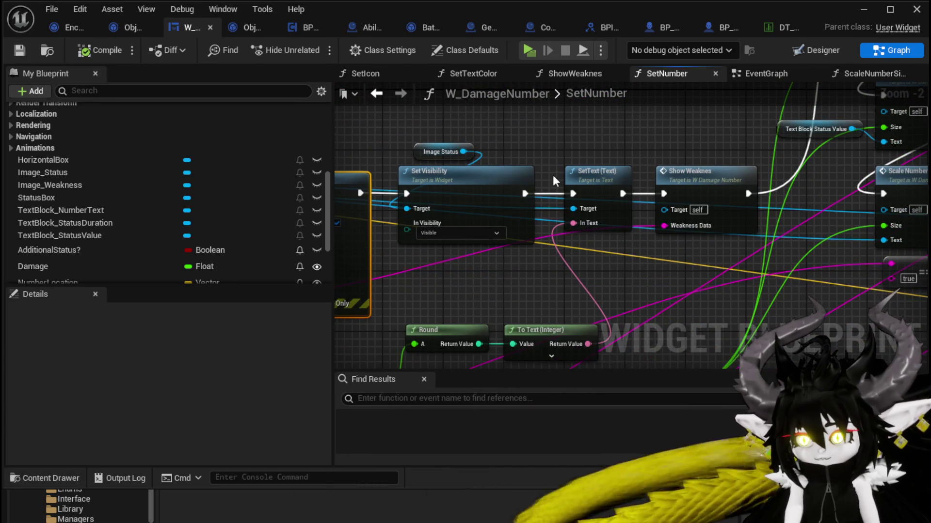
# - Delete Set Visibility and Image Status, place Print String before SetText, and compile and save
pyautogui.moveTo(553, 176)
pyautogui.mouseDown()
pyautogui.moveTo(692, 152)
pyautogui.moveTo(665, 190)
pyautogui.moveTo(689, 150)
pyautogui.moveTo(481, 155)
pyautogui.mouseUp()
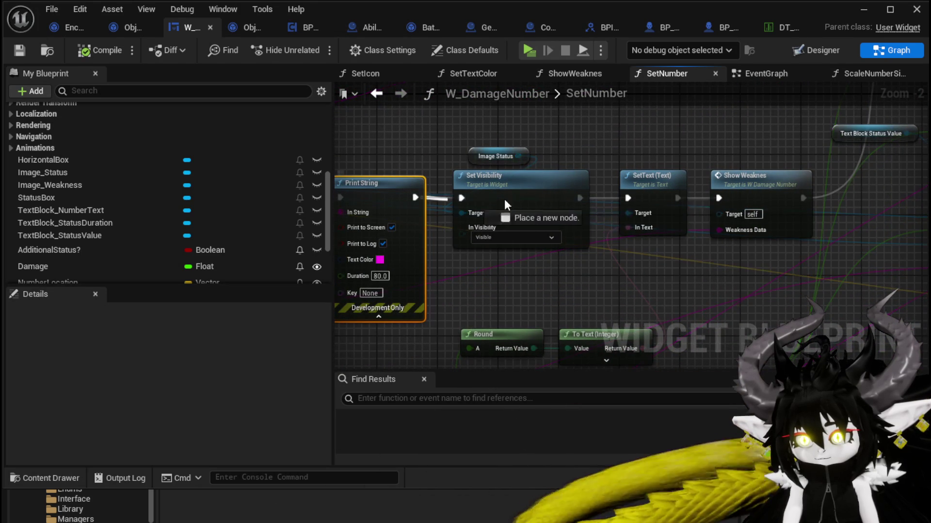
pyautogui.moveTo(630, 196); pyautogui.dragTo(630, 198)
pyautogui.moveTo(510, 184); pyautogui.dragTo(536, 272)
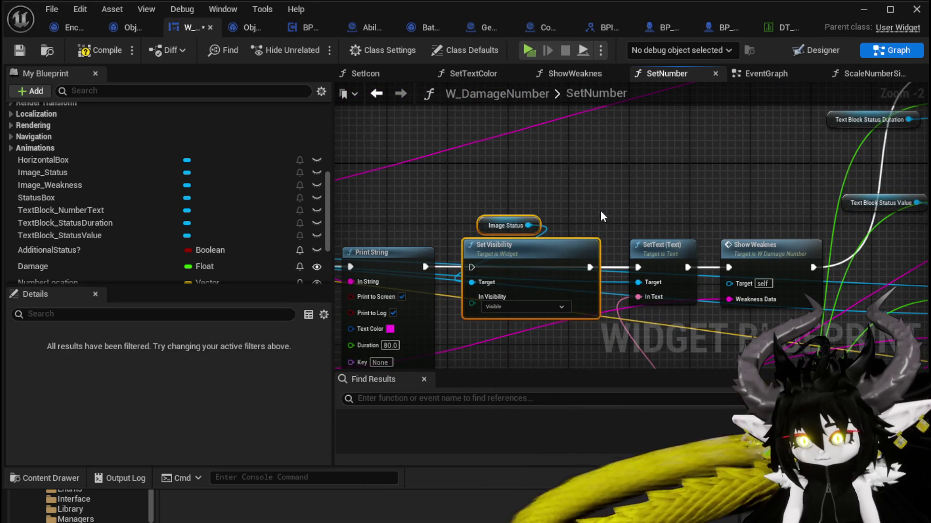
pyautogui.press('Delete')
pyautogui.moveTo(594, 212)
pyautogui.mouseDown()
pyautogui.moveTo(645, 215)
pyautogui.moveTo(530, 112)
pyautogui.mouseUp()
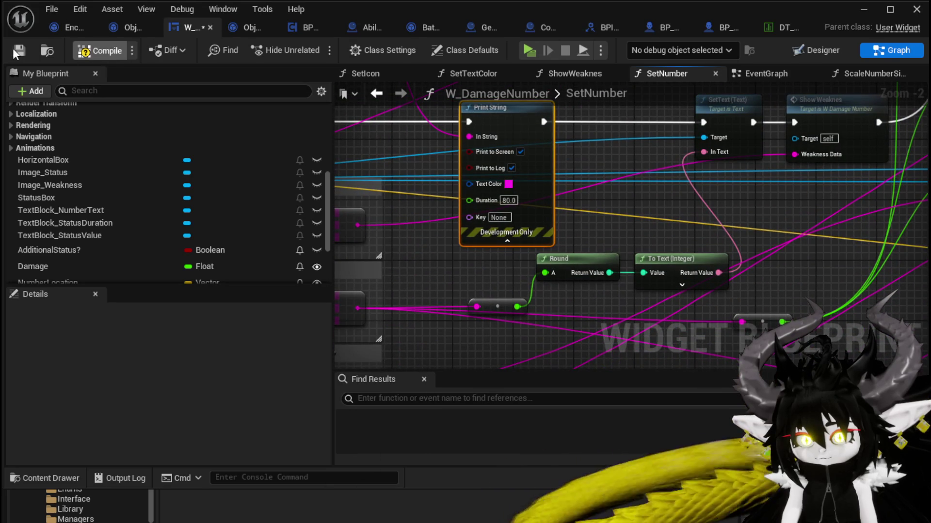
pyautogui.click(17, 51)
# - In the Designer, review the NumberText text block's Visibility setting
pyautogui.click(816, 50)
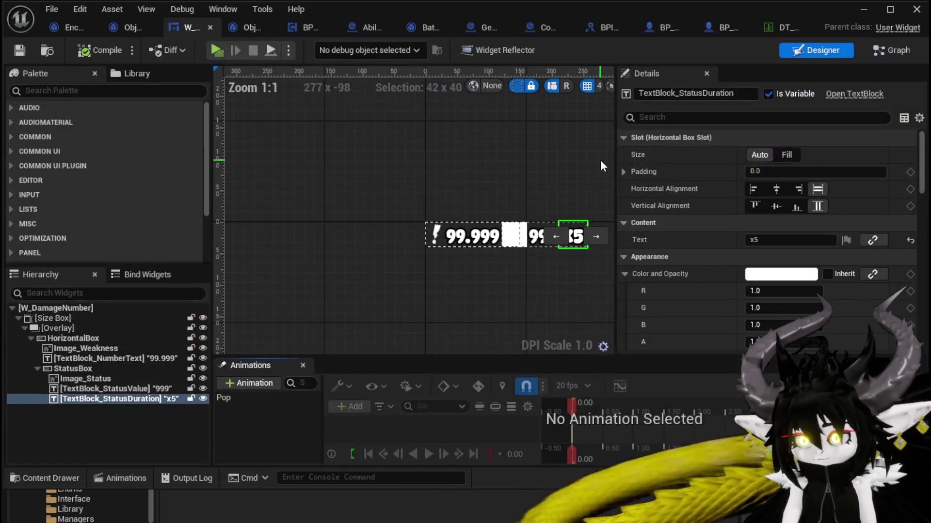
pyautogui.click(459, 242)
pyautogui.scroll(-15, 766, 272)
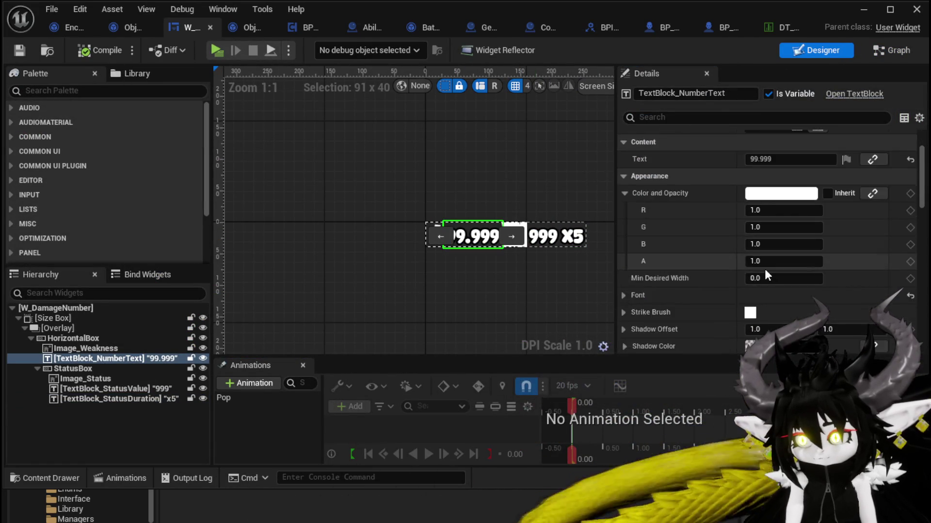
pyautogui.scroll(-4, 766, 266)
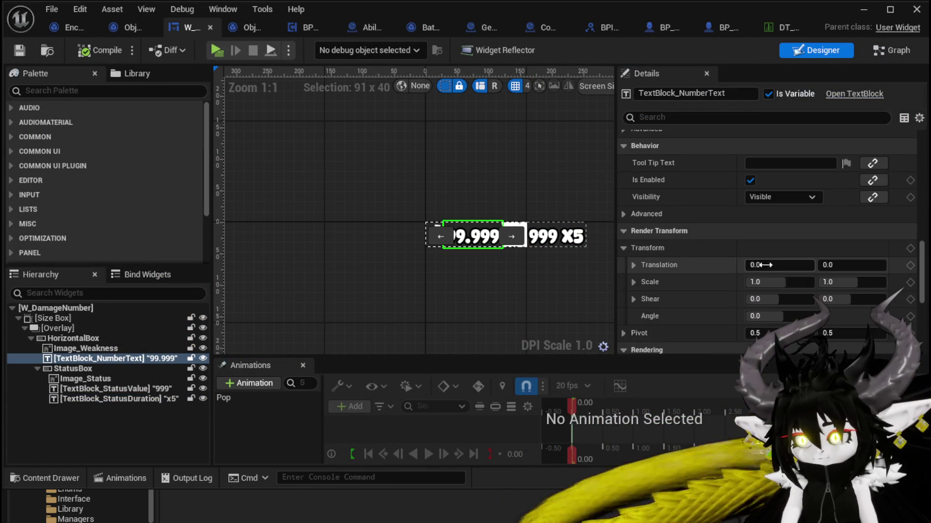
pyautogui.click(763, 197)
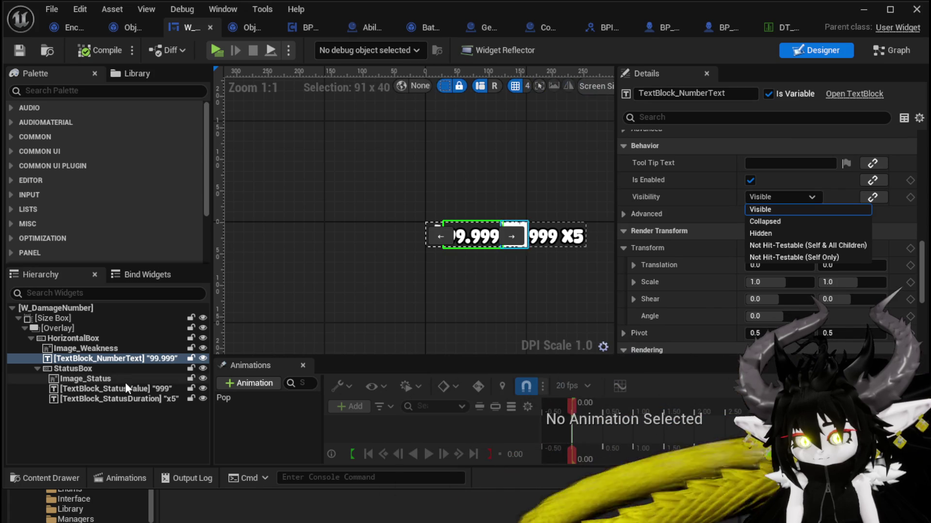
# - Check StatusBox, then set HorizontalBox Visibility to Not Hit-Testable (Self & All Children)
pyautogui.click(63, 339)
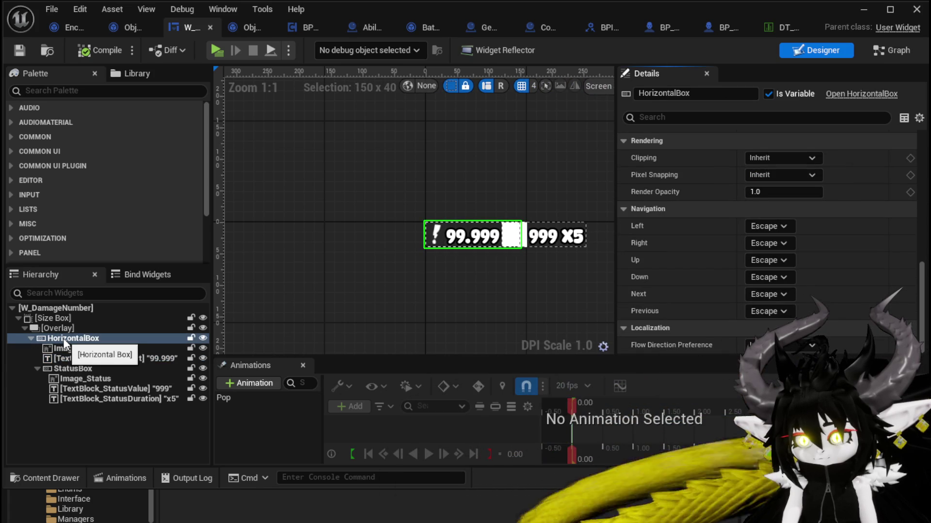
pyautogui.click(61, 368)
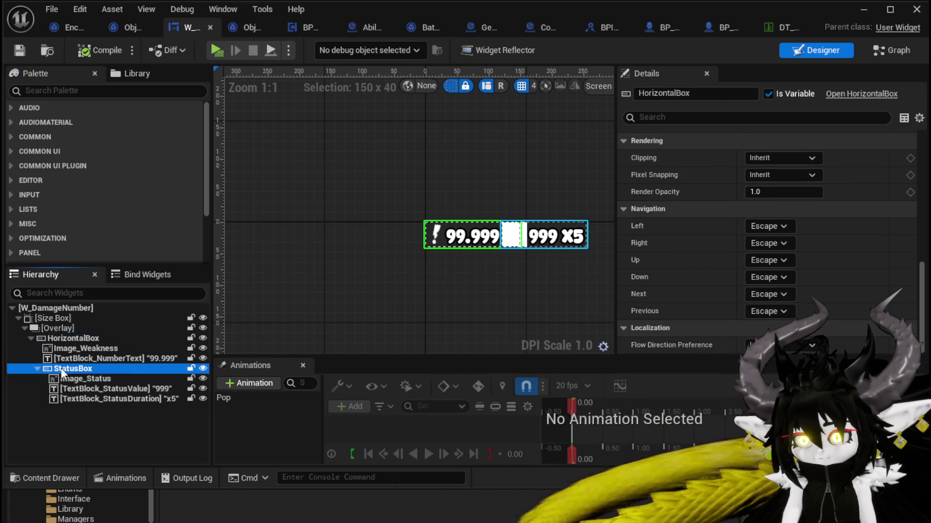
pyautogui.click(60, 340)
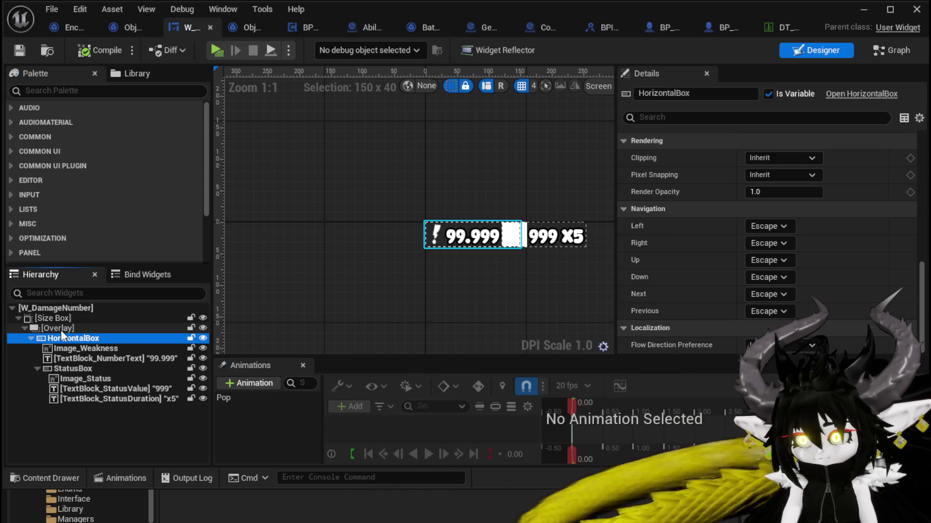
pyautogui.click(73, 369)
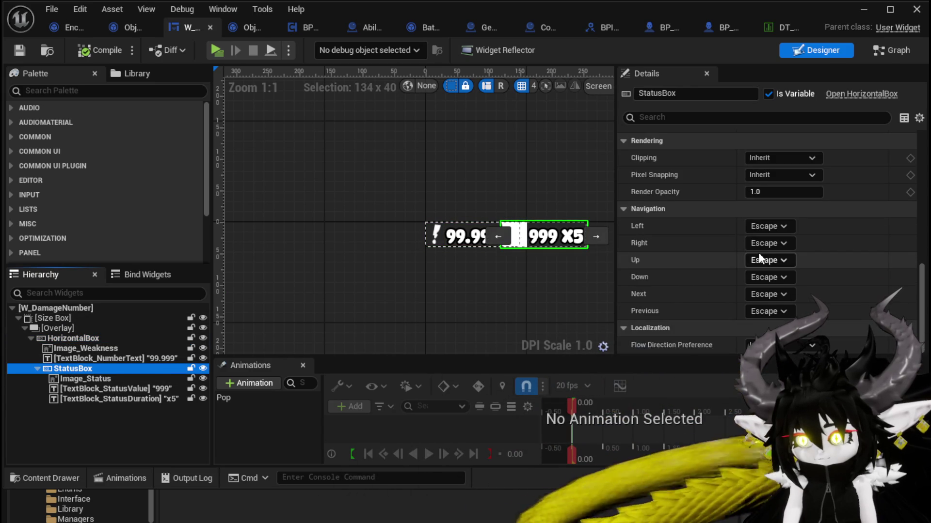
pyautogui.scroll(5, 758, 252)
pyautogui.scroll(8, 758, 253)
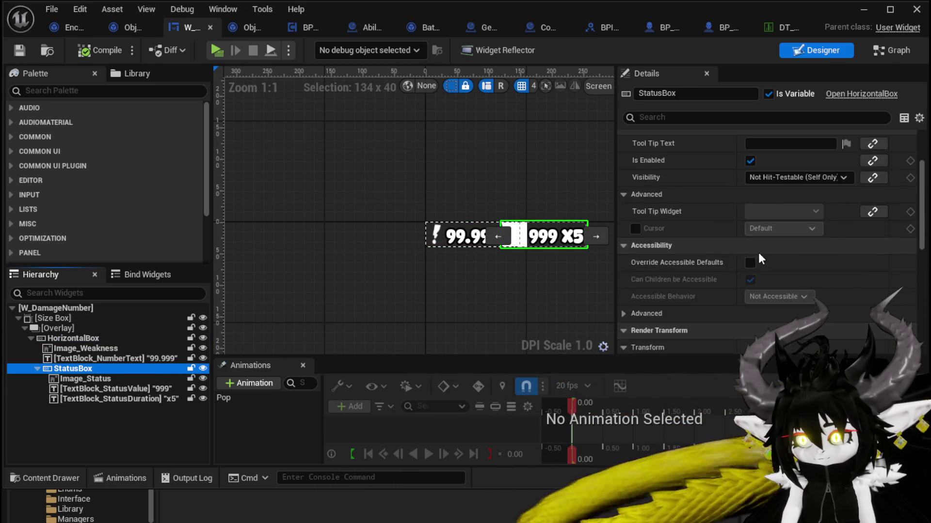
pyautogui.click(75, 339)
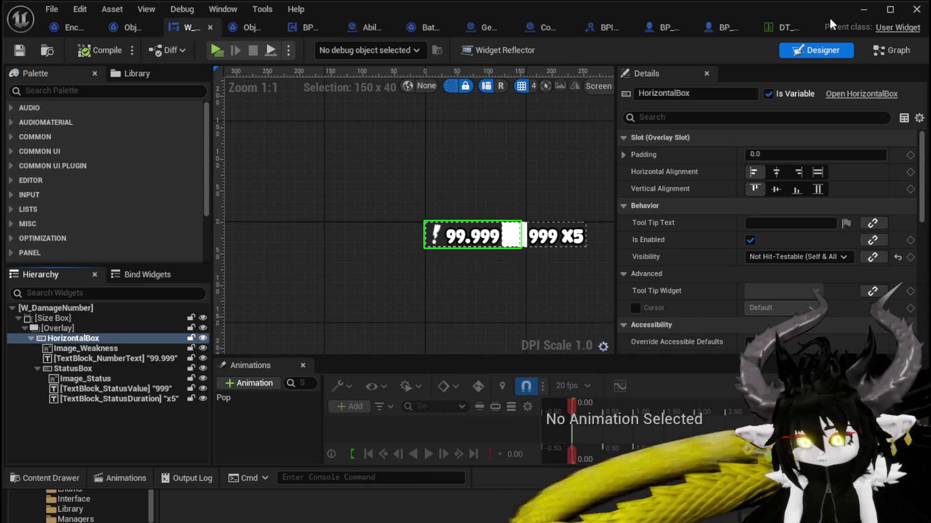
pyautogui.click(863, 10)
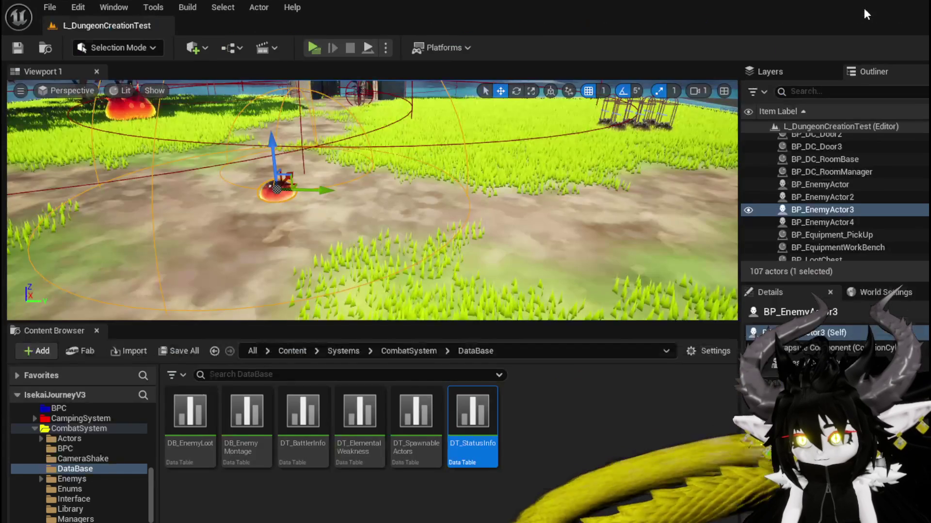
pyautogui.press('space')
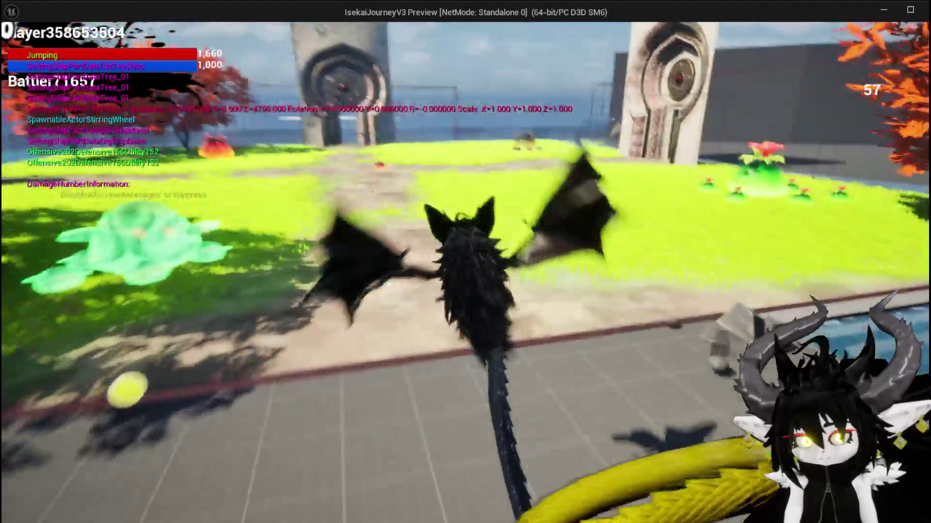
pyautogui.press('w')
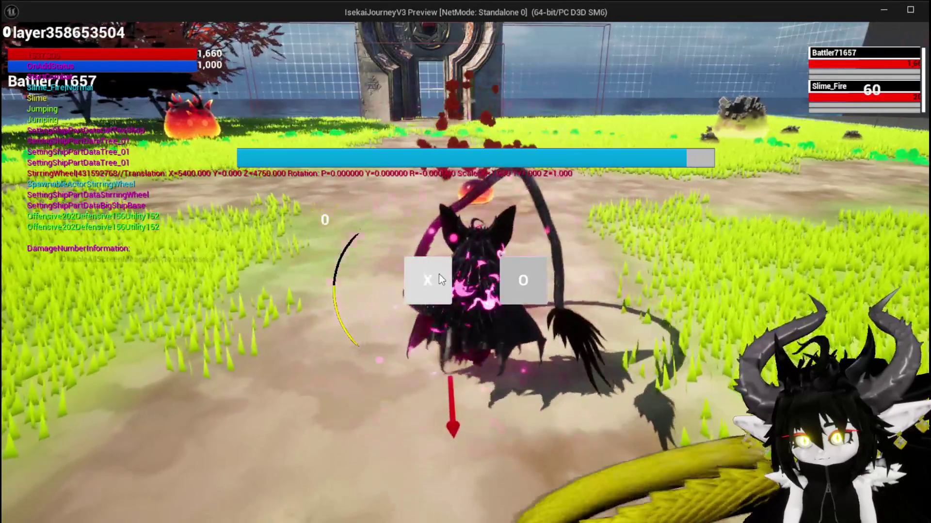
pyautogui.click(439, 276)
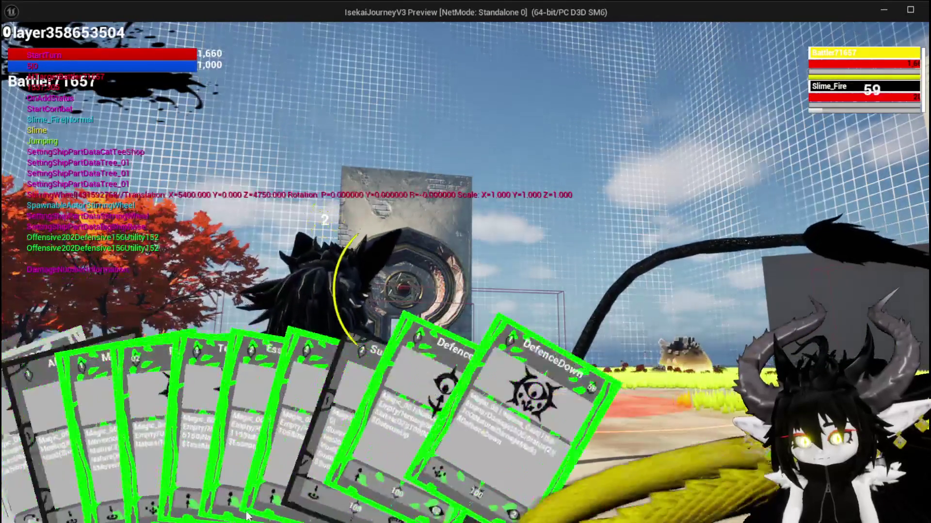
pyautogui.moveTo(73, 460)
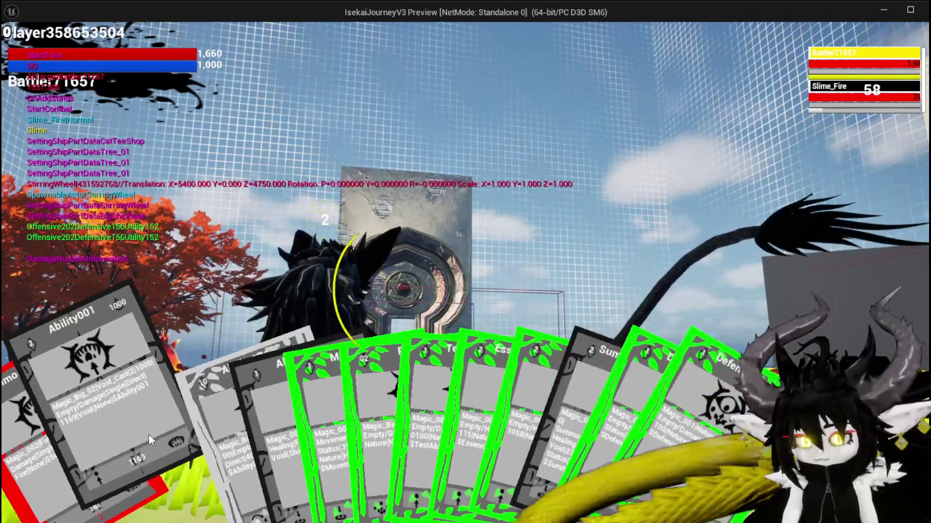
pyautogui.click(149, 434)
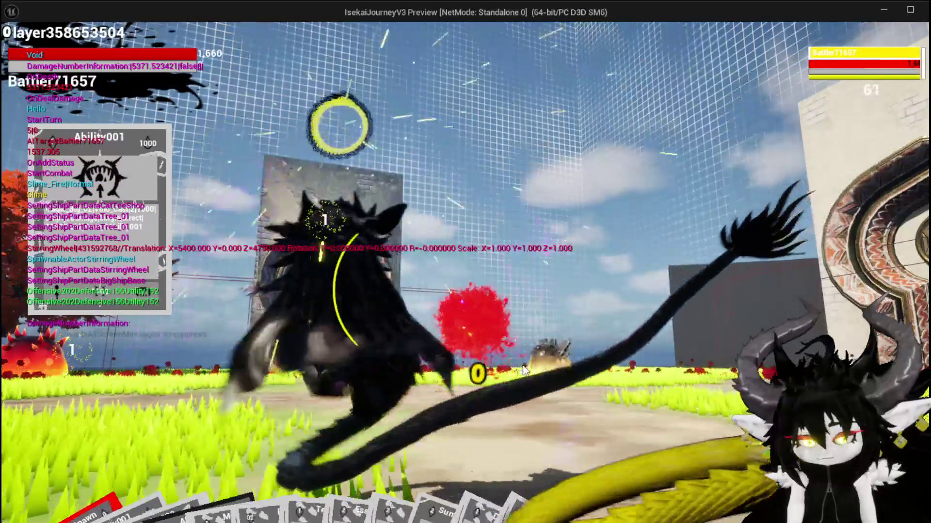
pyautogui.press('Escape')
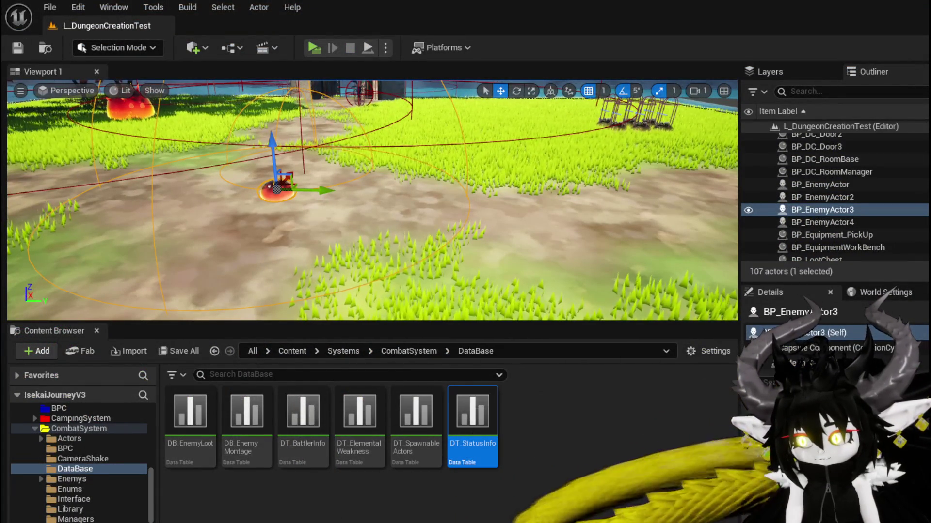
# - Review the W_DamageNumber SetNumber graph, then return to the level editor
pyautogui.hotkey('alt', 'Tab')
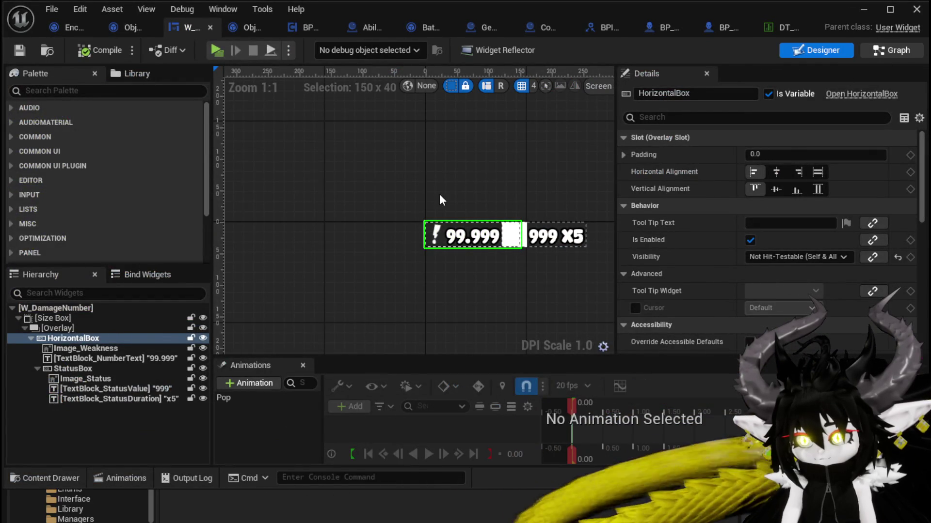
pyautogui.hotkey('ctrl', 'shift', 'g')
pyautogui.scroll(2, 589, 323)
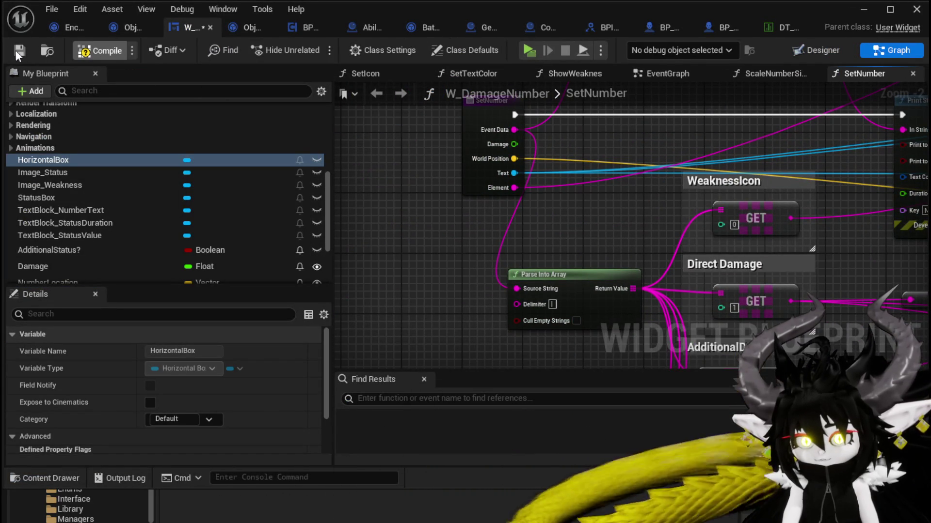
pyautogui.click(862, 15)
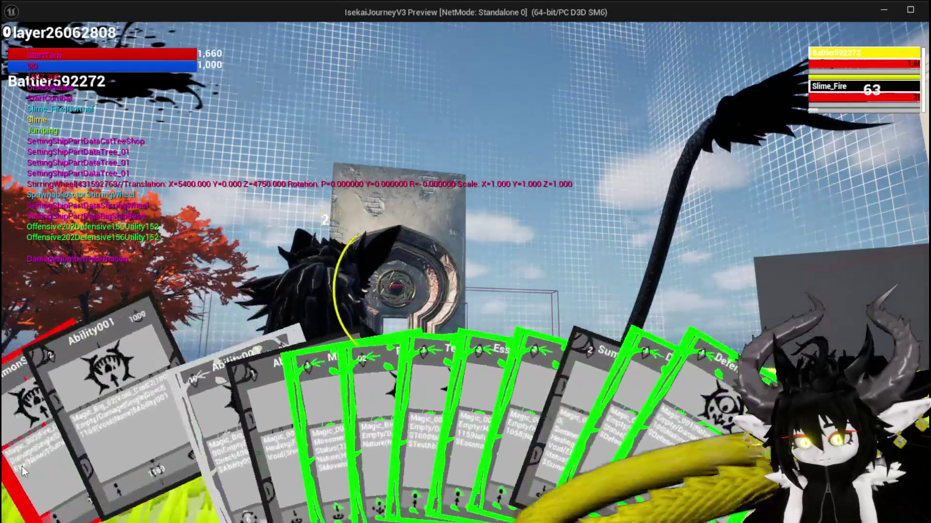
# - Play Ability001 on Slime_Fire for 5,372 damage, then end the playtest
pyautogui.click(29, 467)
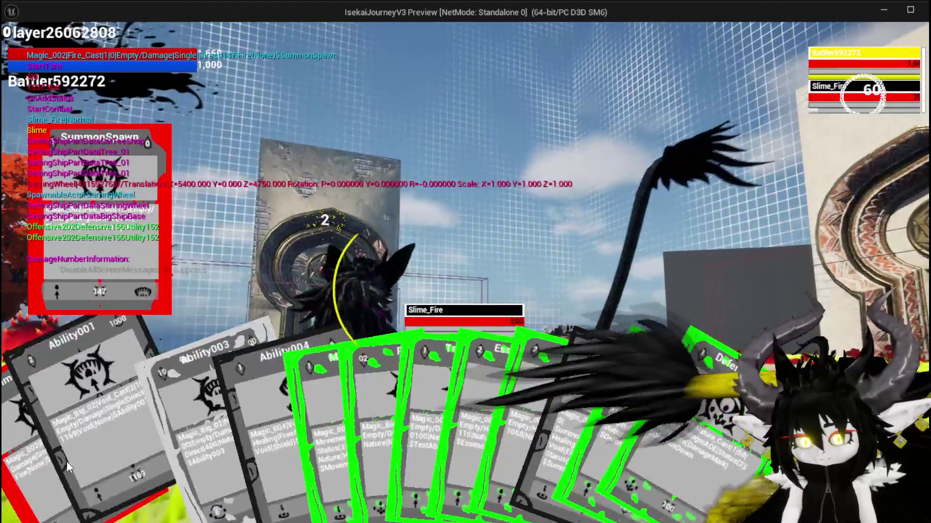
pyautogui.click(101, 452)
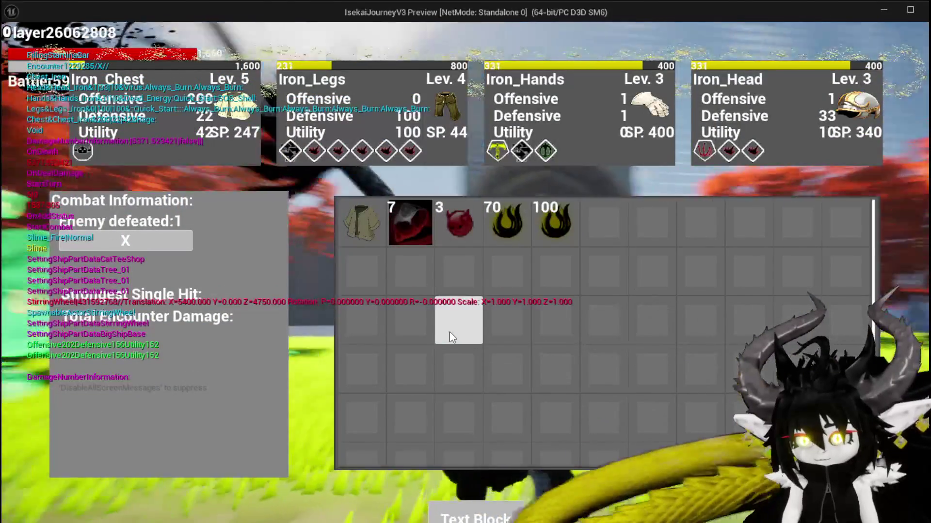
pyautogui.press('Escape')
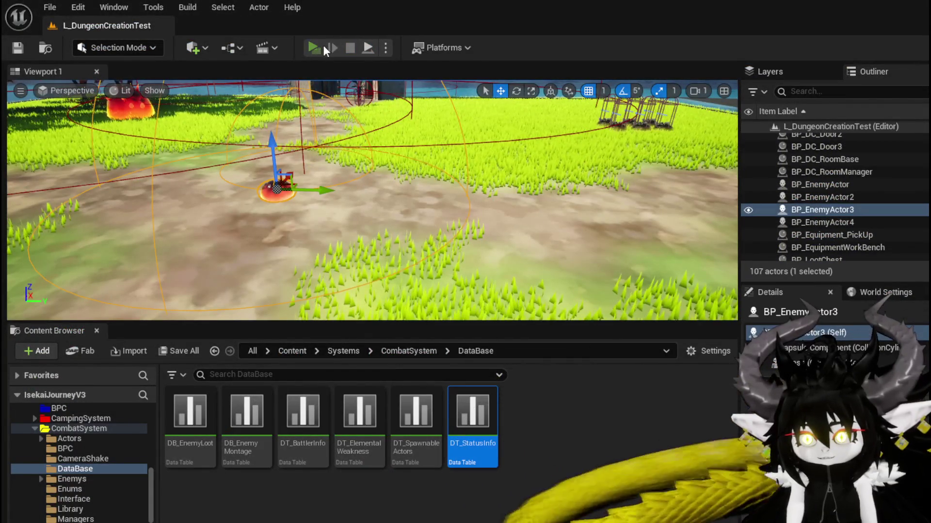
# - In a new playtest, load the first saved ability and change it to AOE with value 101
pyautogui.click(323, 45)
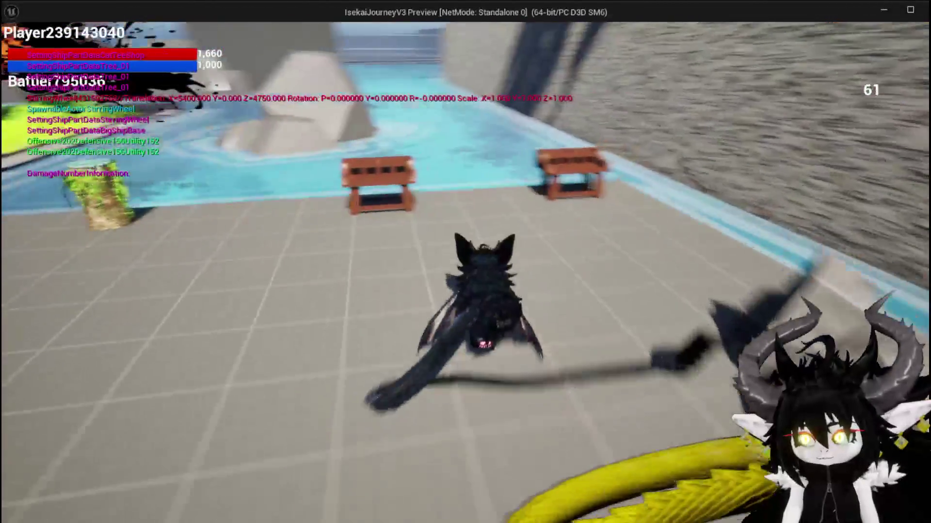
pyautogui.press('w')
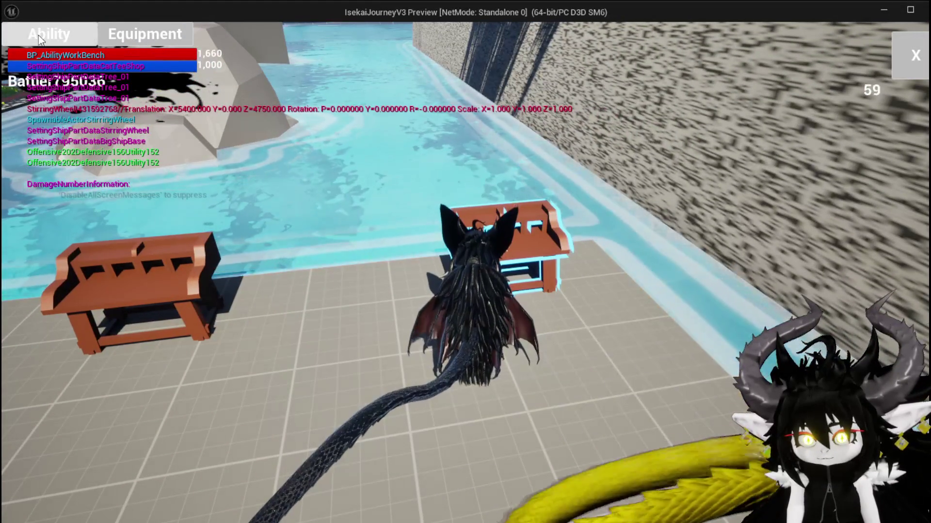
pyautogui.click(39, 36)
pyautogui.click(81, 99)
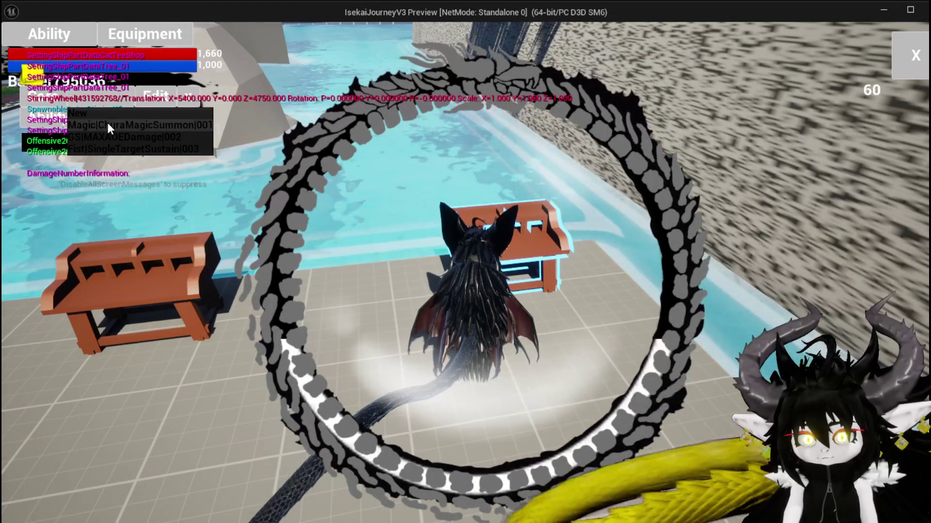
pyautogui.click(145, 141)
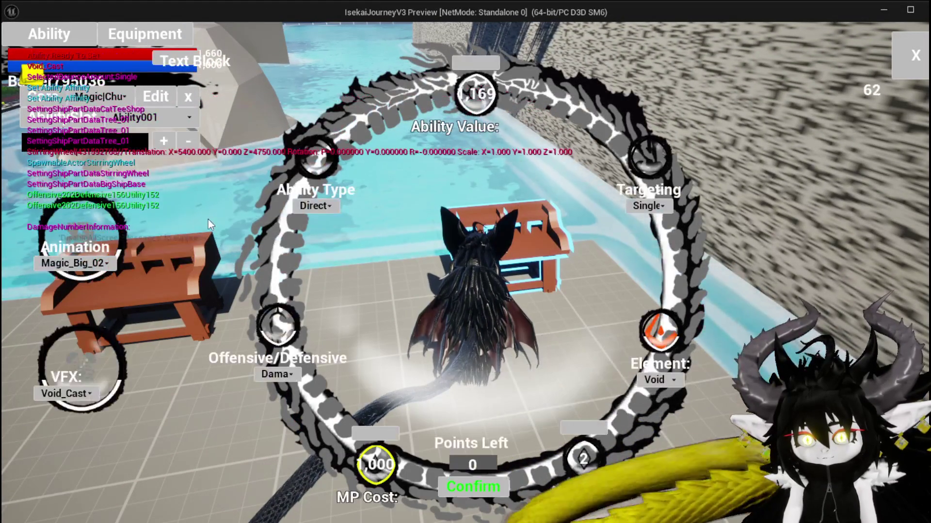
pyautogui.click(647, 233)
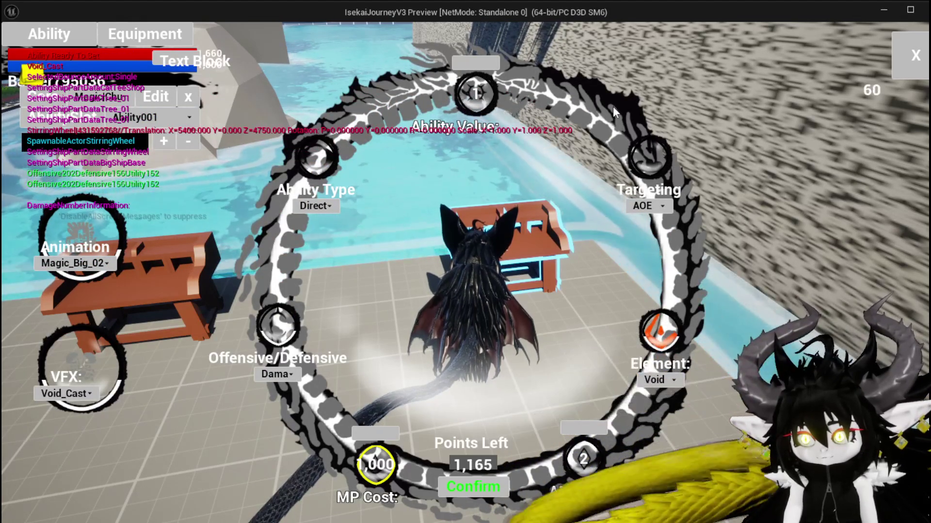
pyautogui.click(477, 64)
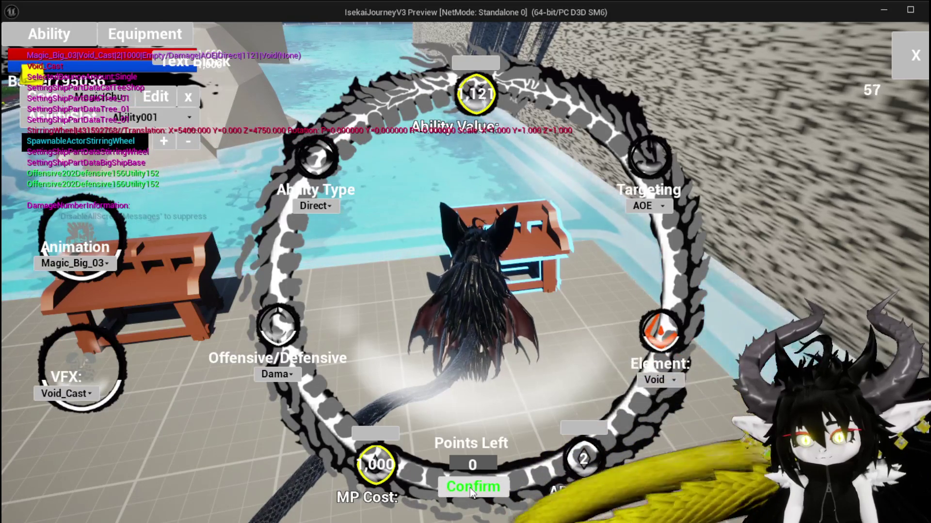
# - Run along the dirt path to the red slime and launch the X attack
pyautogui.press('Escape')
pyautogui.press('w')
pyautogui.press('space')
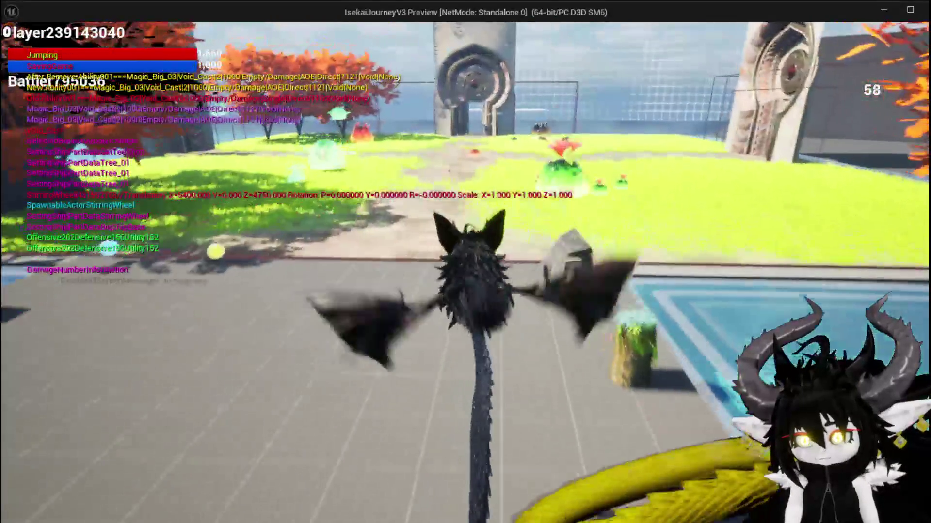
pyautogui.press('space')
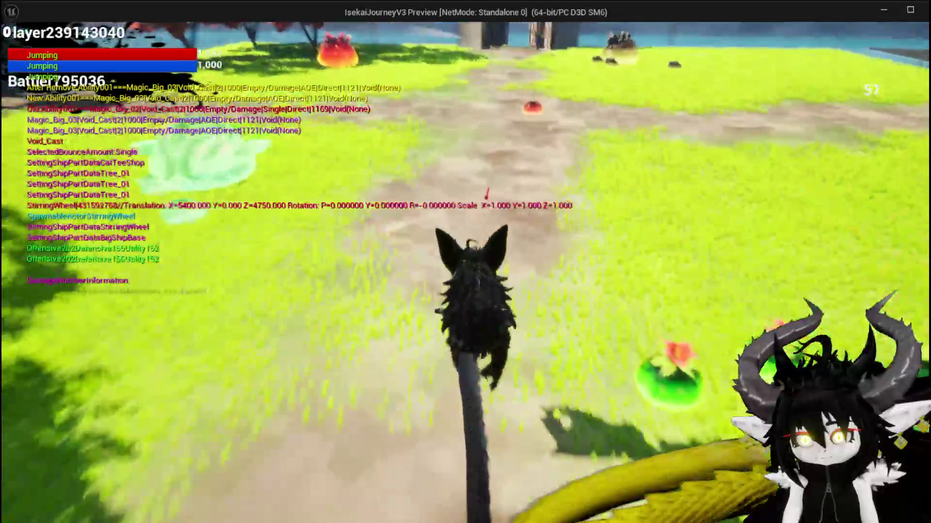
pyautogui.press('w')
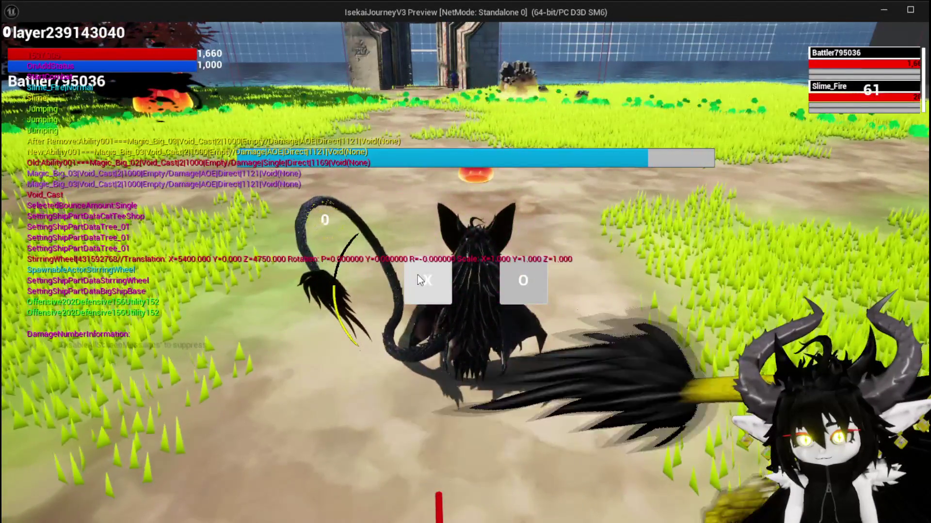
pyautogui.click(417, 275)
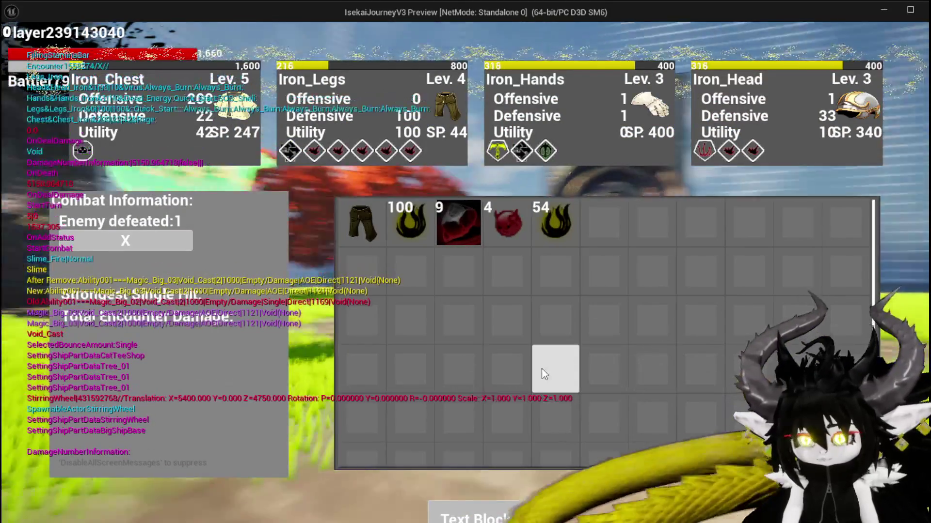
# - Stop the play session and run the creature forward toward the red slime
pyautogui.press('Escape')
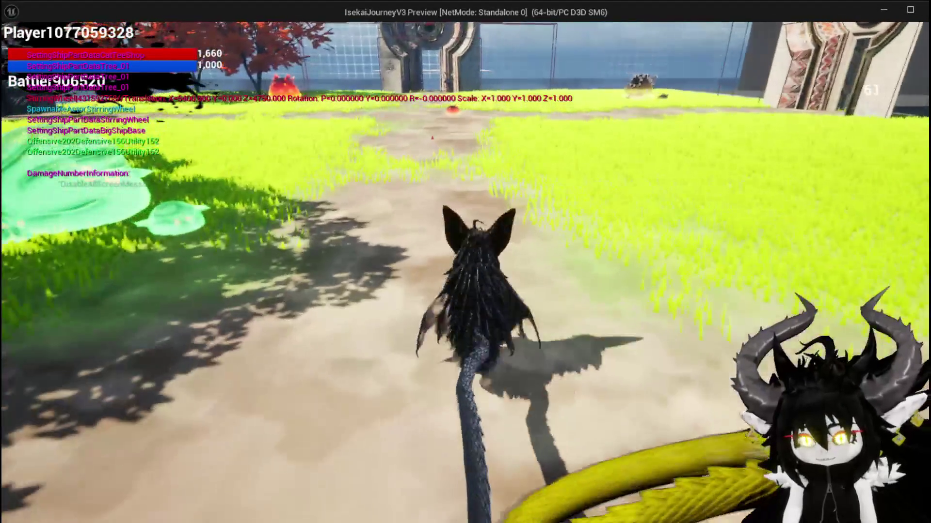
pyautogui.press('w')
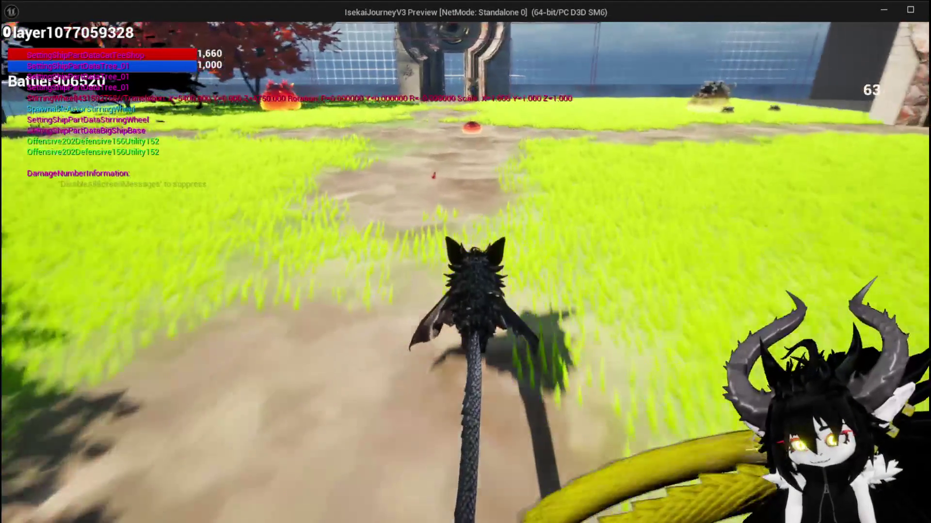
pyautogui.press('w')
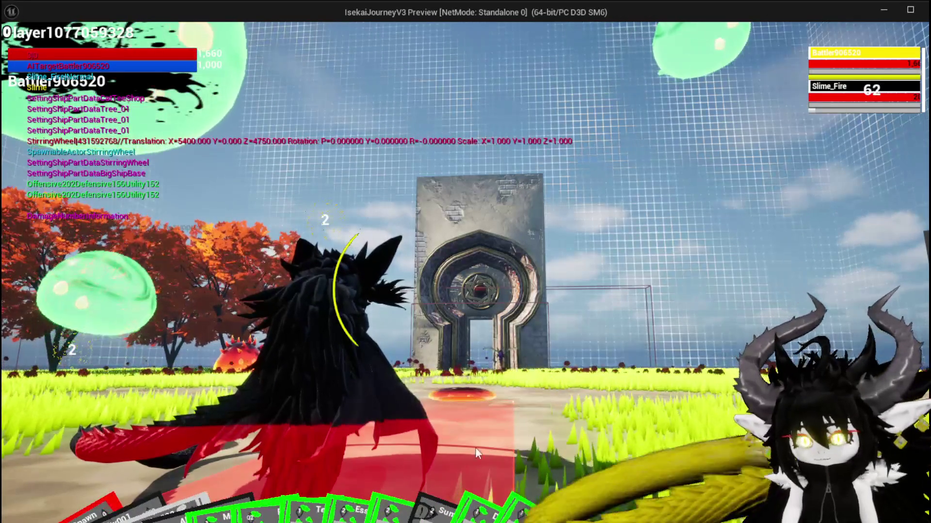
# - Cast TestAbility at Slime_Fire for 5 damage, jump, and end the playtest
pyautogui.moveTo(475, 447)
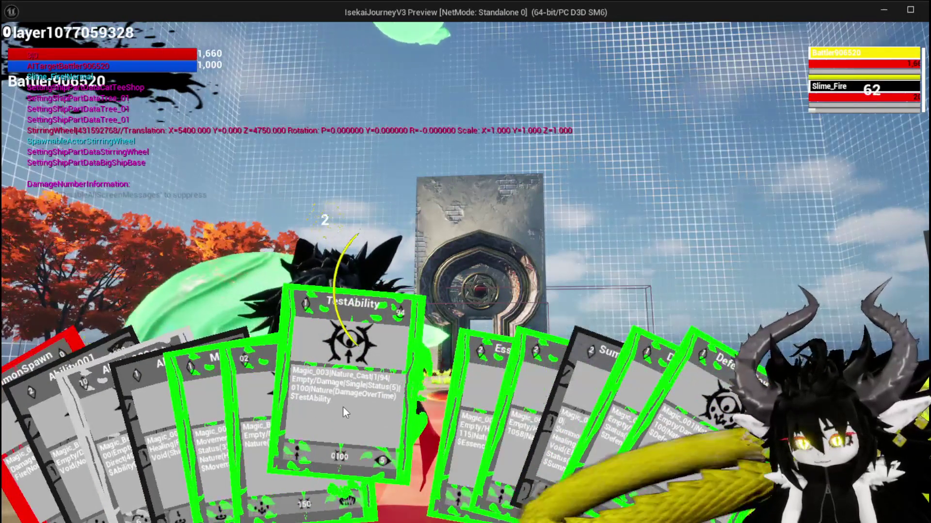
pyautogui.moveTo(342, 407); pyautogui.dragTo(527, 399)
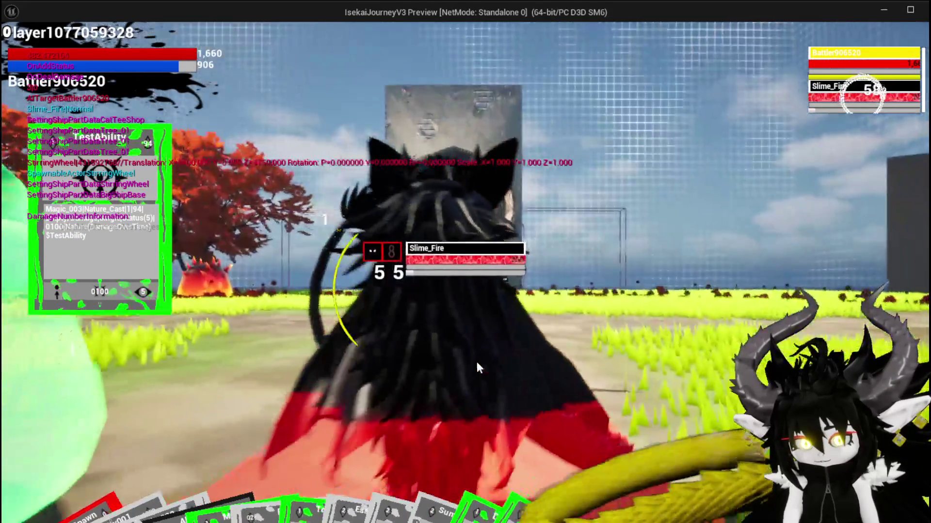
pyautogui.press('space')
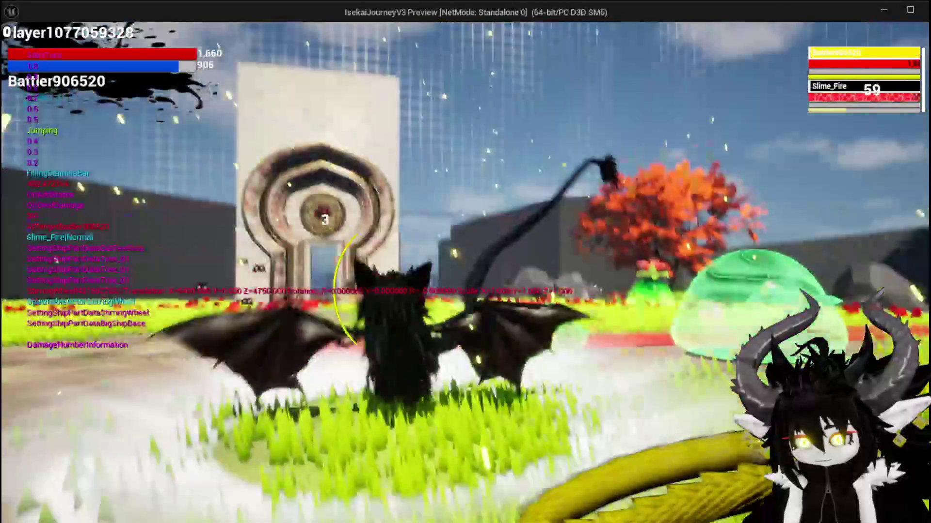
pyautogui.press('Escape')
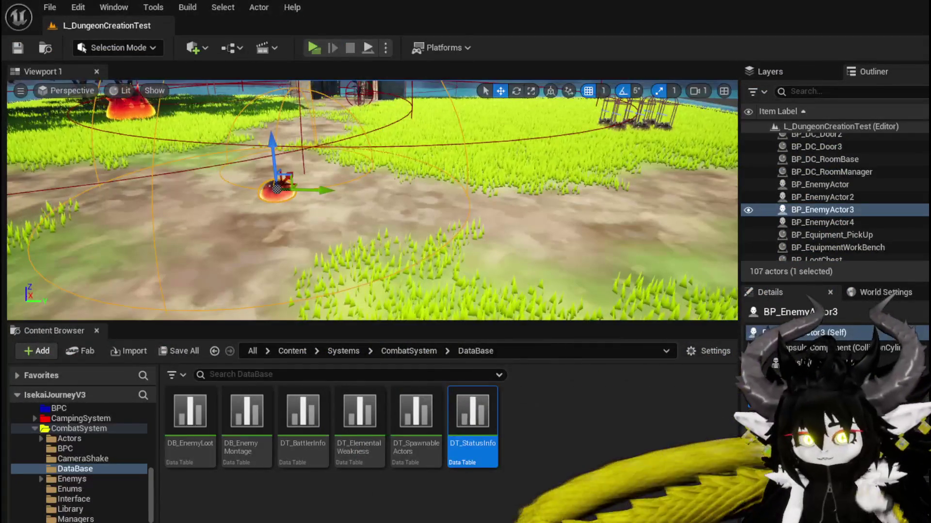
# - Save the L_DungeonCreationTest level and return to the SetNumber graph
pyautogui.click(18, 54)
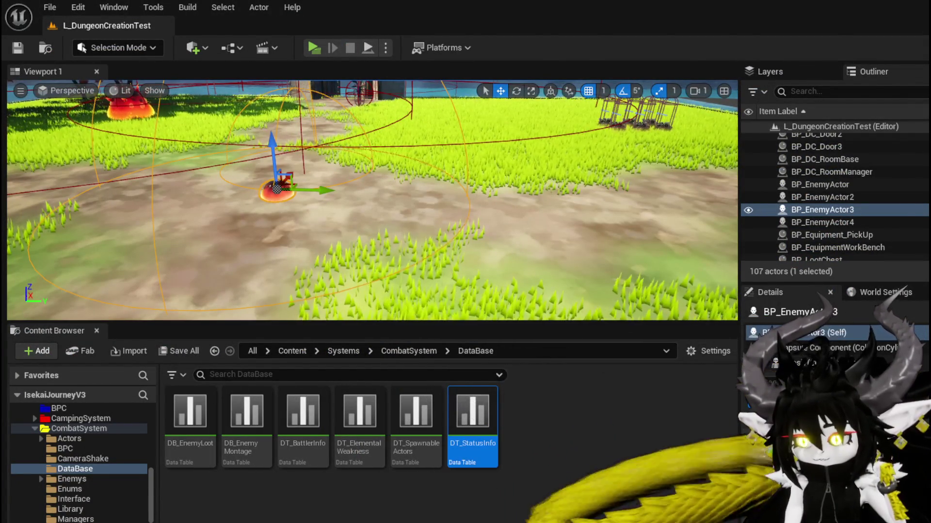
pyautogui.scroll(-2, 493, 259)
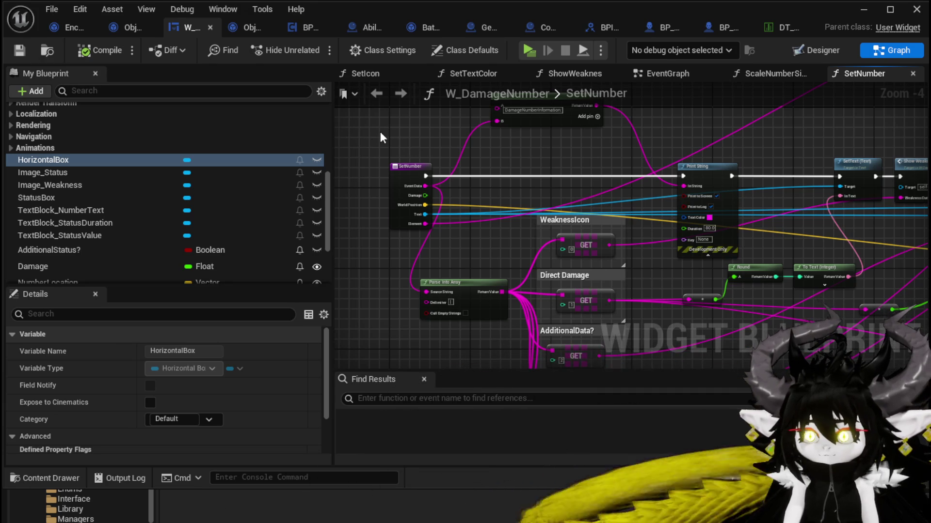
# - Center the Branch and Set Visibility nodes and select the AdditionalData? GET node area
pyautogui.moveTo(380, 137); pyautogui.dragTo(418, 146)
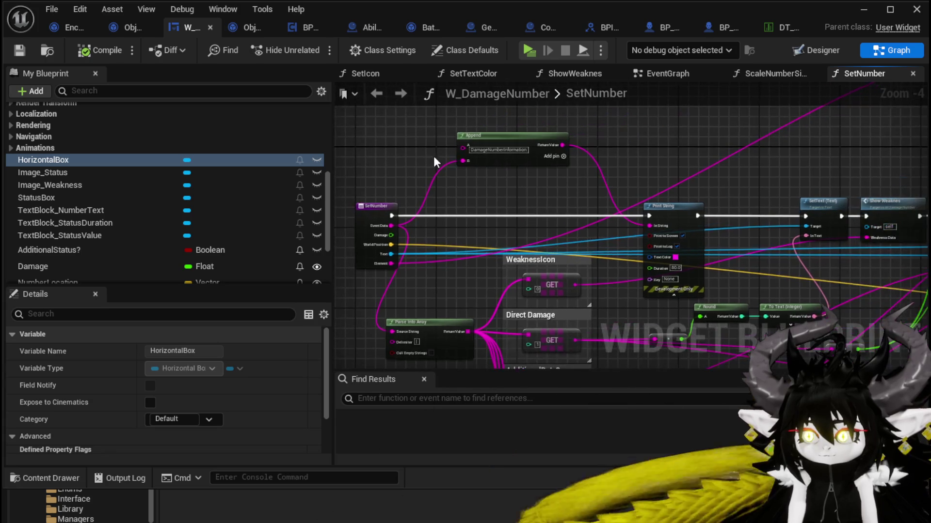
pyautogui.scroll(-2, 433, 156)
pyautogui.scroll(2, 592, 212)
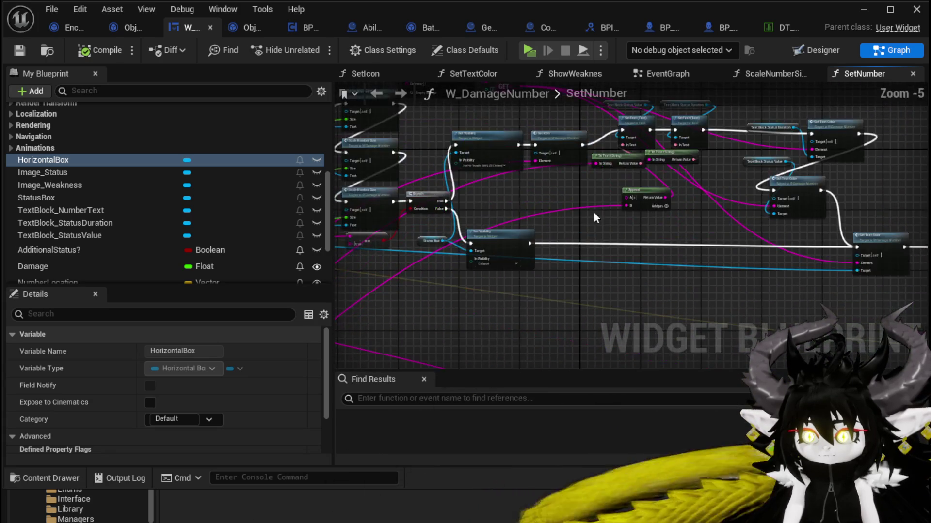
pyautogui.moveTo(339, 191); pyautogui.dragTo(759, 191)
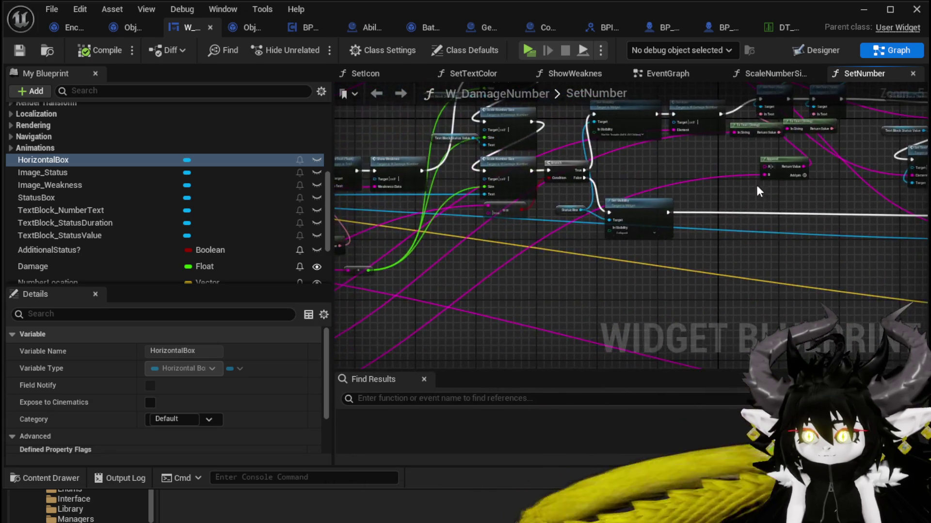
pyautogui.scroll(1, 557, 190)
pyautogui.moveTo(557, 190)
pyautogui.mouseDown()
pyautogui.moveTo(648, 260)
pyautogui.moveTo(525, 243)
pyautogui.moveTo(588, 245)
pyautogui.moveTo(715, 203)
pyautogui.moveTo(537, 313)
pyautogui.moveTo(618, 274)
pyautogui.mouseUp()
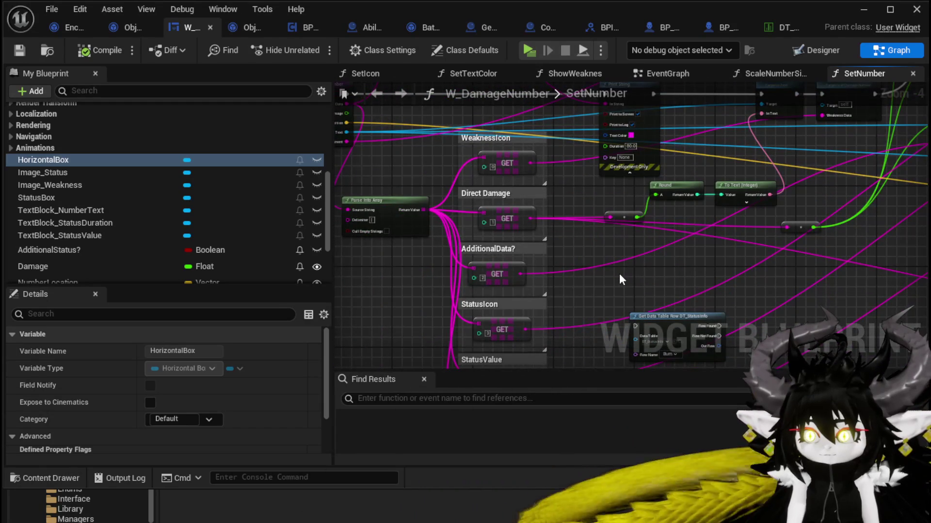
pyautogui.click(504, 274)
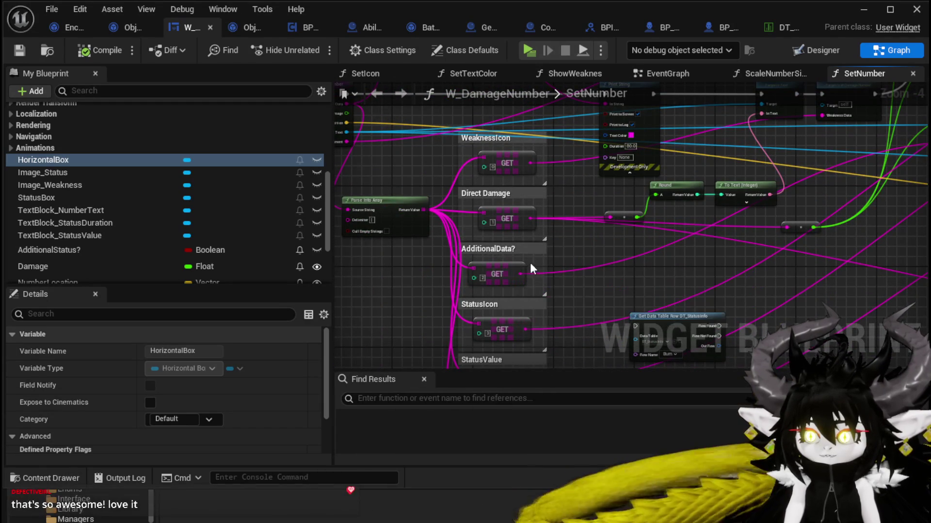
pyautogui.moveTo(467, 289)
pyautogui.mouseDown()
pyautogui.moveTo(533, 257)
pyautogui.moveTo(443, 291)
pyautogui.moveTo(617, 253)
pyautogui.moveTo(598, 228)
pyautogui.moveTo(615, 289)
pyautogui.moveTo(666, 313)
pyautogui.mouseUp()
# - Search 'Switch' in All Actions and add a Switch on String node below Status Box
pyautogui.rightClick(519, 242)
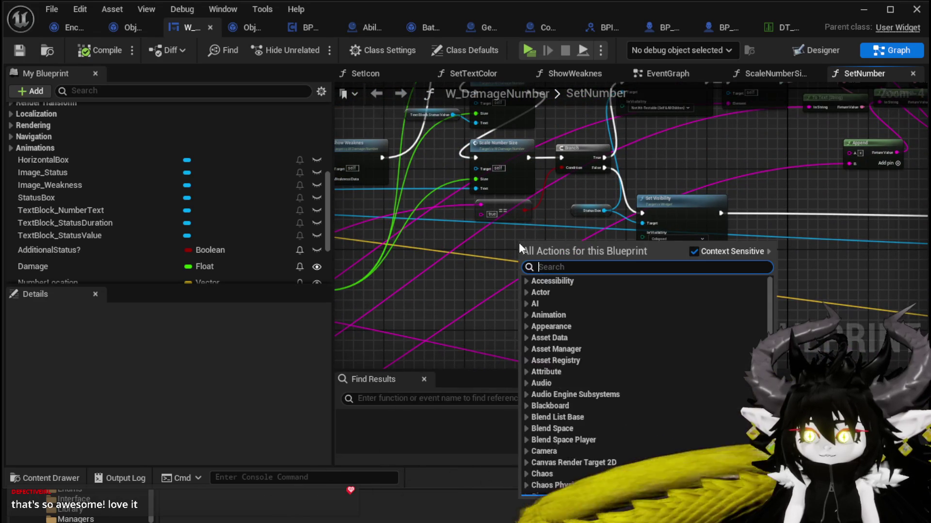
pyautogui.write('S')
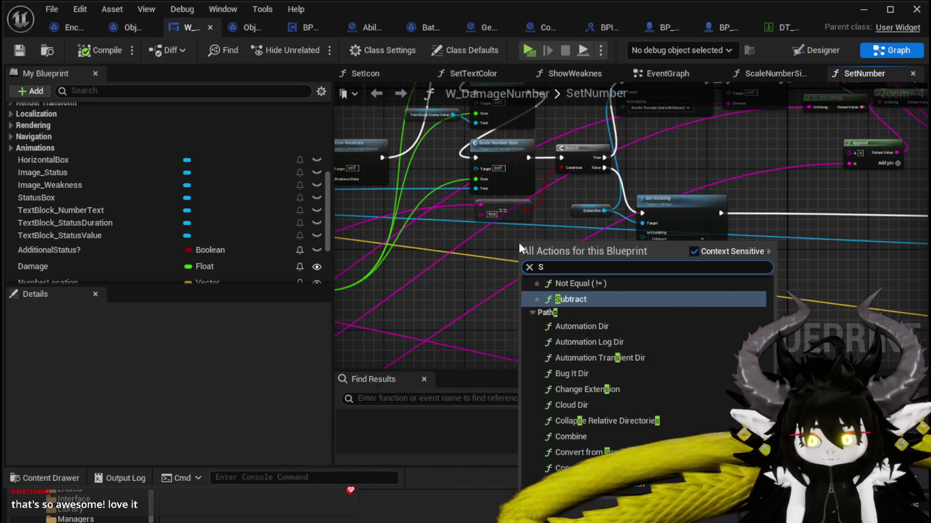
pyautogui.write('witch')
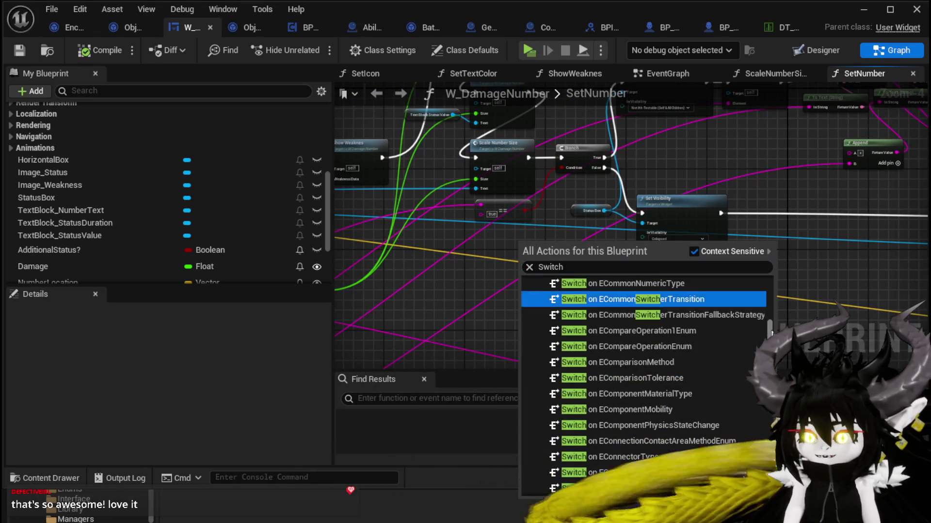
pyautogui.scroll(-15, 734, 298)
pyautogui.scroll(-5, 679, 412)
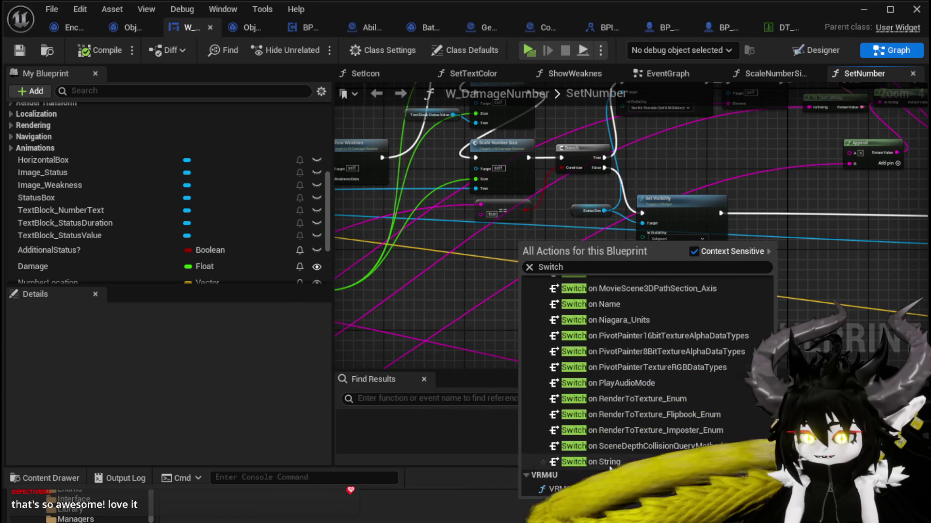
pyautogui.click(678, 485)
pyautogui.scroll(3, 589, 290)
pyautogui.scroll(1, 588, 290)
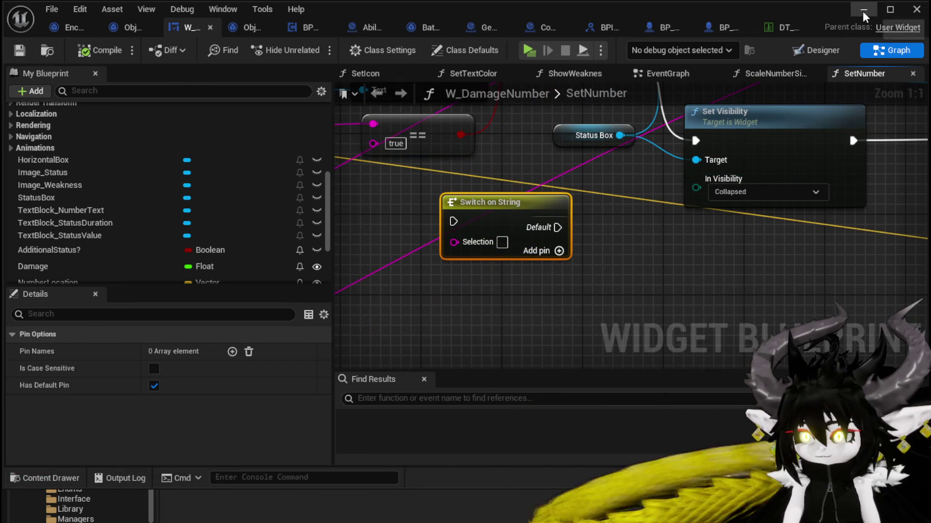
pyautogui.click(863, 10)
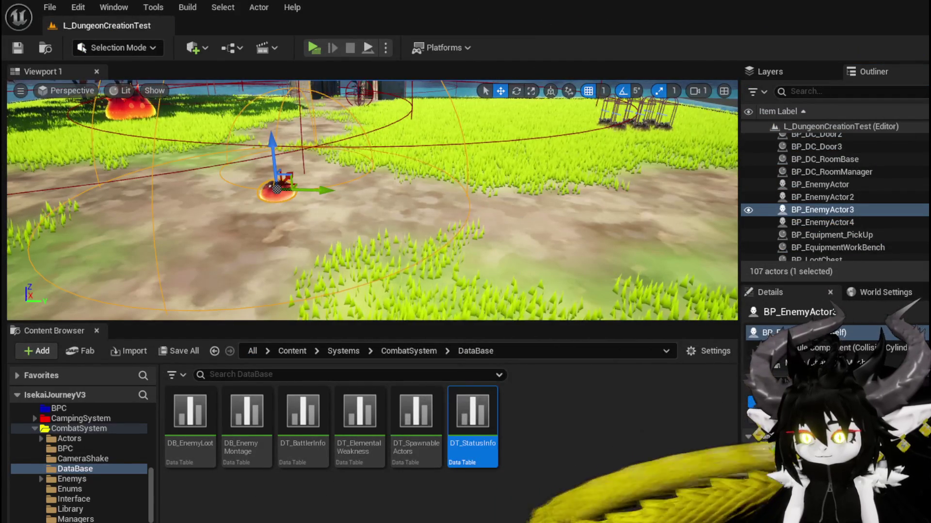
pyautogui.hotkey('alt', 'Tab')
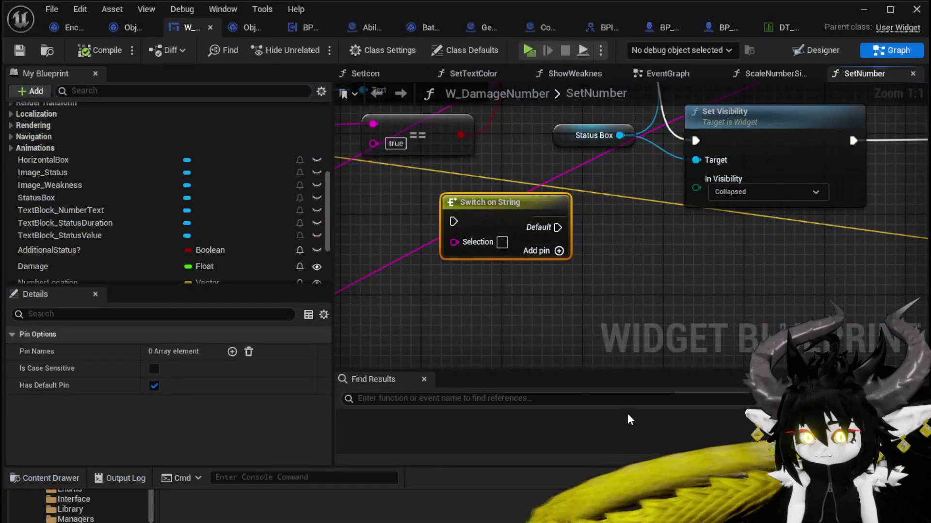
# - Position the Switch on String node and add three case pins
pyautogui.moveTo(530, 222); pyautogui.dragTo(499, 253)
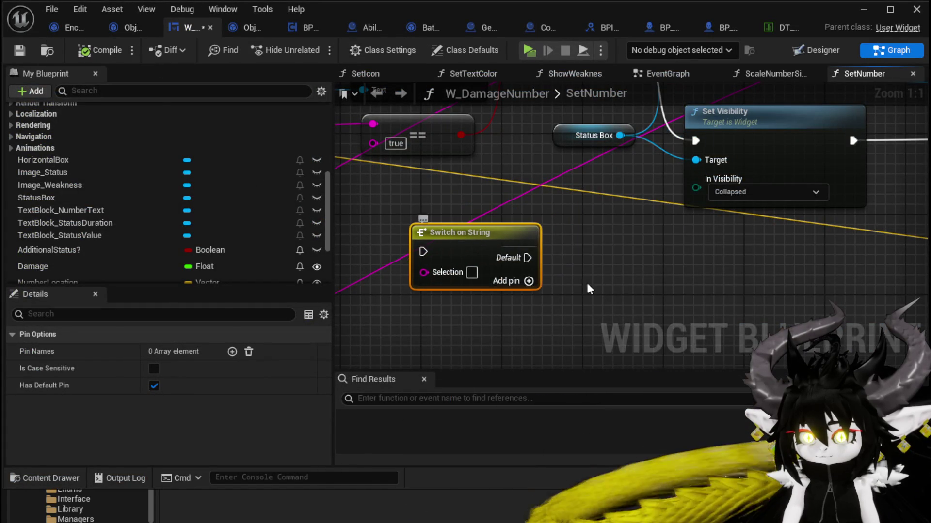
pyautogui.moveTo(611, 283); pyautogui.dragTo(588, 227)
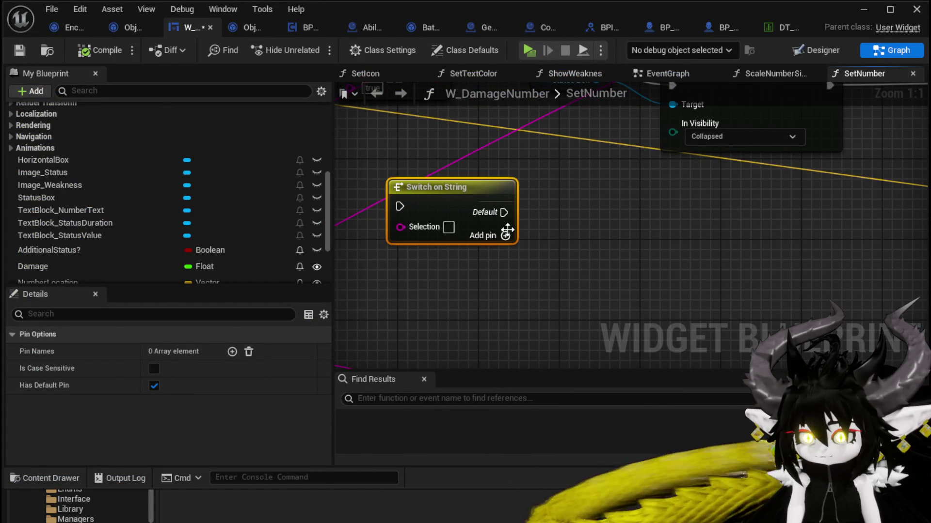
pyautogui.click(505, 226)
pyautogui.click(505, 256)
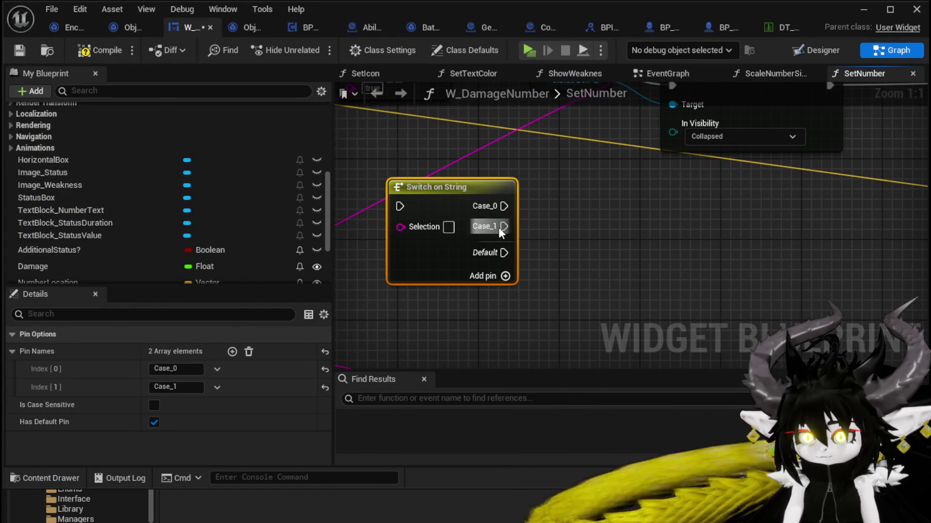
pyautogui.click(505, 276)
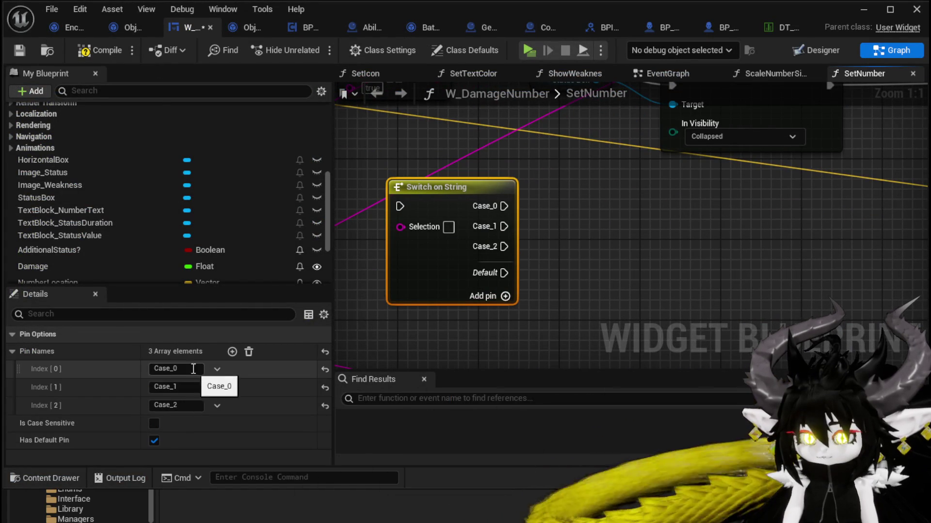
# - Name the cases Direct, Status and Additional, then compile the blueprint
pyautogui.write('D')
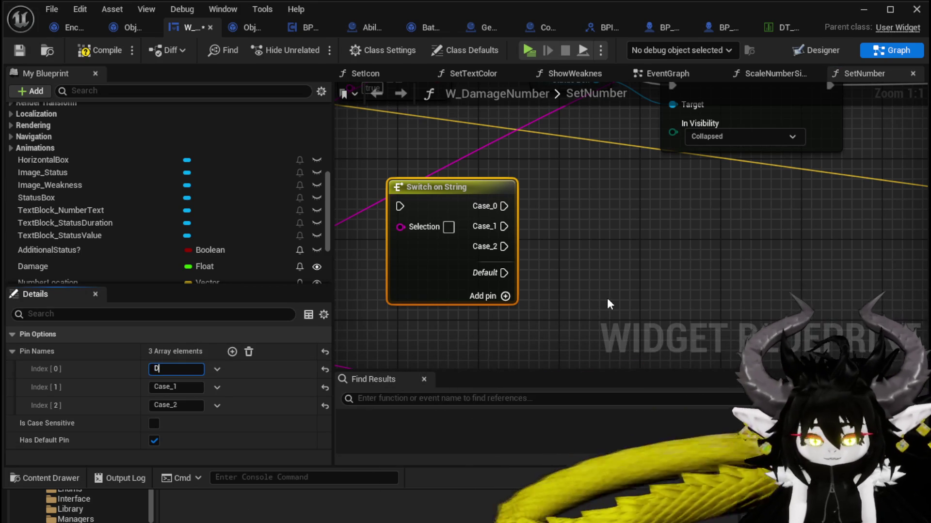
pyautogui.write('irect')
pyautogui.press('Return')
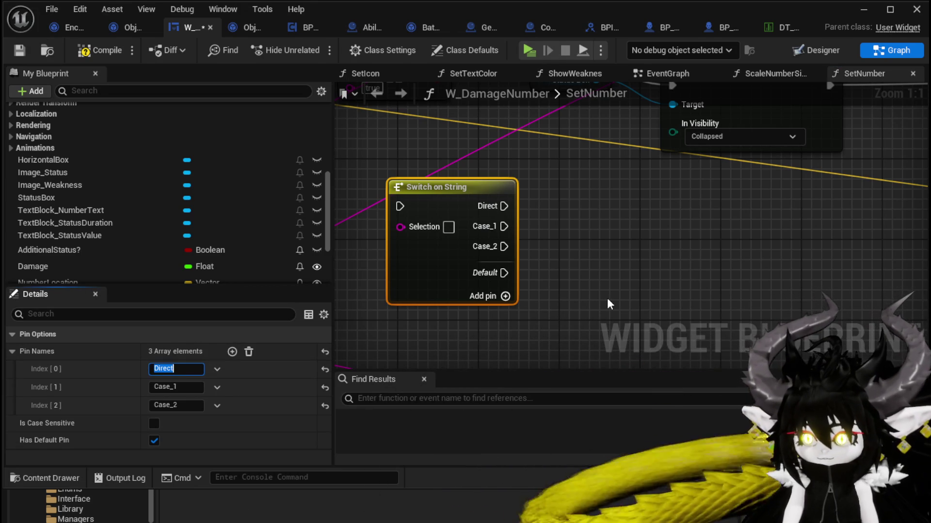
pyautogui.click(185, 386)
pyautogui.write('S')
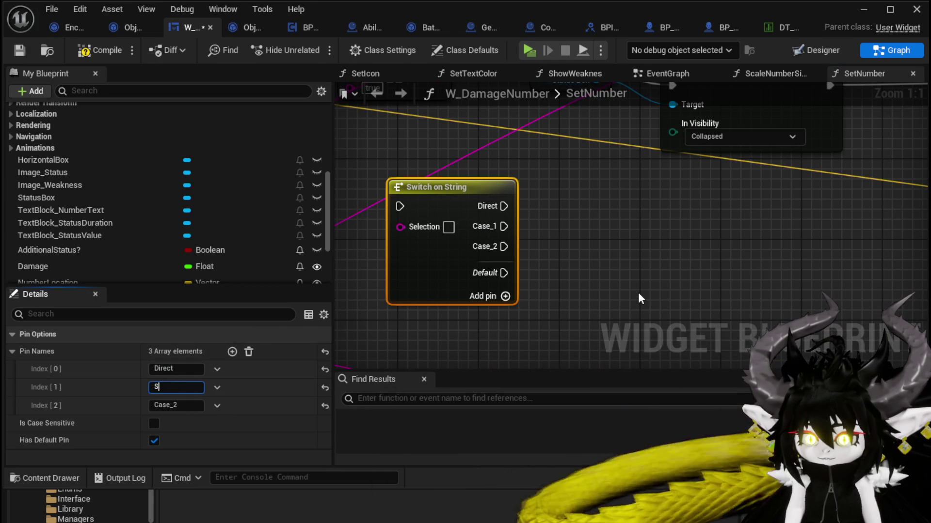
pyautogui.write('tatus')
pyautogui.press('Return')
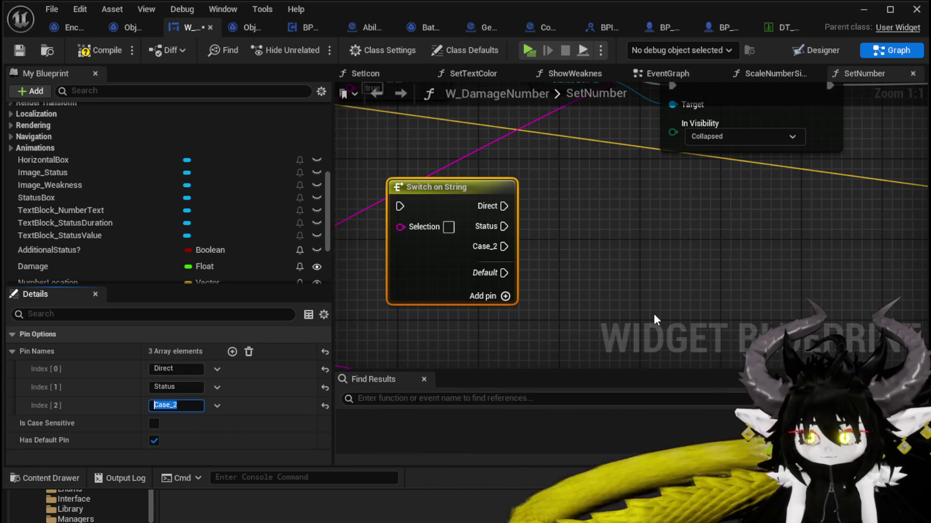
pyautogui.write('Additional')
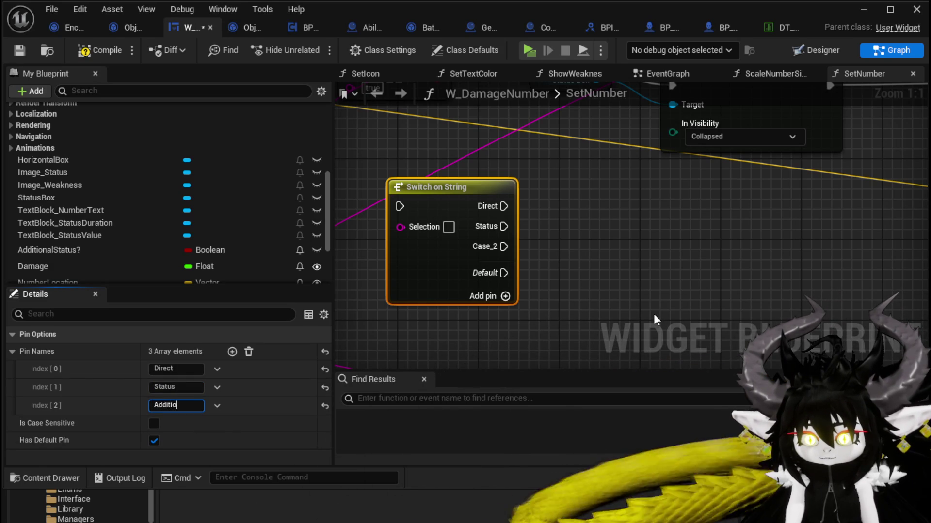
pyautogui.press('Return')
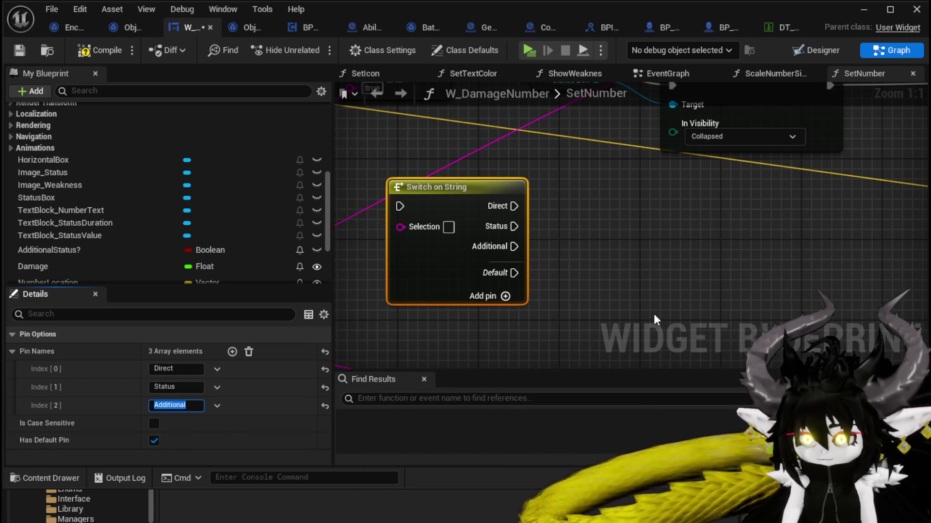
pyautogui.click(112, 52)
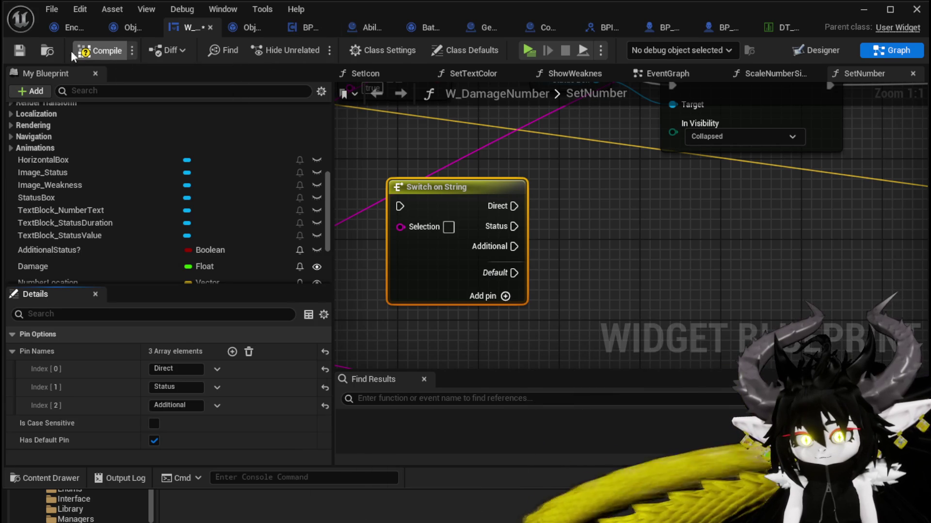
pyautogui.scroll(-5, 407, 164)
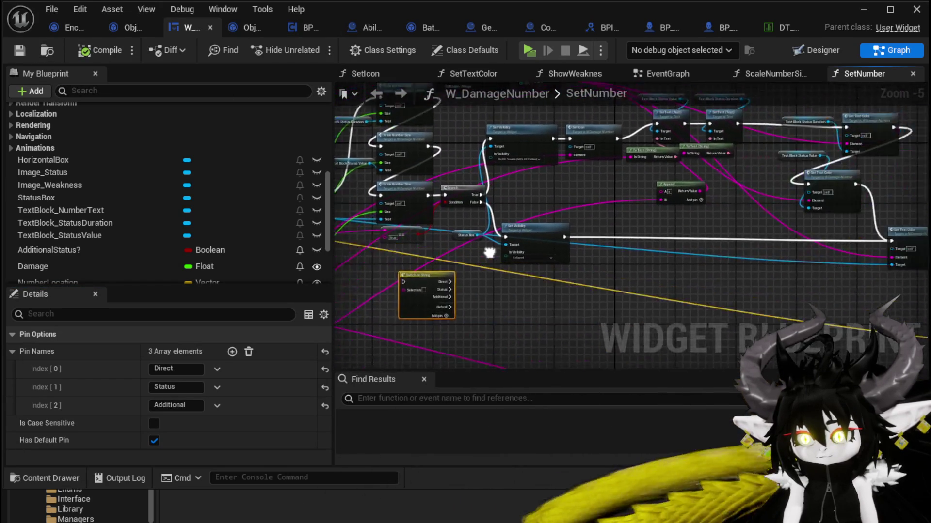
# - Wire Scale Number Size's execution into the Switch on String, with its Direct case driving Set Visibility
pyautogui.moveTo(440, 261)
pyautogui.mouseDown()
pyautogui.moveTo(756, 246)
pyautogui.moveTo(573, 248)
pyautogui.mouseUp()
pyautogui.scroll(1, 572, 248)
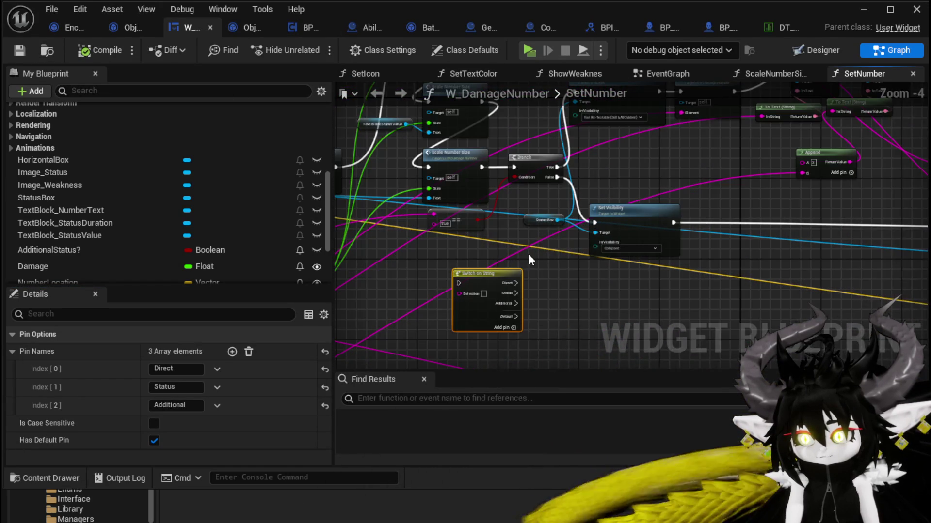
pyautogui.scroll(1, 529, 256)
pyautogui.moveTo(466, 313); pyautogui.dragTo(577, 237)
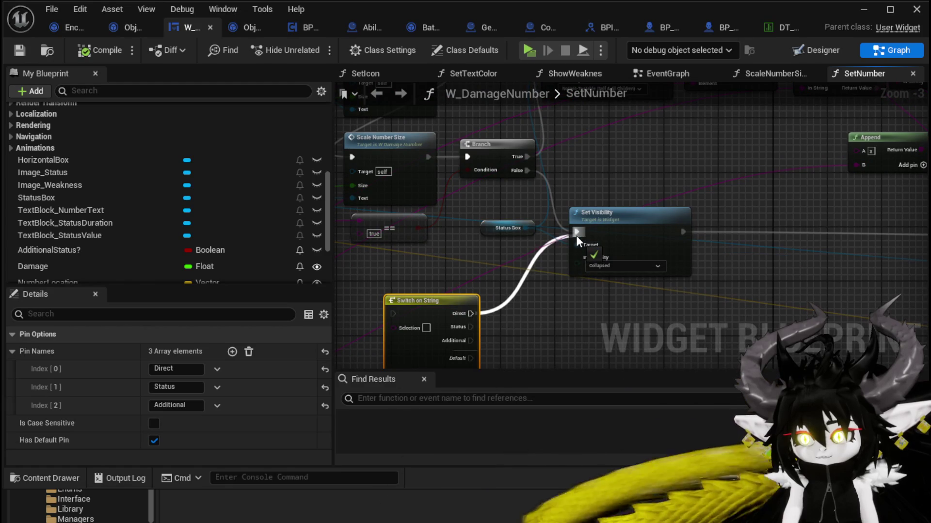
pyautogui.moveTo(466, 339)
pyautogui.mouseDown()
pyautogui.moveTo(524, 298)
pyautogui.moveTo(582, 98)
pyautogui.moveTo(554, 112)
pyautogui.mouseUp()
pyautogui.moveTo(583, 197); pyautogui.dragTo(535, 166)
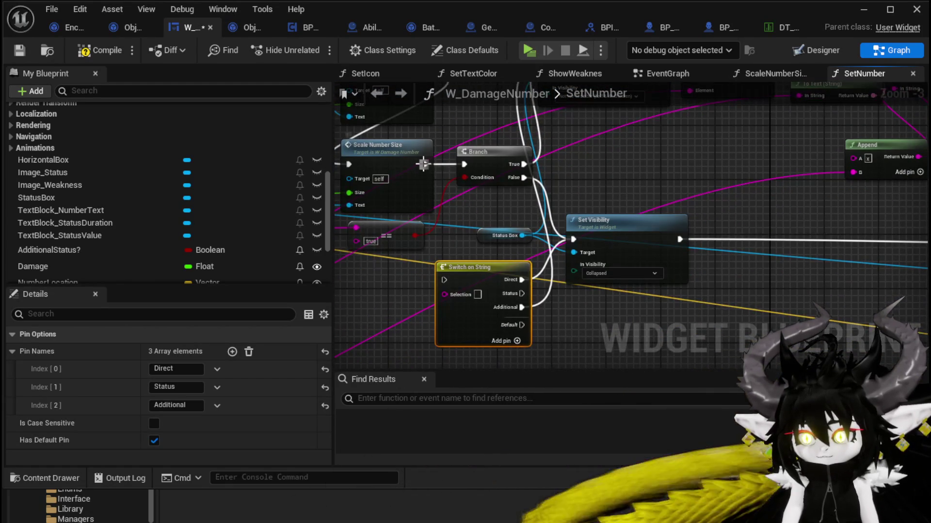
pyautogui.moveTo(423, 165); pyautogui.dragTo(444, 280)
# - Feed the AdditionalData? string into the Switch's Selection input, then compile and save the widget
pyautogui.click(495, 180)
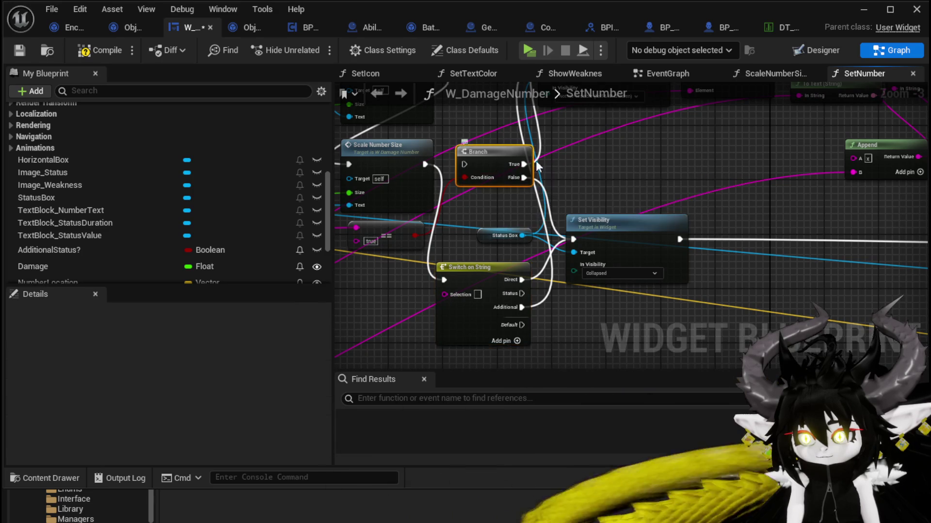
pyautogui.scroll(-2, 592, 171)
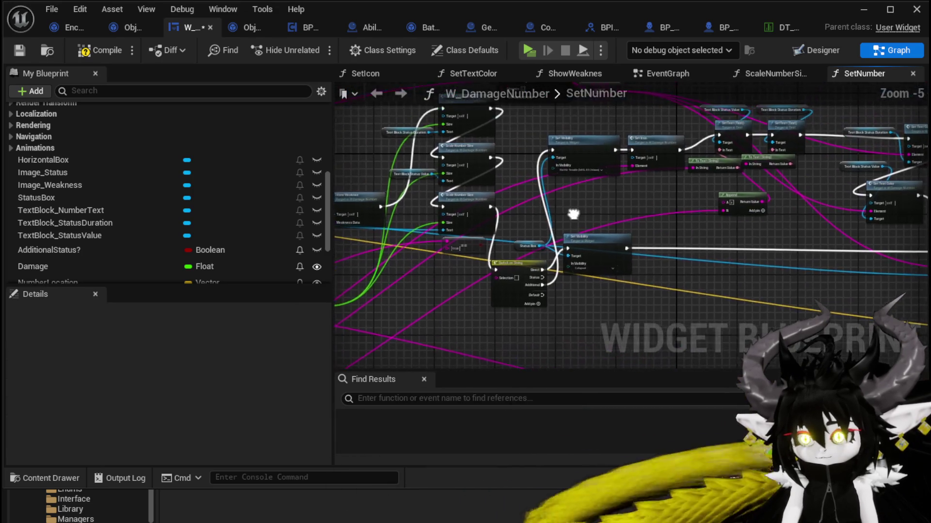
pyautogui.moveTo(586, 226)
pyautogui.mouseDown()
pyautogui.moveTo(557, 155)
pyautogui.moveTo(556, 235)
pyautogui.moveTo(592, 266)
pyautogui.mouseUp()
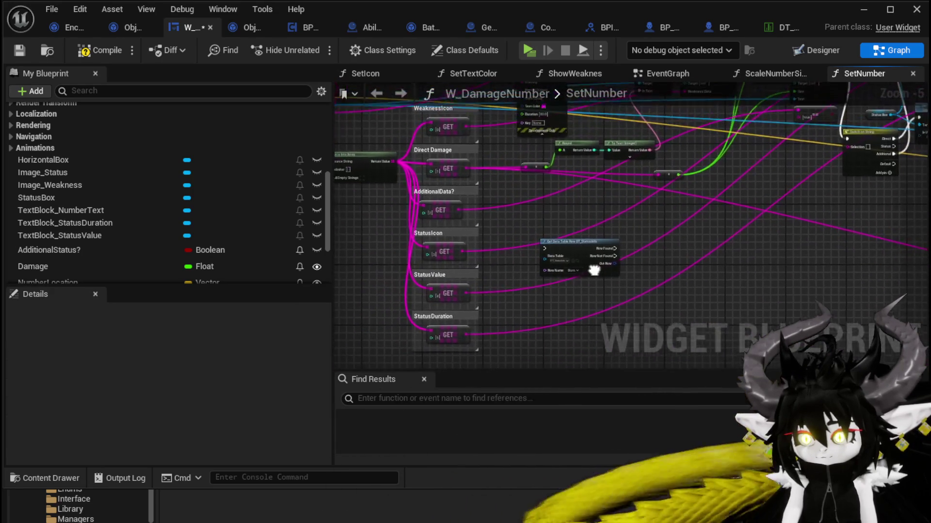
pyautogui.moveTo(453, 212)
pyautogui.mouseDown()
pyautogui.moveTo(863, 167)
pyautogui.moveTo(856, 149)
pyautogui.moveTo(488, 256)
pyautogui.moveTo(622, 232)
pyautogui.mouseUp()
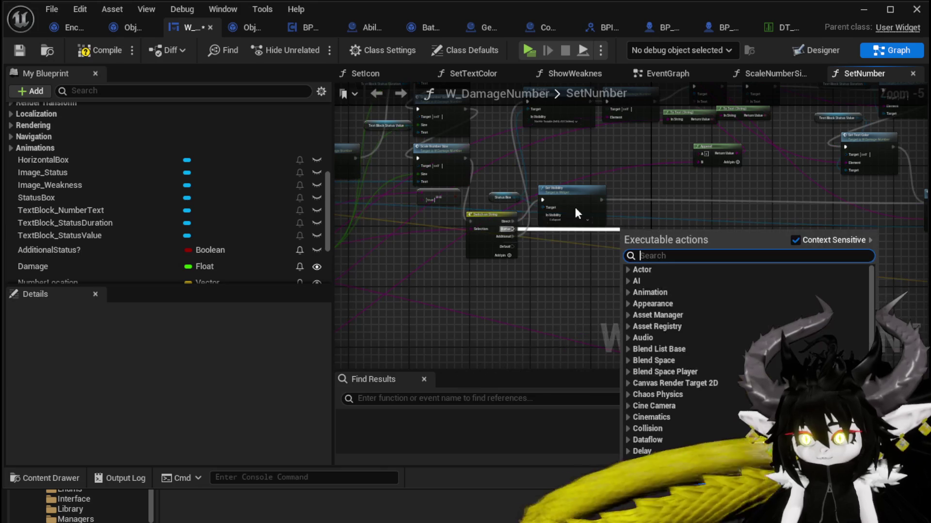
pyautogui.moveTo(611, 168); pyautogui.dragTo(588, 208)
pyautogui.click(97, 50)
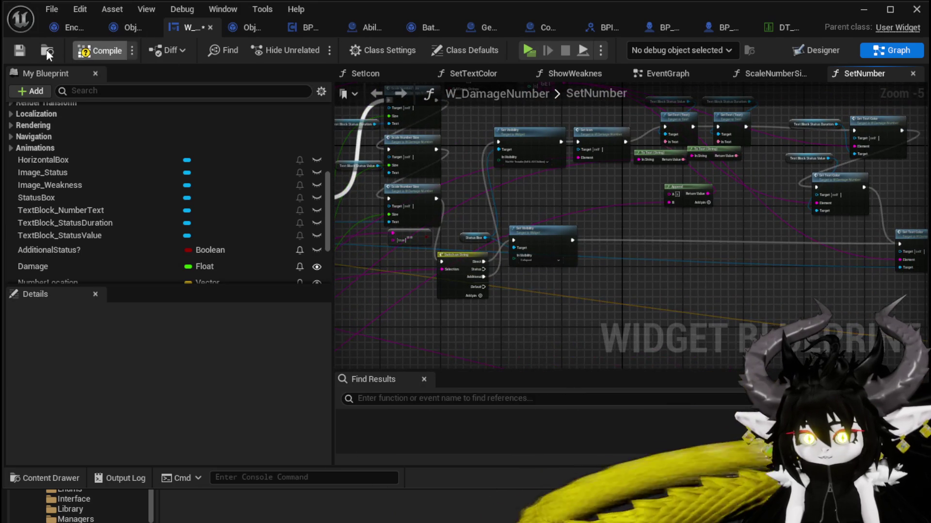
pyautogui.click(20, 50)
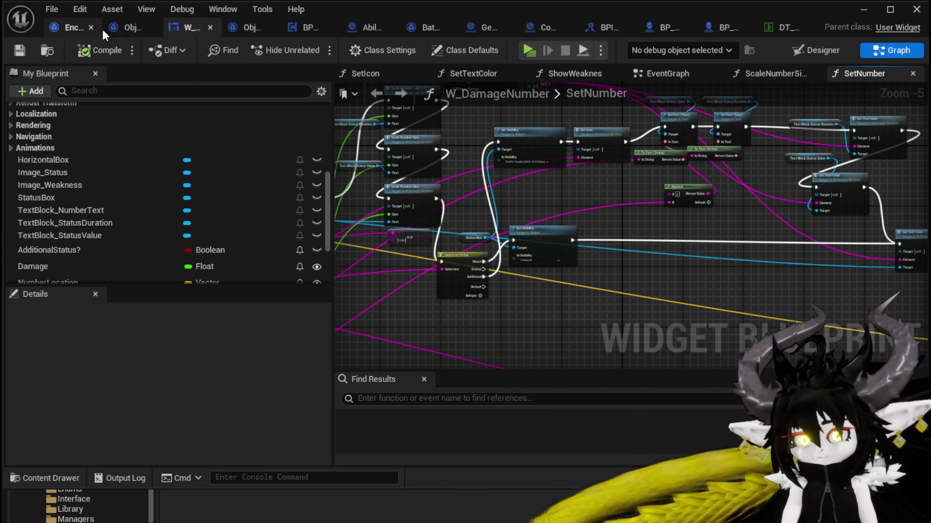
# - Open the AddAditional function graph from BPC_Perks, shift its entry node left, and save Object_DamageSequence
pyautogui.click(306, 28)
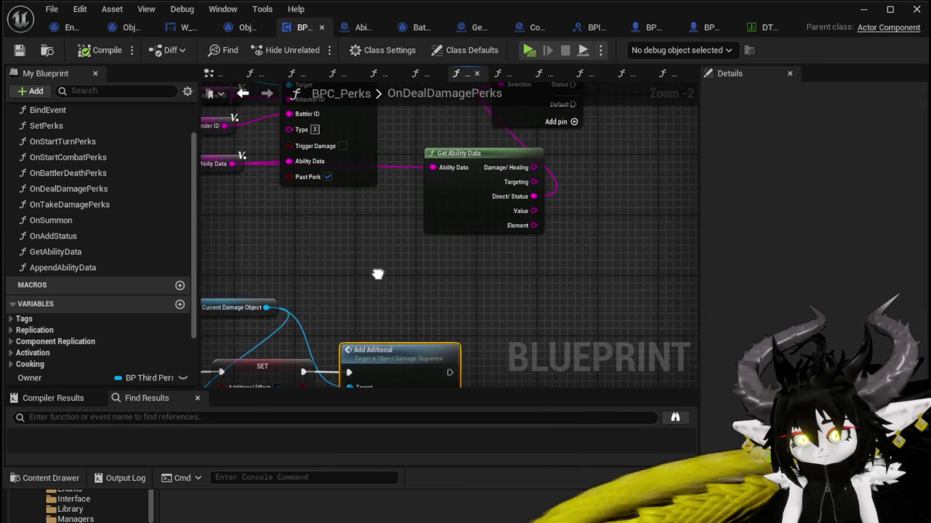
pyautogui.moveTo(330, 228)
pyautogui.mouseDown()
pyautogui.moveTo(321, 212)
pyautogui.moveTo(344, 205)
pyautogui.moveTo(330, 213)
pyautogui.mouseUp()
pyautogui.doubleClick(463, 221)
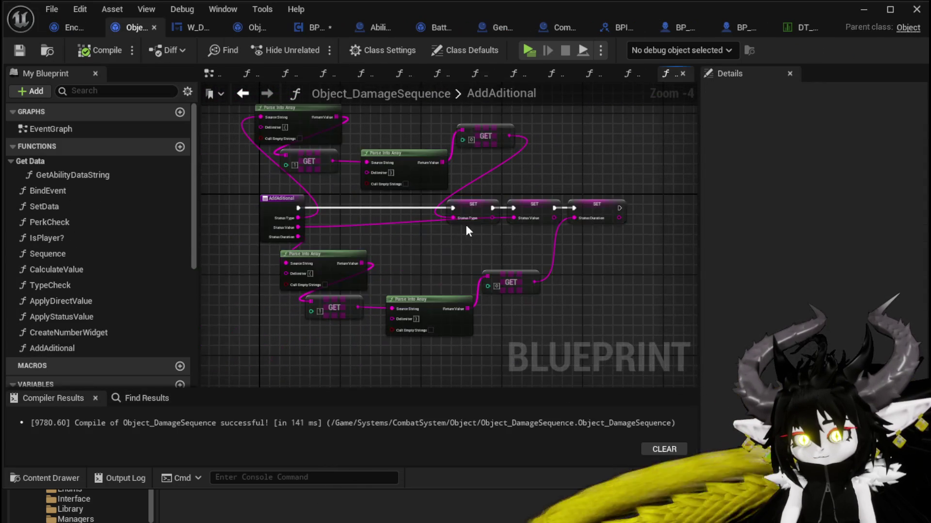
pyautogui.click(370, 196)
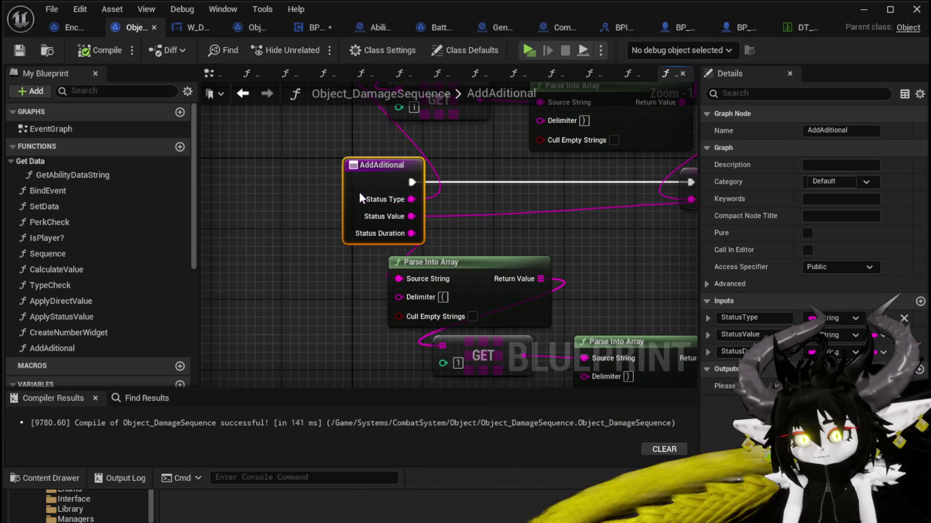
pyautogui.moveTo(360, 194); pyautogui.dragTo(312, 210)
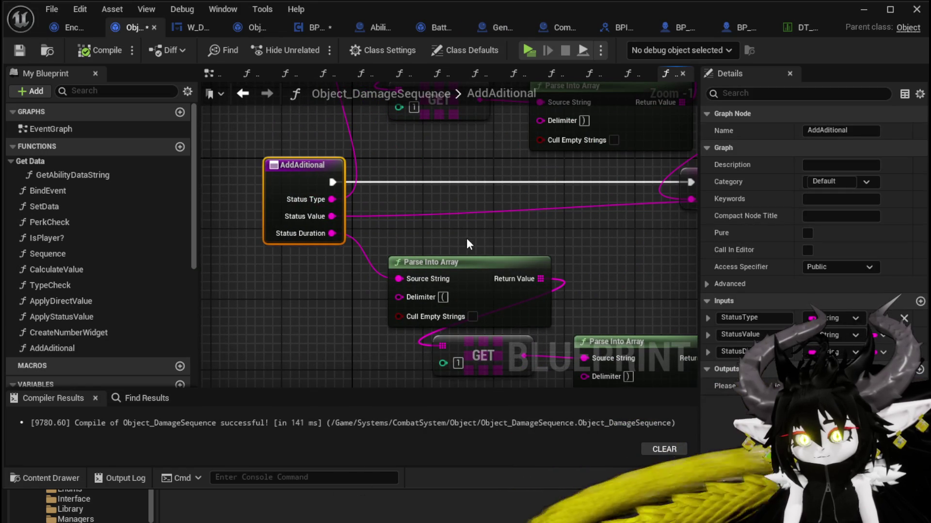
pyautogui.click(439, 228)
pyautogui.click(19, 50)
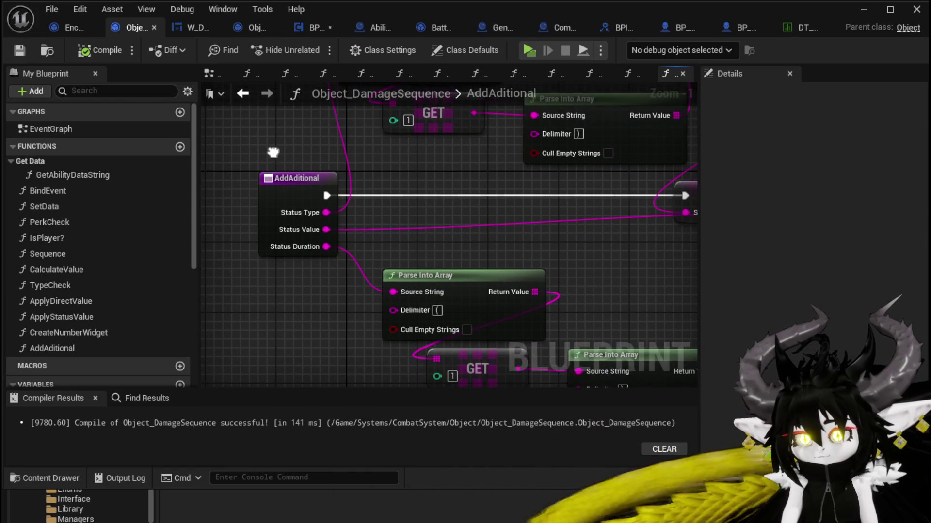
pyautogui.click(276, 181)
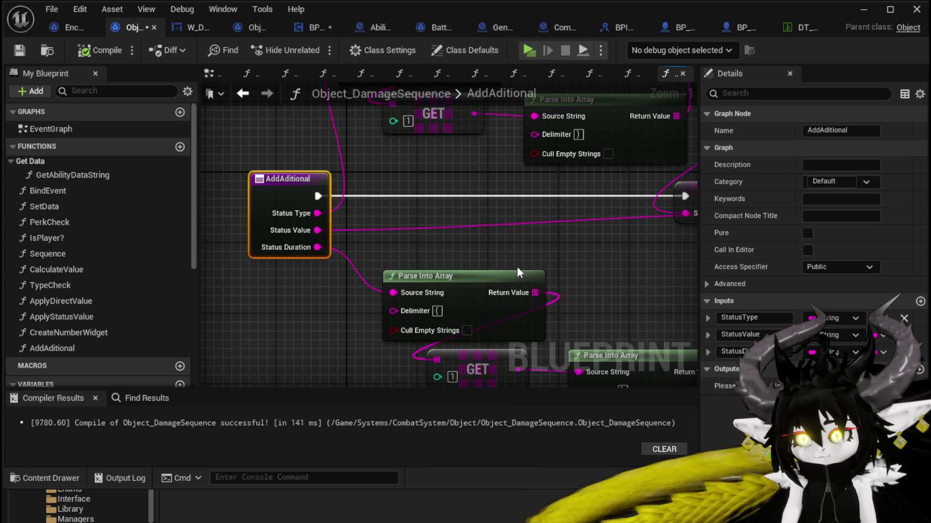
pyautogui.scroll(-2, 488, 253)
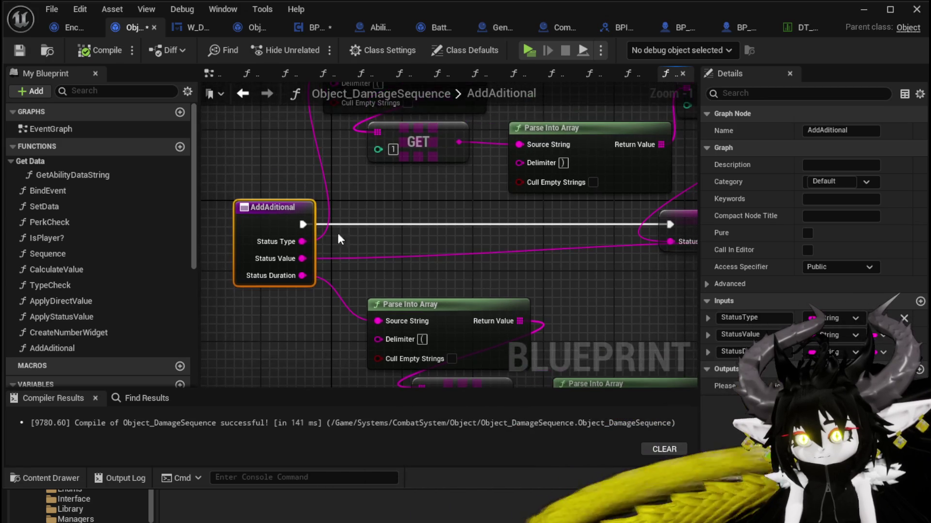
pyautogui.moveTo(262, 223); pyautogui.dragTo(270, 214)
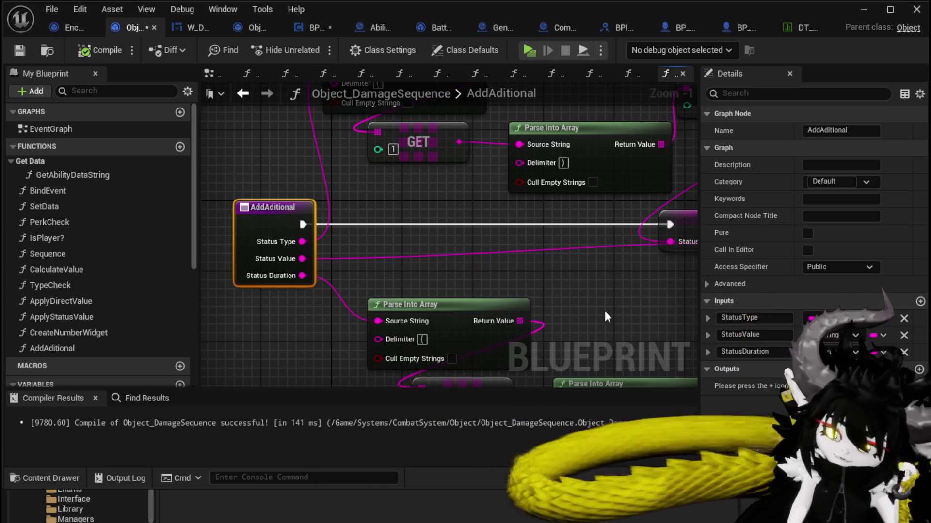
# - Add a fourth input named Type to AddAditional, then compile and save Object_DamageSequence
pyautogui.click(920, 301)
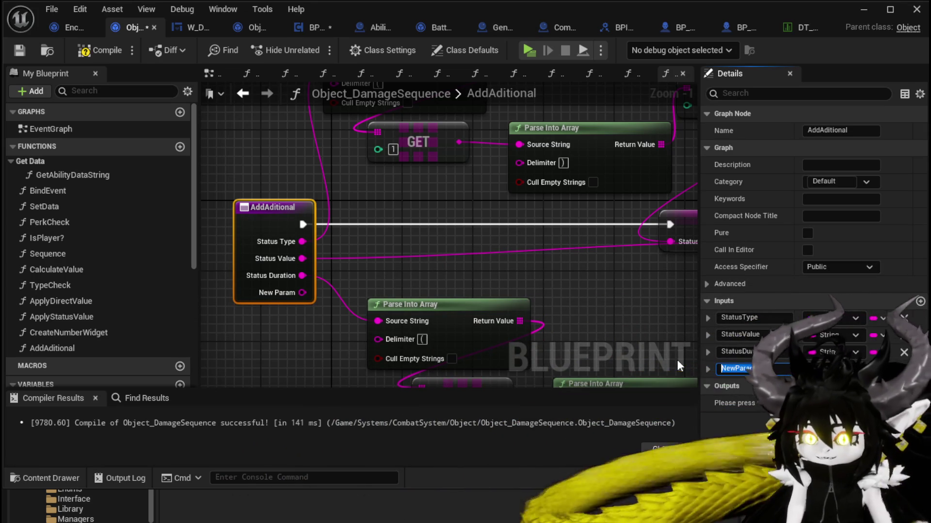
pyautogui.write('Type')
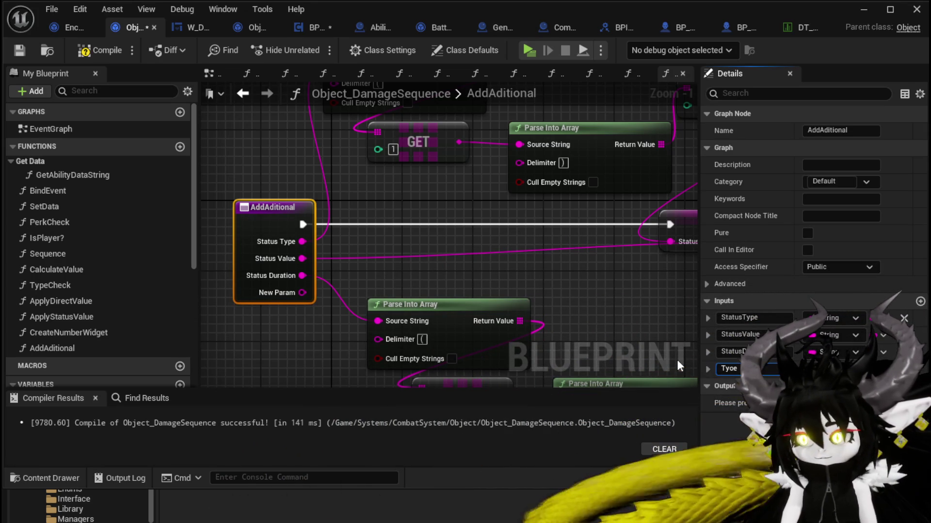
pyautogui.press('Return')
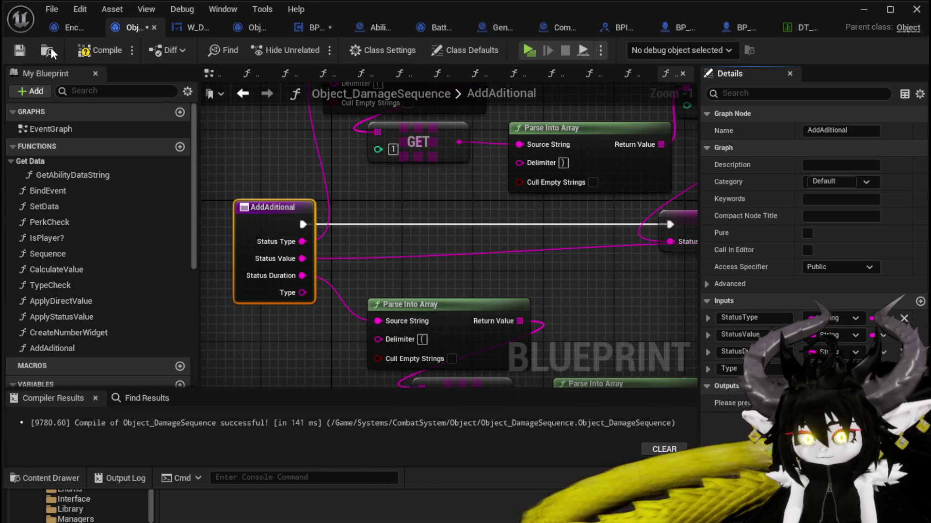
pyautogui.click(100, 45)
pyautogui.click(22, 48)
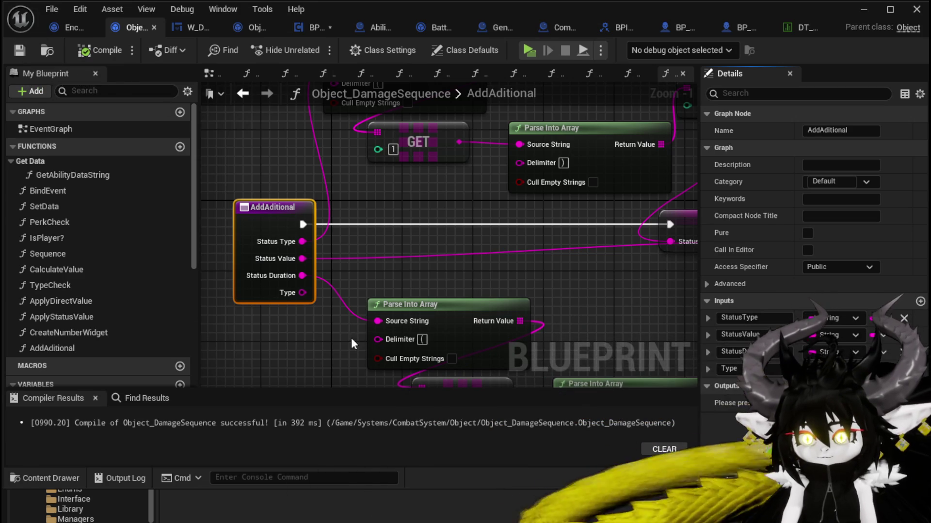
# - Promote the Type pin to a new NumberType string variable, set after Status Duration in AddAditional
pyautogui.rightClick(303, 292)
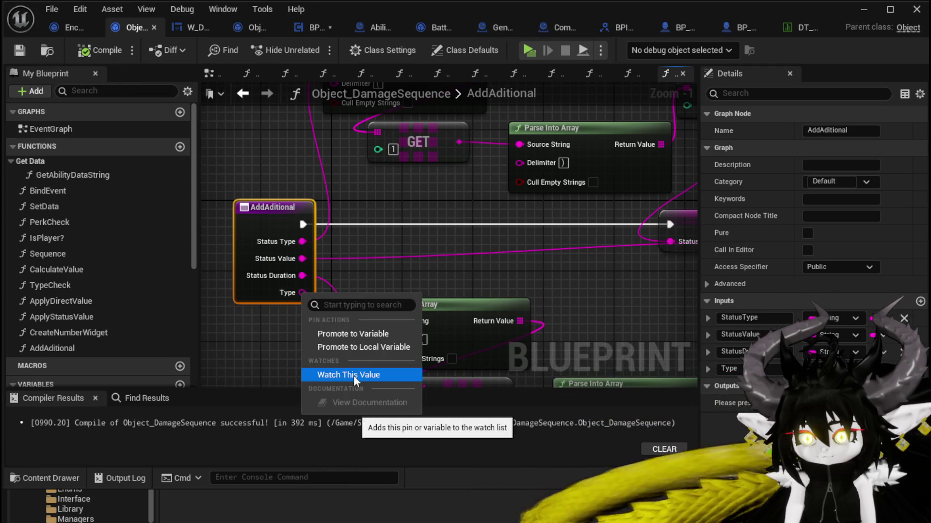
pyautogui.click(358, 333)
pyautogui.write('Dama')
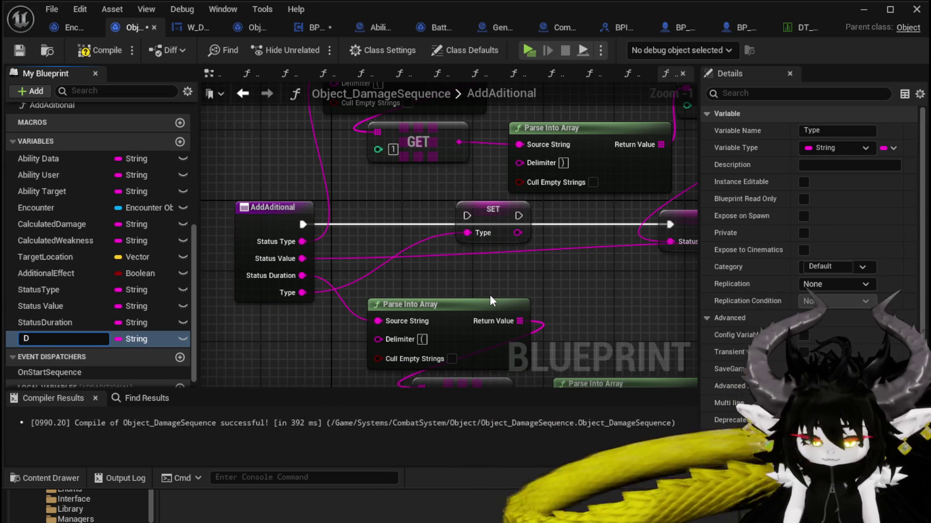
pyautogui.press('BackSpace')
pyautogui.press('BackSpace')
pyautogui.press('BackSpace')
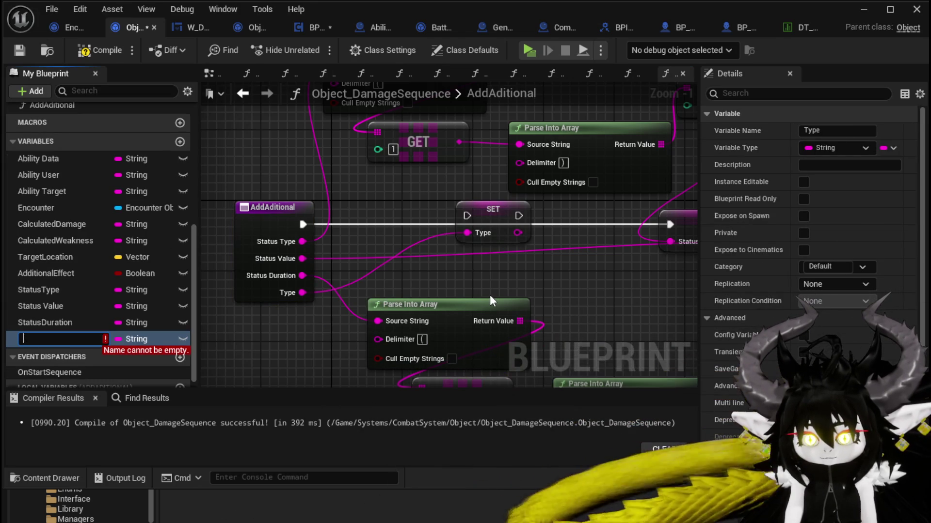
pyautogui.write('N')
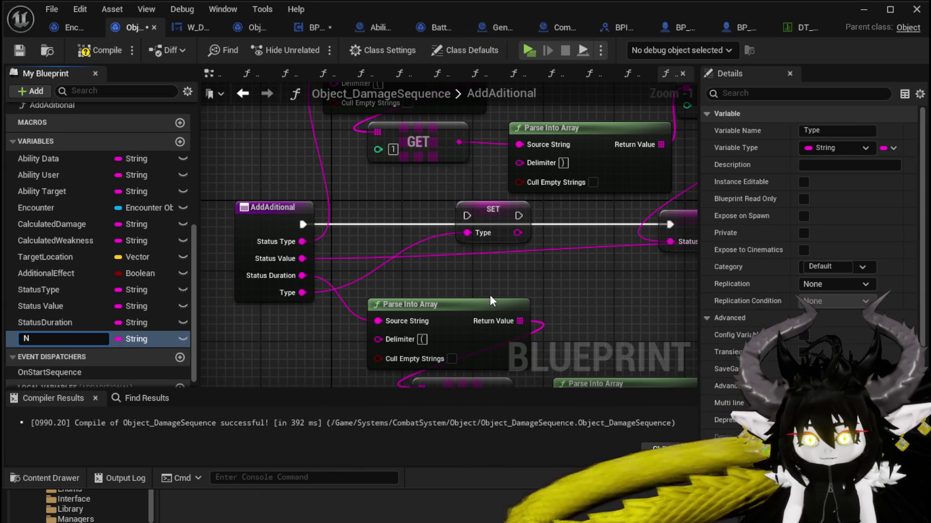
pyautogui.write('umberType')
pyautogui.press('Return')
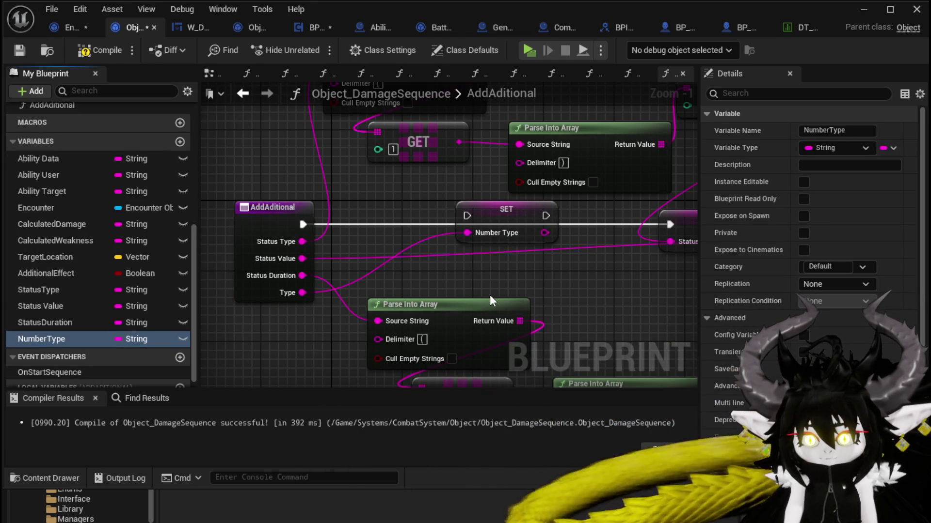
pyautogui.moveTo(496, 287)
pyautogui.mouseDown()
pyautogui.moveTo(346, 238)
pyautogui.moveTo(118, 225)
pyautogui.moveTo(470, 237)
pyautogui.mouseUp()
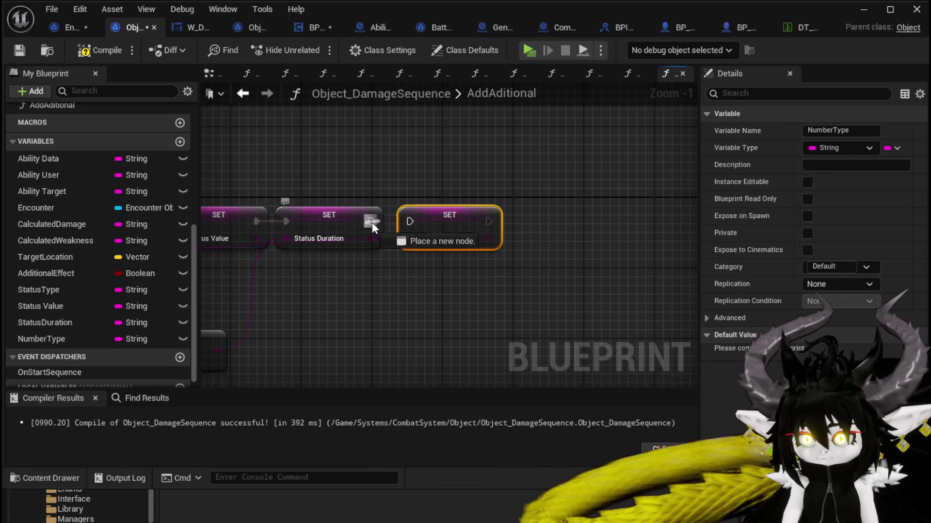
pyautogui.click(388, 175)
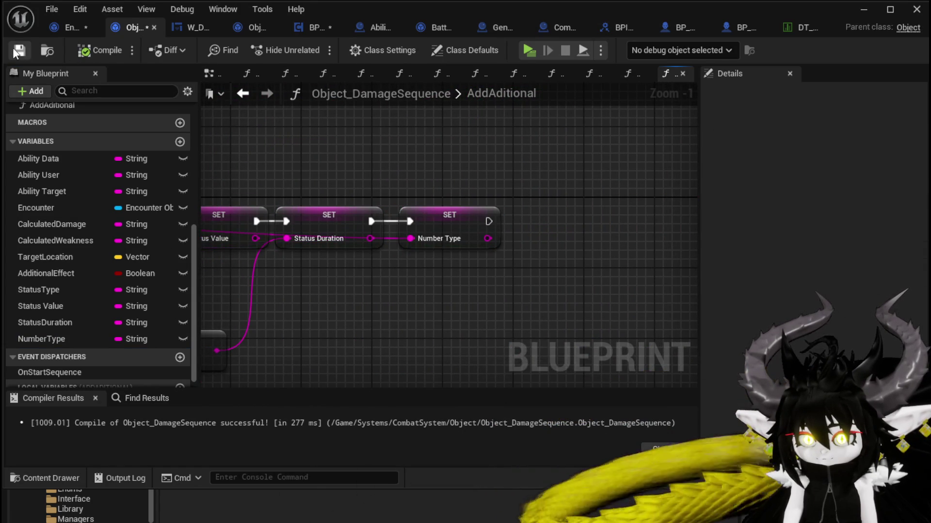
# - Set the Add Additional call's Type input to 'Additional' in OnDealDamagePerks and compile BPC_Perks
pyautogui.click(66, 28)
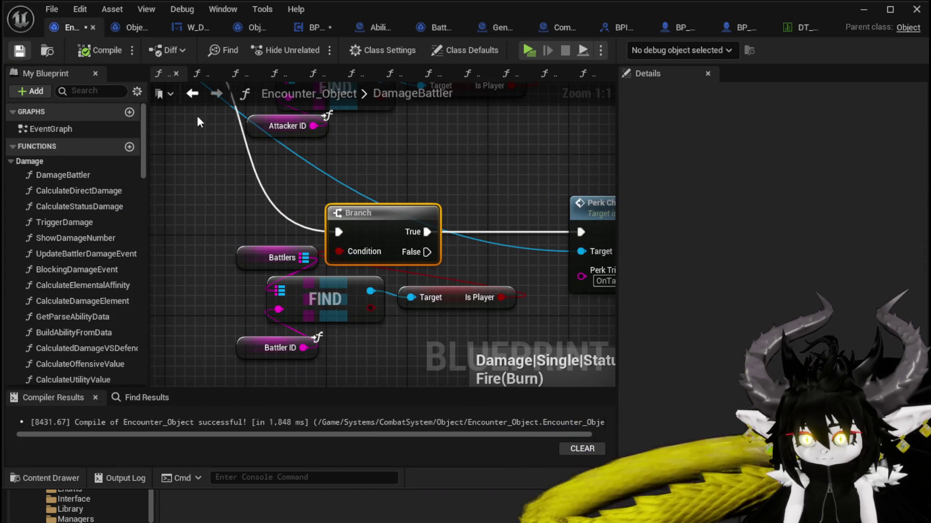
pyautogui.scroll(-5, 392, 193)
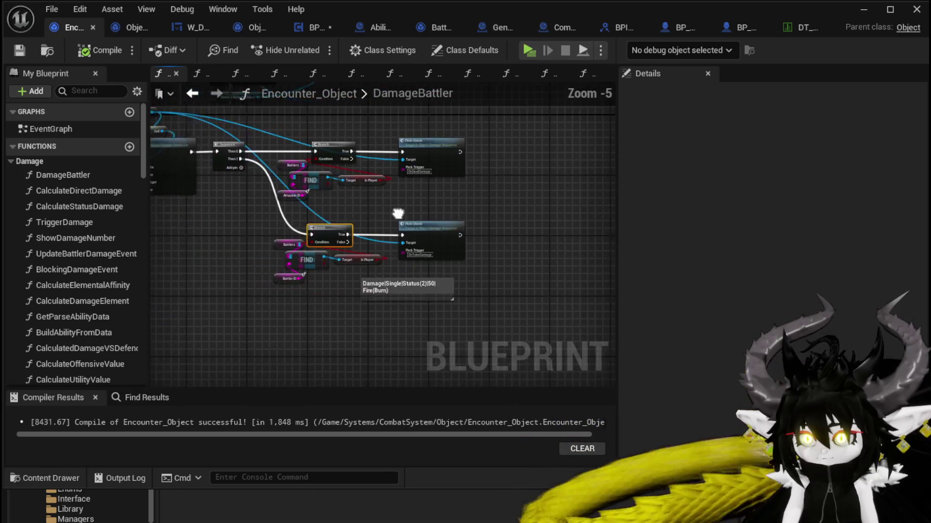
pyautogui.click(319, 33)
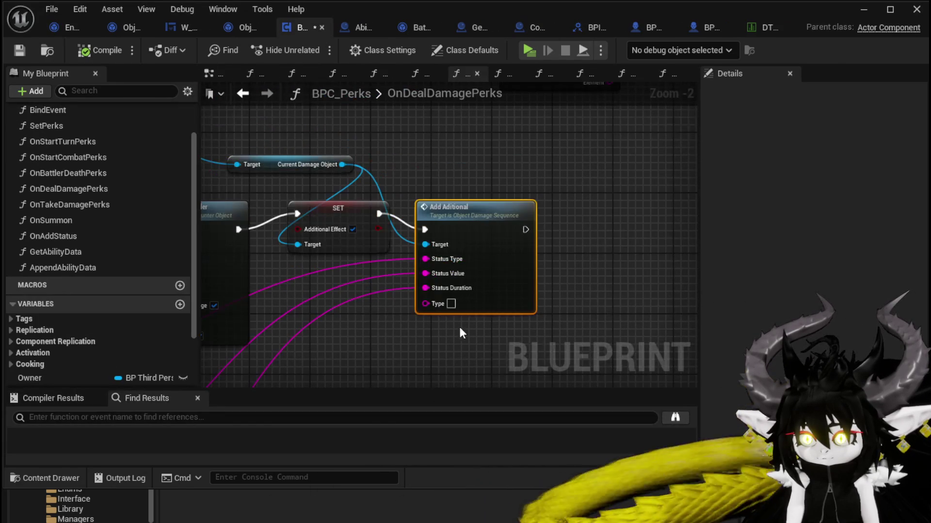
pyautogui.scroll(3, 459, 310)
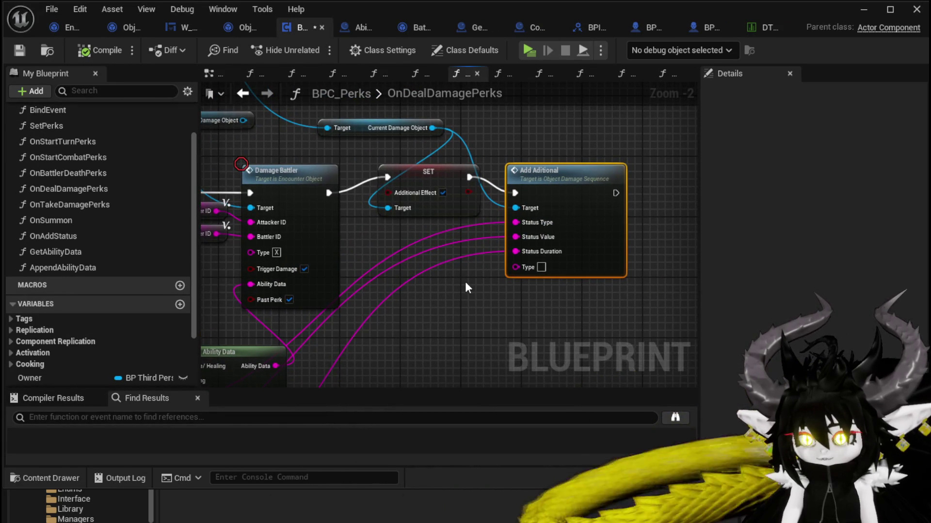
pyautogui.moveTo(465, 284); pyautogui.dragTo(431, 292)
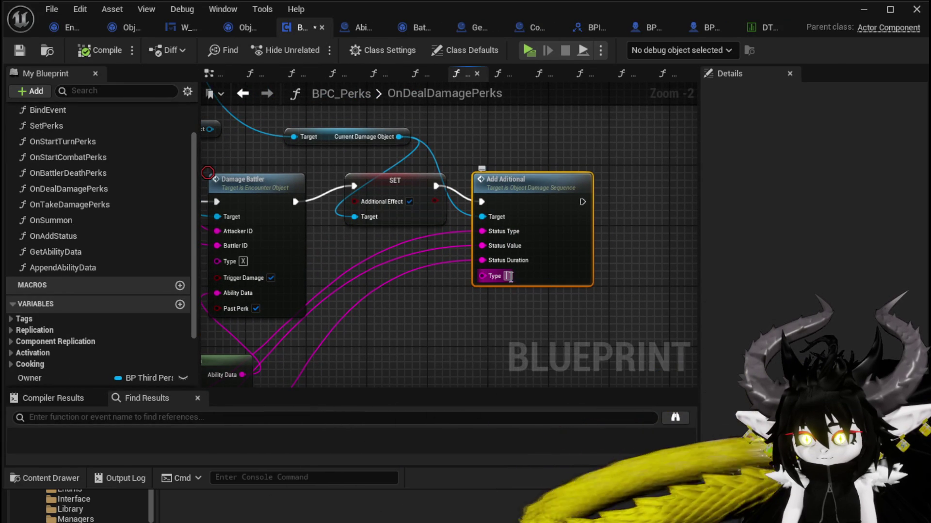
pyautogui.write('Add')
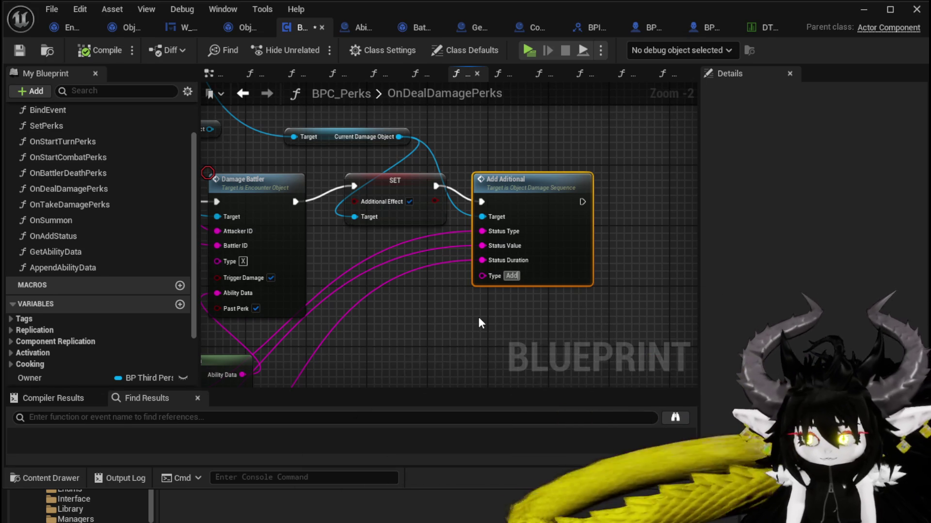
pyautogui.write('itional')
pyautogui.press('Return')
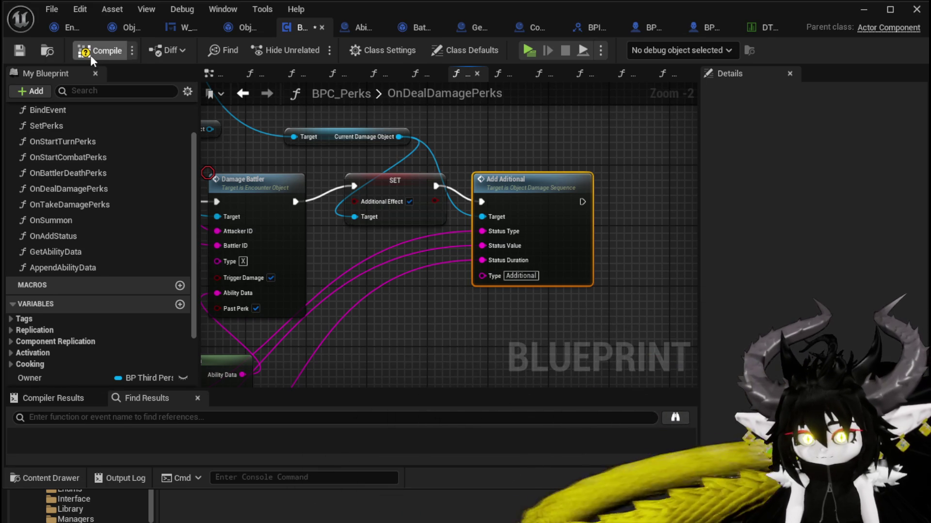
pyautogui.click(23, 51)
# - Add a Get Current Damage Object node from Call On Show Number's Target, placed above the switch
pyautogui.scroll(-3, 538, 142)
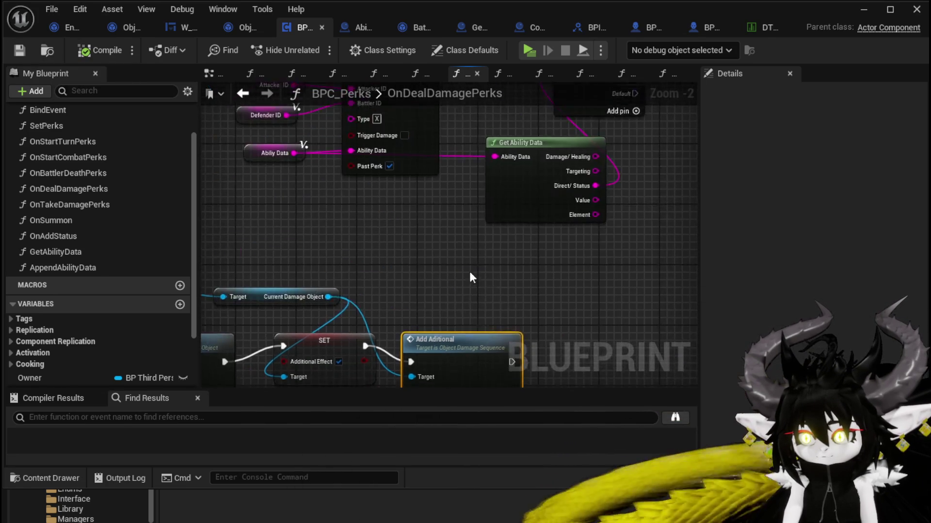
pyautogui.moveTo(372, 322)
pyautogui.mouseDown()
pyautogui.moveTo(326, 308)
pyautogui.moveTo(478, 257)
pyautogui.mouseUp()
pyautogui.scroll(3, 502, 254)
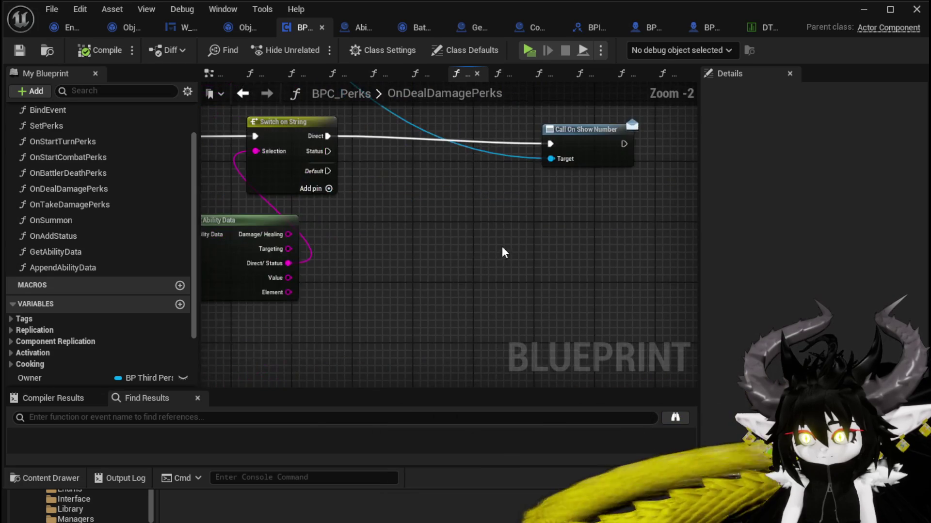
pyautogui.moveTo(592, 206); pyautogui.dragTo(487, 228)
pyautogui.write('Set Numb')
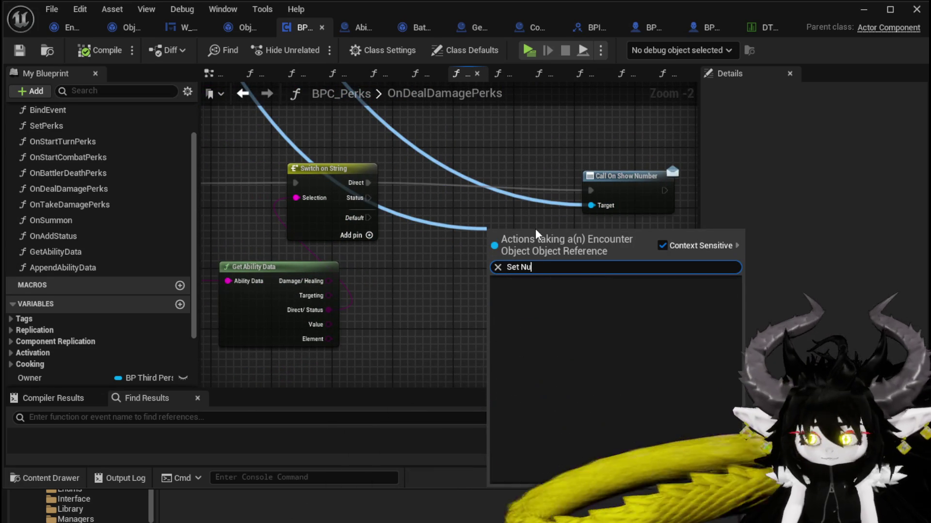
pyautogui.press('BackSpace')
pyautogui.press('BackSpace')
pyautogui.press('BackSpace')
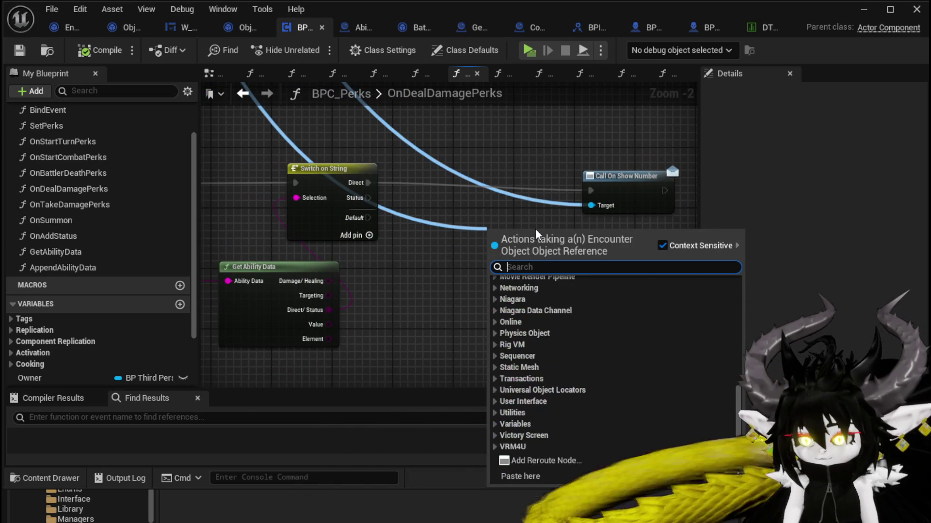
pyautogui.click(443, 205)
pyautogui.scroll(-4, 452, 211)
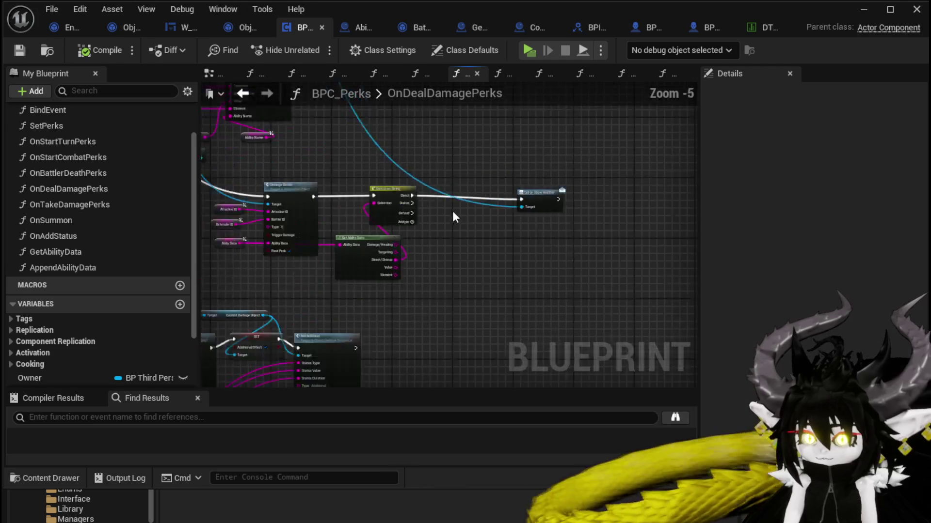
pyautogui.moveTo(467, 228)
pyautogui.mouseDown()
pyautogui.moveTo(550, 353)
pyautogui.moveTo(482, 139)
pyautogui.moveTo(393, 175)
pyautogui.mouseUp()
pyautogui.scroll(4, 441, 269)
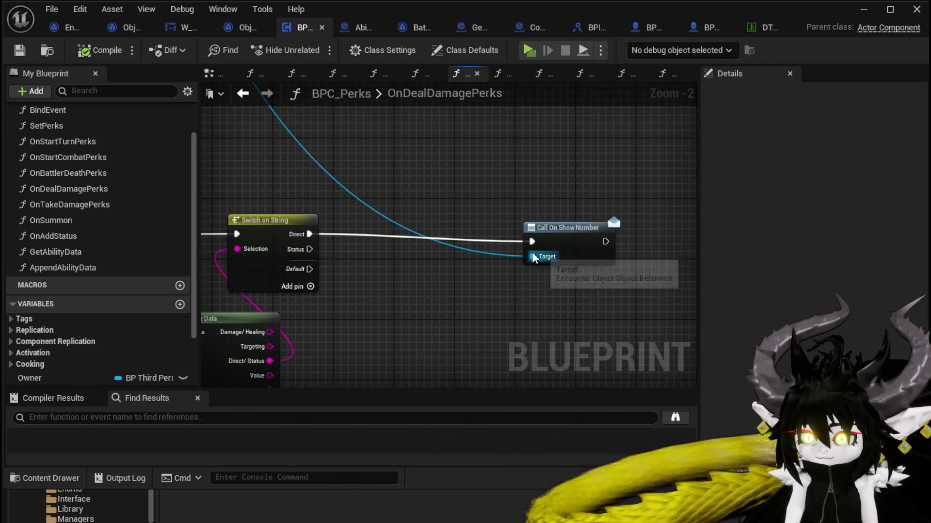
pyautogui.moveTo(533, 256); pyautogui.dragTo(473, 276)
pyautogui.write('Dama')
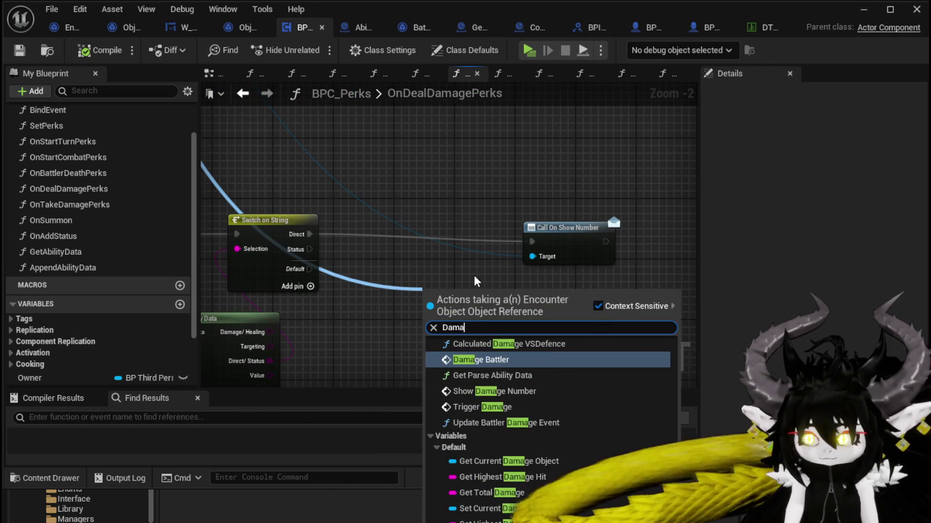
pyautogui.write('ge')
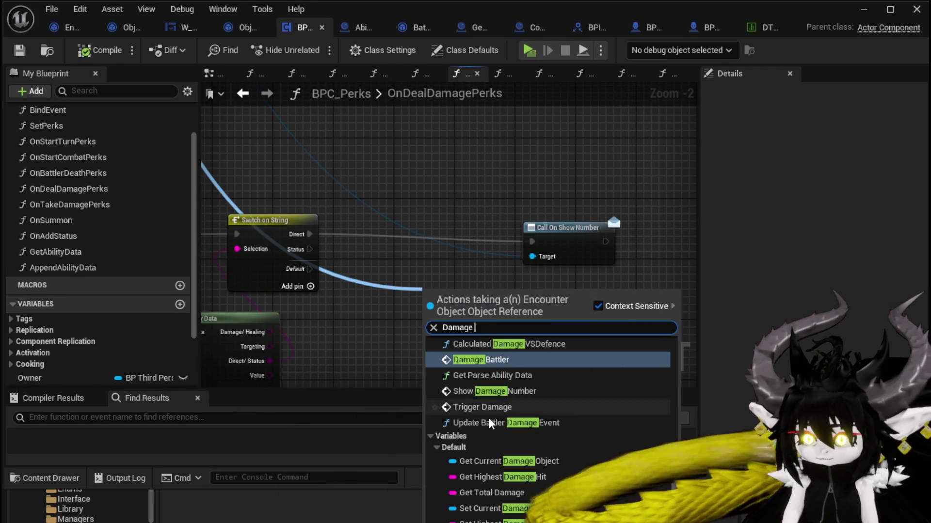
pyautogui.click(480, 461)
pyautogui.moveTo(475, 303)
pyautogui.mouseDown()
pyautogui.moveTo(302, 184)
pyautogui.moveTo(426, 177)
pyautogui.mouseUp()
# - Insert a SET Number Type node set to Direct between the Direct case and Call On Show Number
pyautogui.write('Set')
pyautogui.write('Damage')
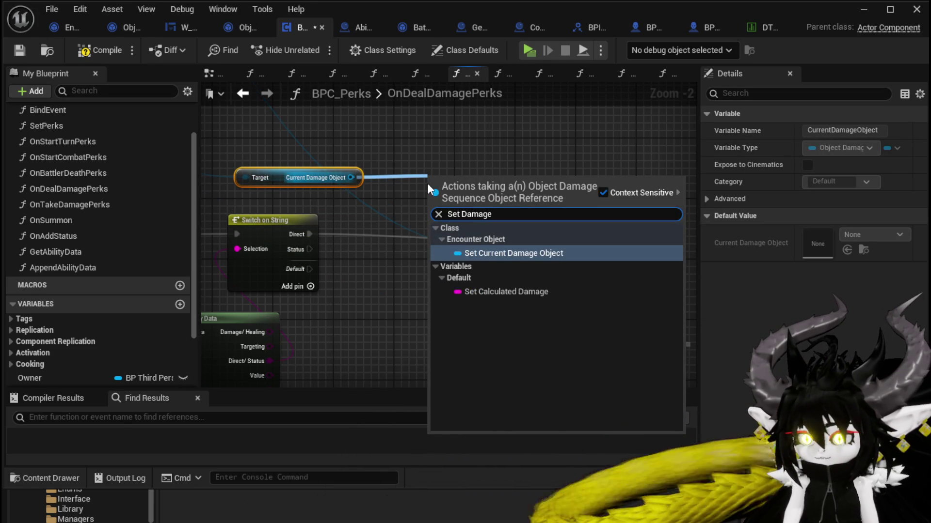
pyautogui.doubleClick(471, 214)
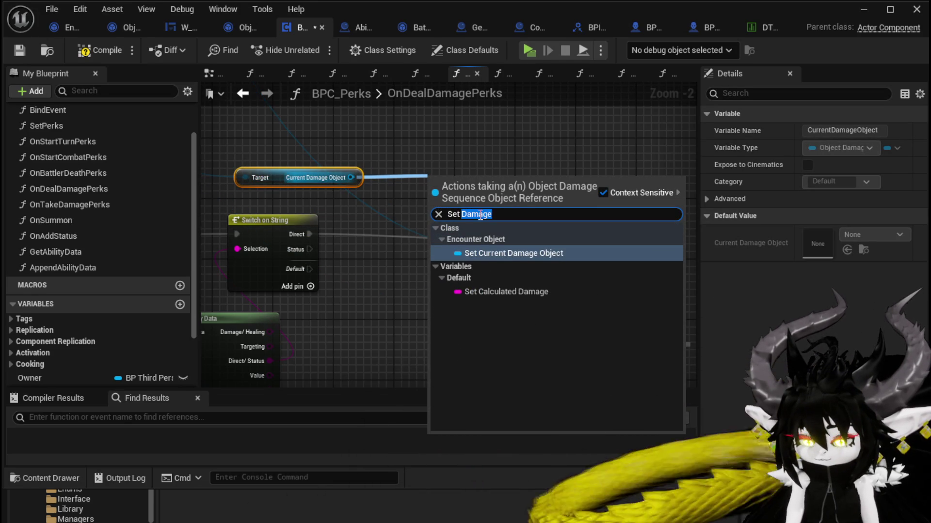
pyautogui.write('Numb')
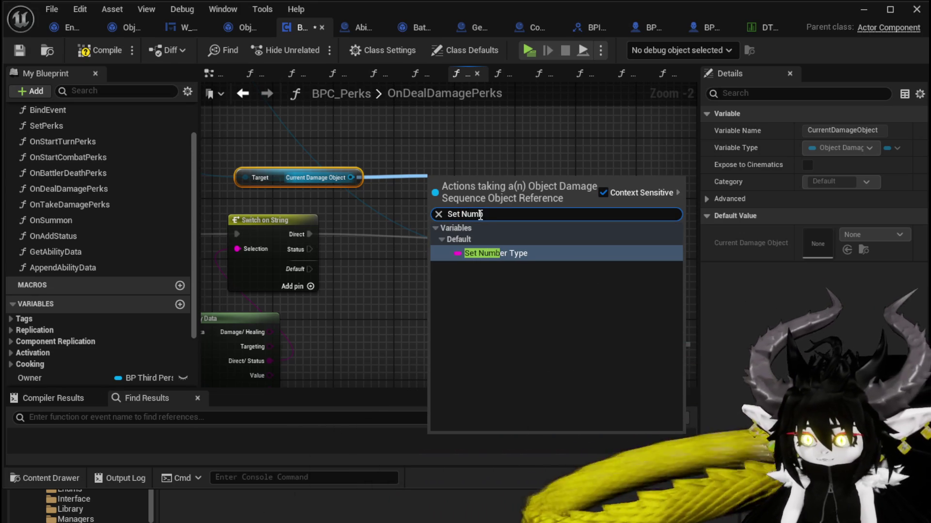
pyautogui.click(496, 257)
pyautogui.moveTo(474, 188); pyautogui.dragTo(416, 224)
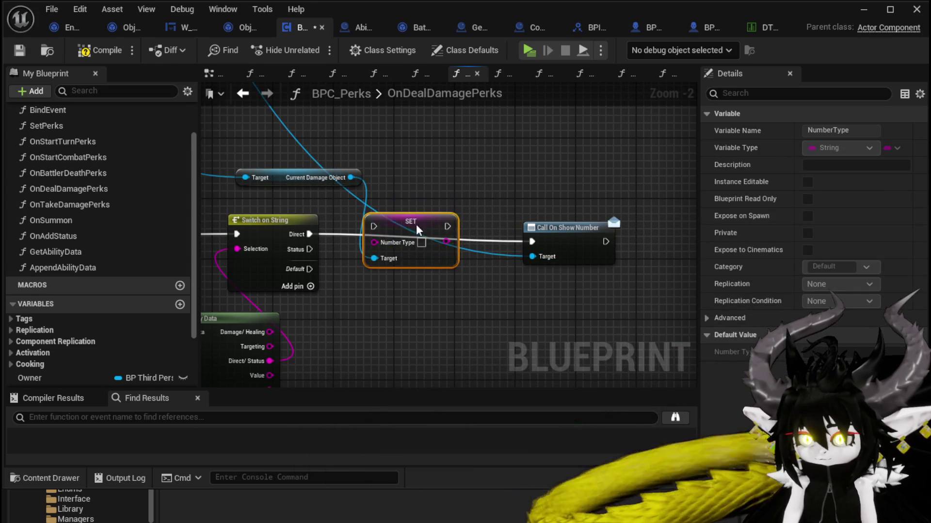
pyautogui.moveTo(307, 235); pyautogui.dragTo(372, 228)
pyautogui.moveTo(389, 231); pyautogui.dragTo(412, 217)
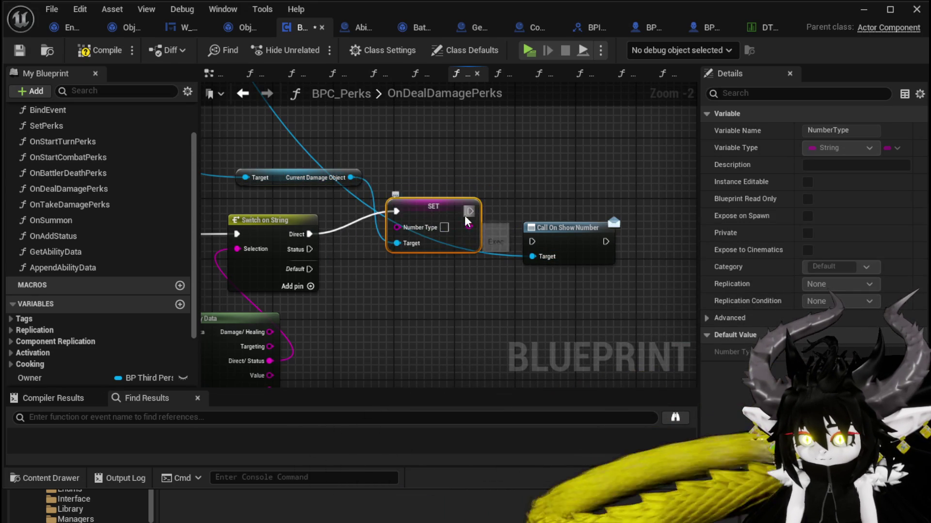
pyautogui.moveTo(469, 212)
pyautogui.mouseDown()
pyautogui.moveTo(528, 237)
pyautogui.moveTo(543, 215)
pyautogui.moveTo(527, 208)
pyautogui.mouseUp()
pyautogui.click(444, 228)
pyautogui.write('Direct')
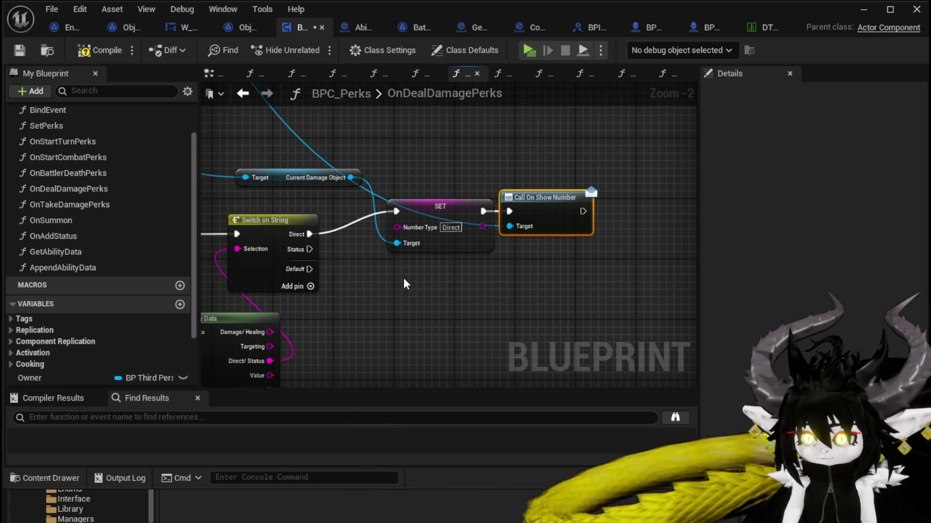
# - Duplicate the SET node for the Status case with Number Type 'Status' and Current Damage Object as Target
pyautogui.click(426, 248)
pyautogui.hotkey('ctrl', 'c')
pyautogui.hotkey('ctrl', 'v')
pyautogui.moveTo(421, 273); pyautogui.dragTo(424, 262)
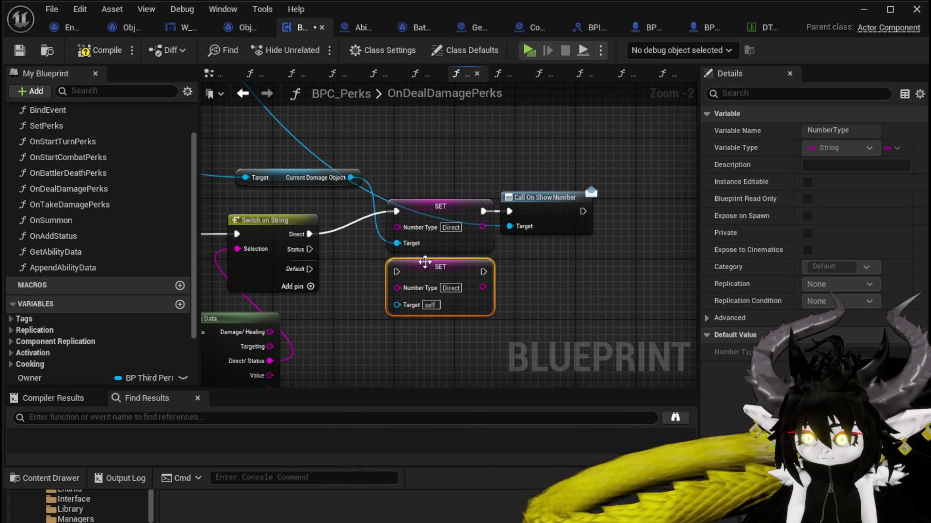
pyautogui.moveTo(309, 249); pyautogui.dragTo(396, 272)
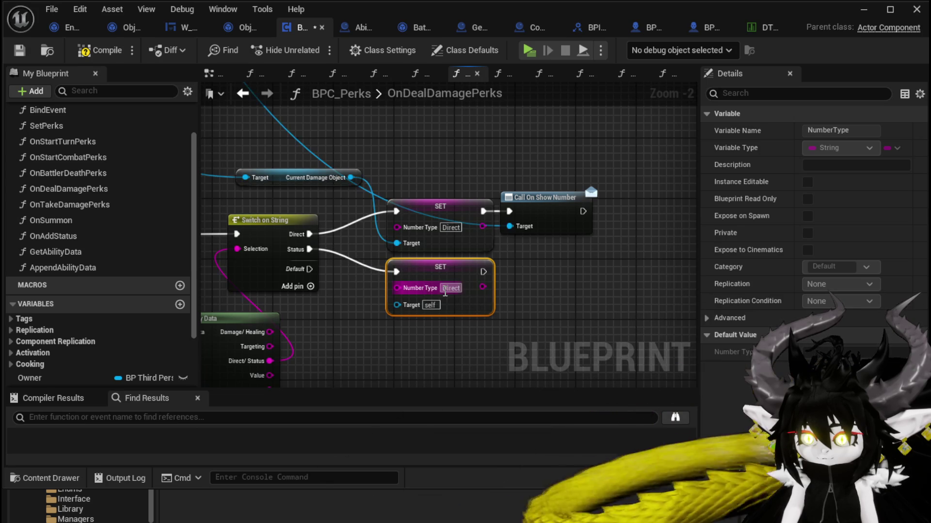
pyautogui.click(450, 288)
pyautogui.write('St')
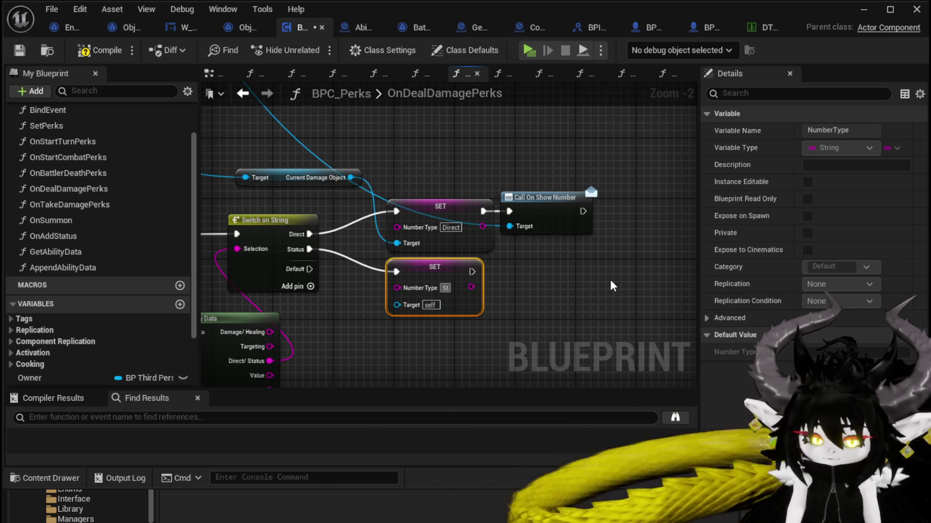
pyautogui.write('atus')
pyautogui.press('Return')
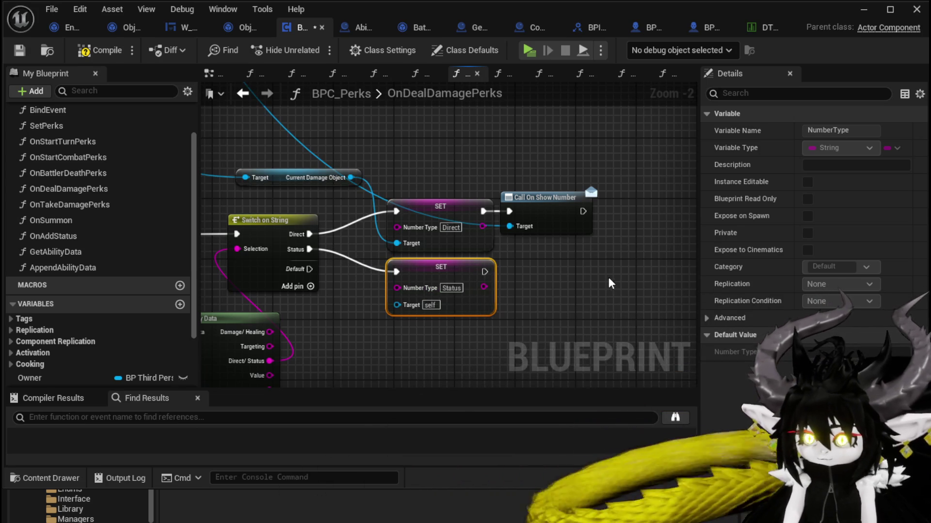
pyautogui.moveTo(397, 243); pyautogui.dragTo(397, 304)
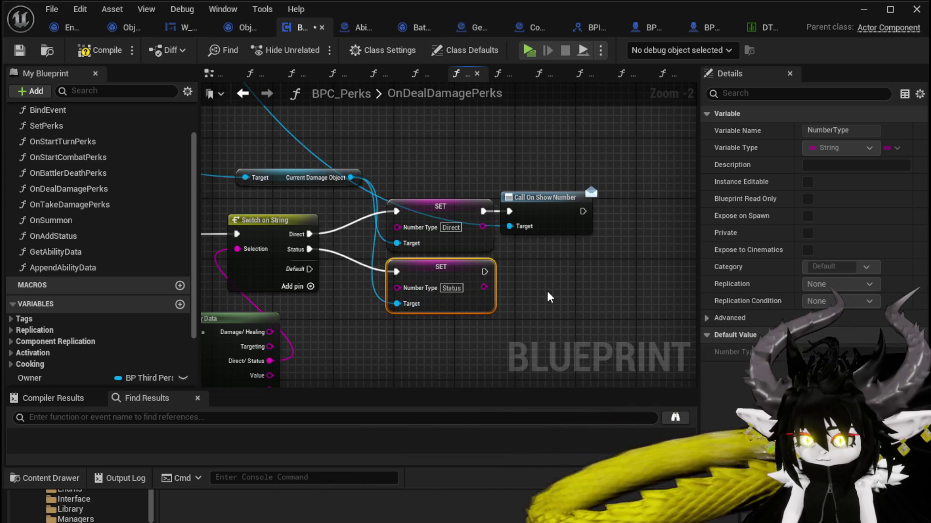
# - Add a second Call On Show Number after the Status SET node
pyautogui.click(571, 205)
pyautogui.hotkey('ctrl', 'c')
pyautogui.hotkey('ctrl', 'v')
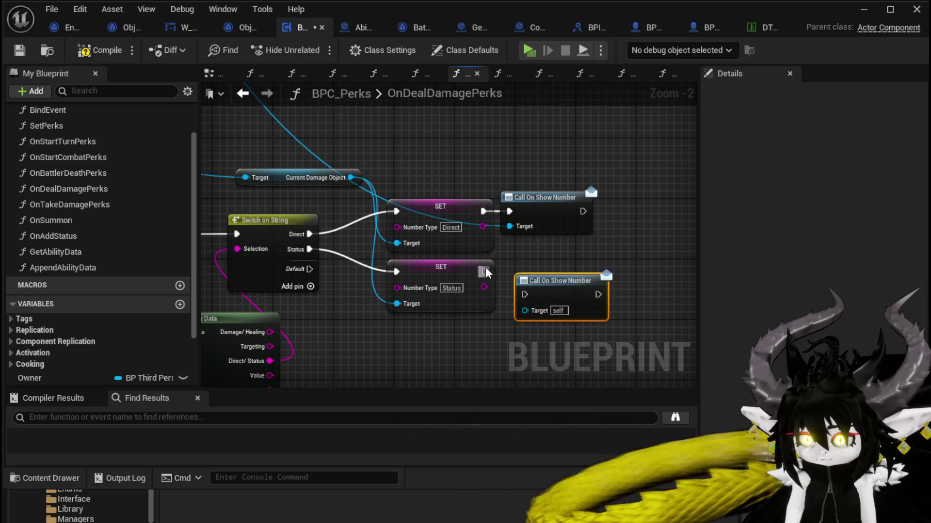
pyautogui.moveTo(520, 294); pyautogui.dragTo(522, 294)
pyautogui.moveTo(559, 290); pyautogui.dragTo(552, 269)
pyautogui.click(620, 262)
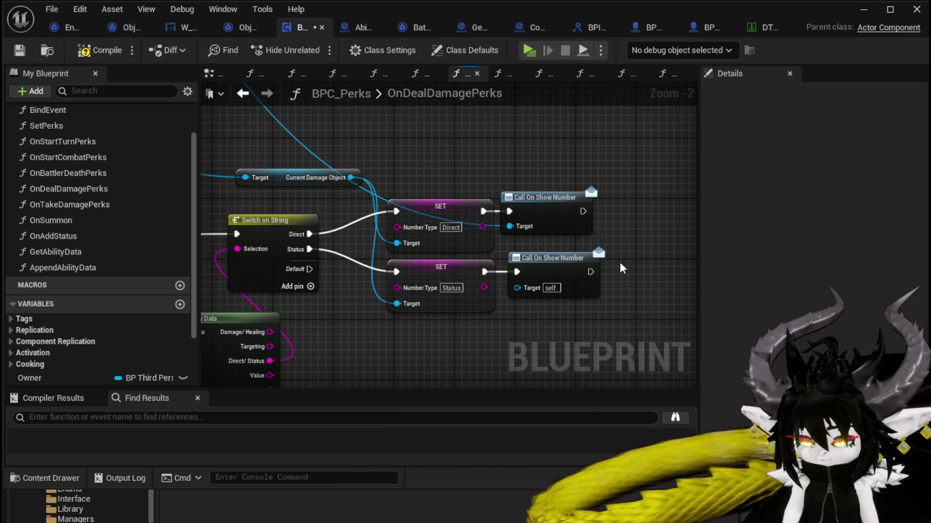
pyautogui.scroll(-1, 611, 260)
# - Connect Current Damage Object to the second call's Target, then recompile and save BPC_Perks without errors
pyautogui.click(100, 50)
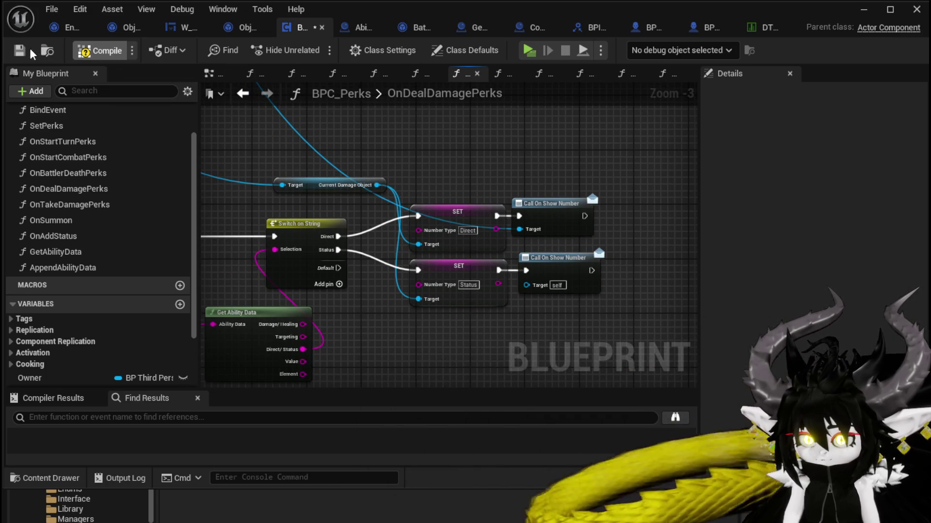
pyautogui.moveTo(523, 226); pyautogui.dragTo(537, 284)
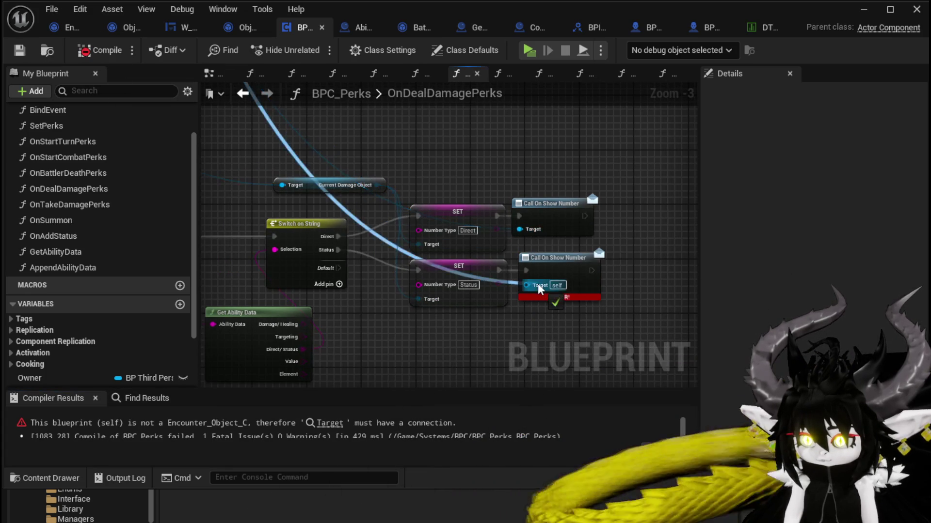
pyautogui.scroll(-2, 537, 284)
pyautogui.click(352, 239)
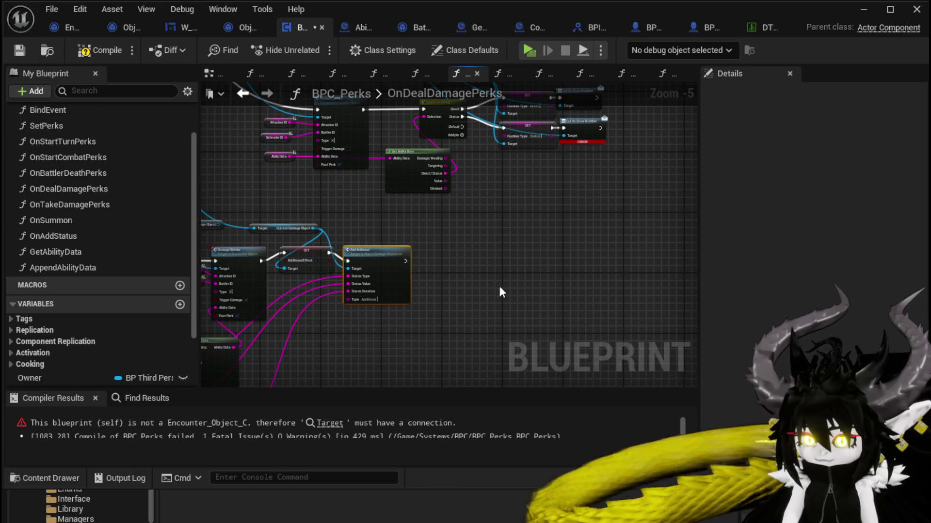
pyautogui.moveTo(397, 278); pyautogui.dragTo(389, 312)
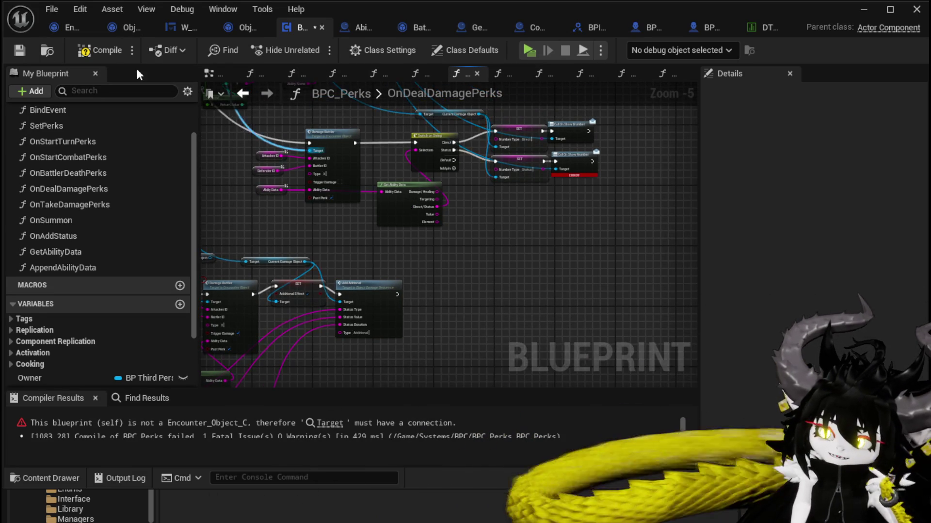
pyautogui.click(18, 50)
pyautogui.moveTo(398, 242); pyautogui.dragTo(379, 191)
pyautogui.moveTo(426, 231); pyautogui.dragTo(452, 217)
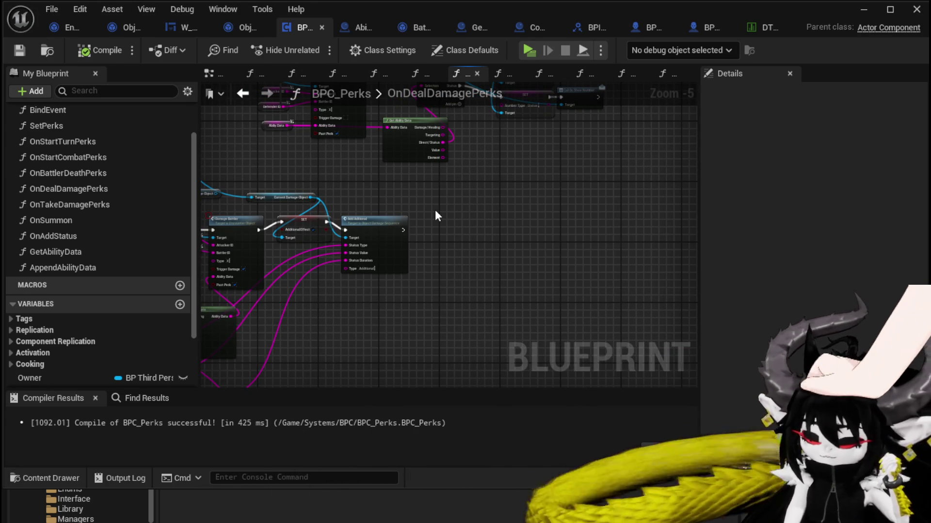
pyautogui.scroll(3, 435, 212)
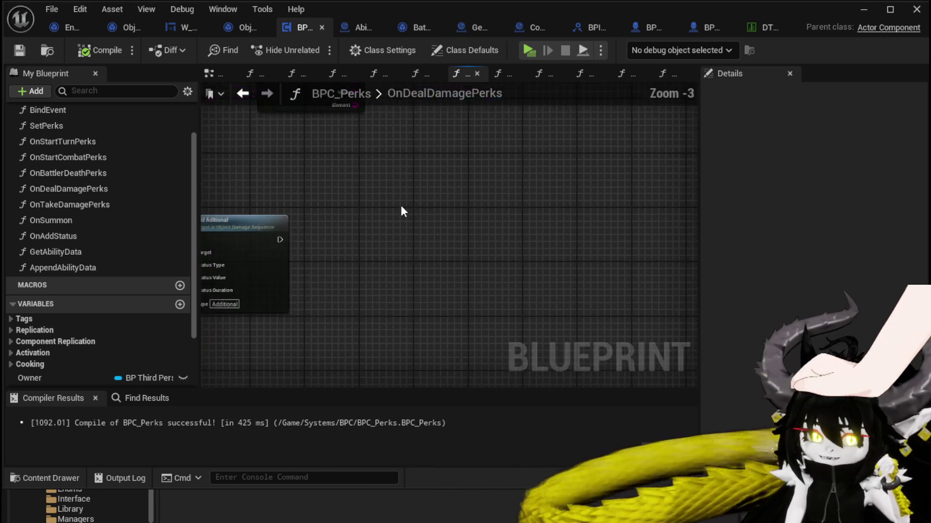
# - Shift the SET and Call On Show Number nodes right of Switch on String and drag a wire off Current Damage Object
pyautogui.moveTo(434, 213)
pyautogui.mouseDown()
pyautogui.moveTo(434, 204)
pyautogui.moveTo(456, 199)
pyautogui.mouseUp()
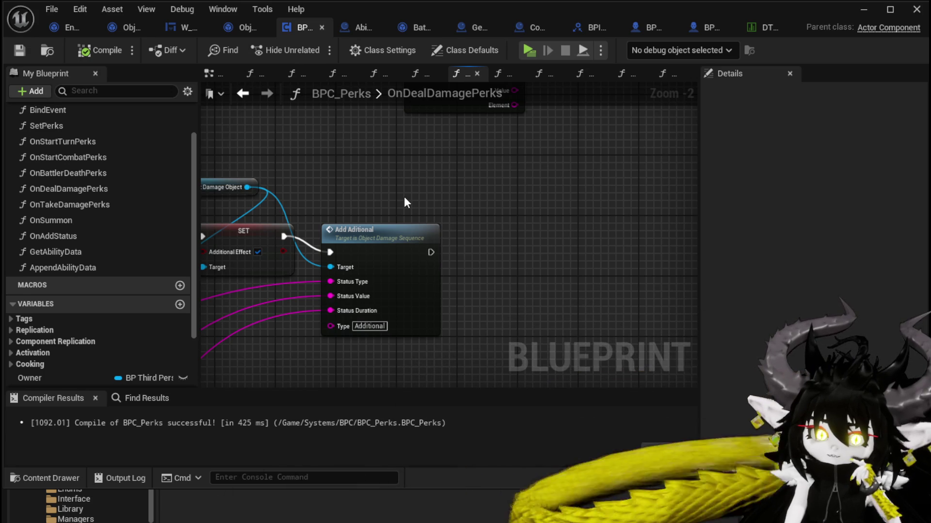
pyautogui.moveTo(404, 198); pyautogui.dragTo(459, 192)
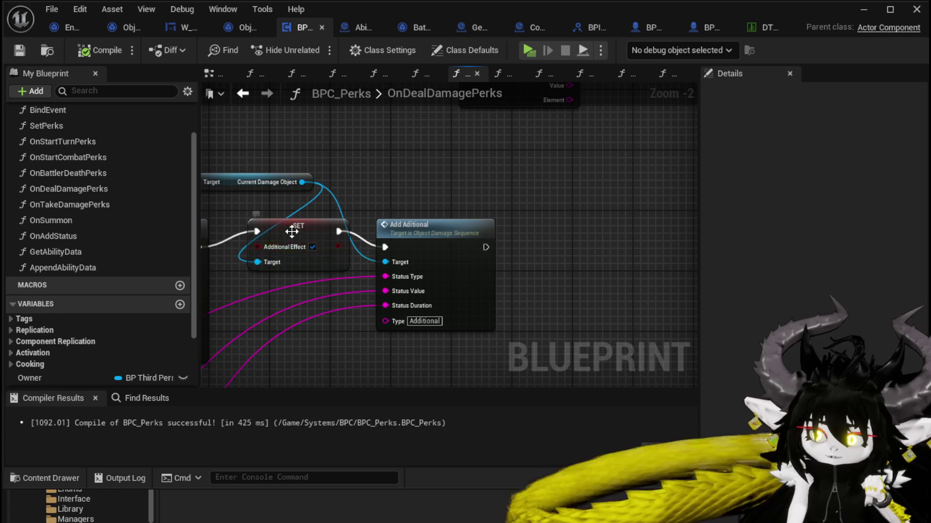
pyautogui.moveTo(458, 186)
pyautogui.mouseDown()
pyautogui.moveTo(374, 277)
pyautogui.moveTo(364, 266)
pyautogui.moveTo(346, 278)
pyautogui.moveTo(565, 118)
pyautogui.mouseUp()
pyautogui.moveTo(302, 182); pyautogui.dragTo(430, 188)
pyautogui.moveTo(241, 171)
pyautogui.mouseDown()
pyautogui.moveTo(327, 189)
pyautogui.moveTo(423, 182)
pyautogui.moveTo(335, 178)
pyautogui.moveTo(418, 155)
pyautogui.moveTo(531, 155)
pyautogui.moveTo(339, 172)
pyautogui.moveTo(445, 169)
pyautogui.mouseUp()
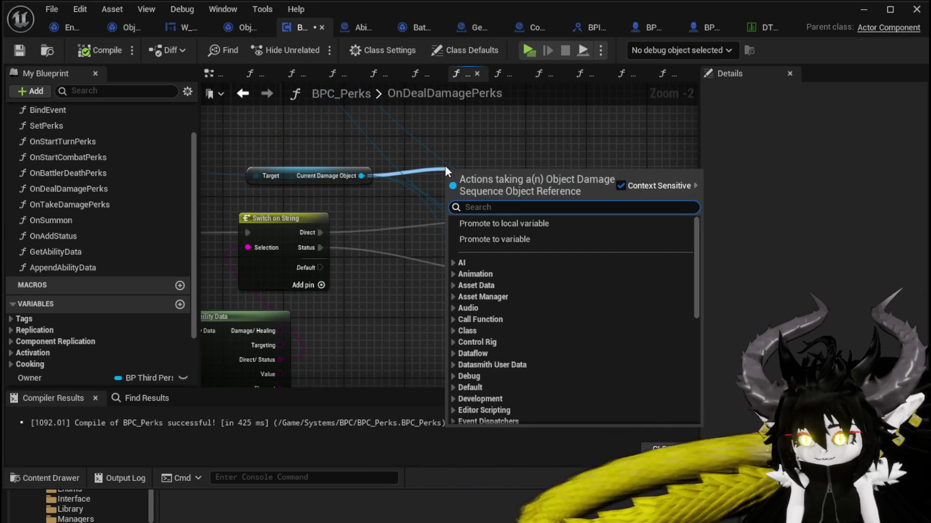
# - Add an Additional Effect getter and a Branch after the Direct case, routing True to Call On Show Number
pyautogui.write('addi')
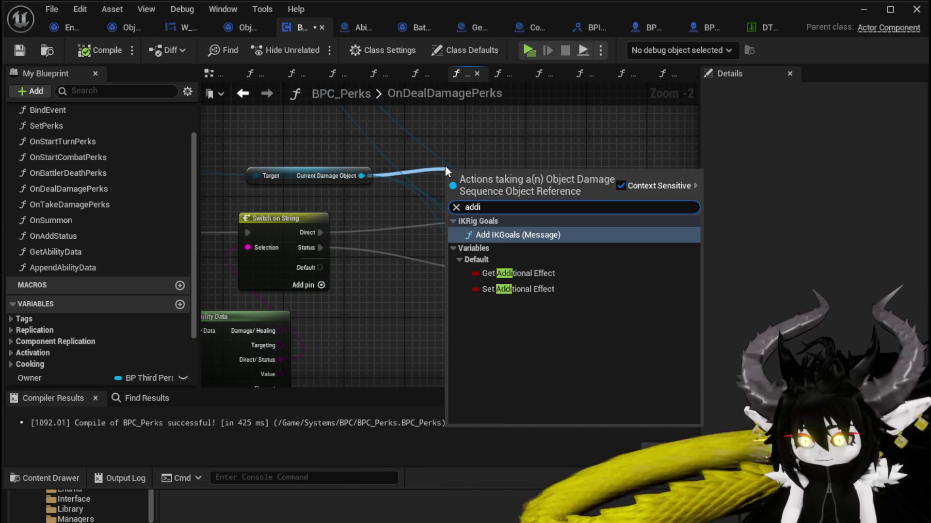
pyautogui.click(534, 273)
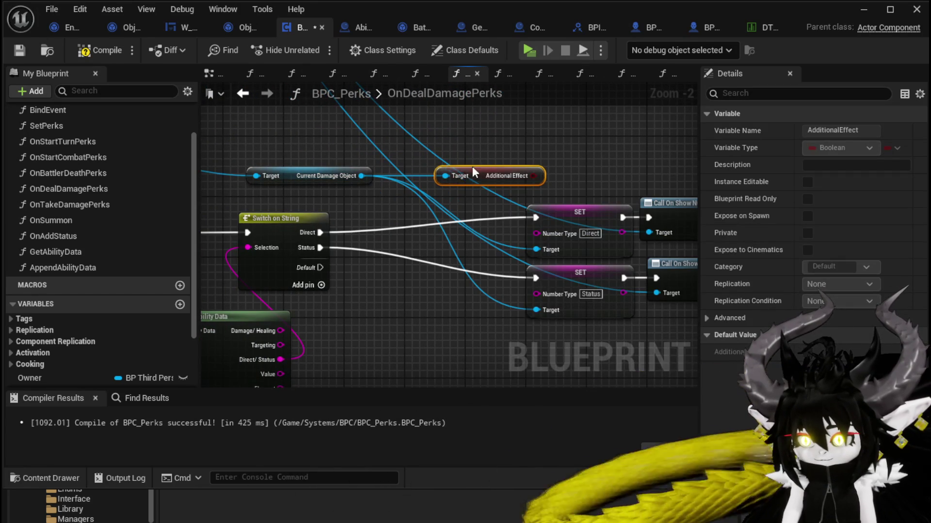
pyautogui.moveTo(367, 146); pyautogui.dragTo(412, 226)
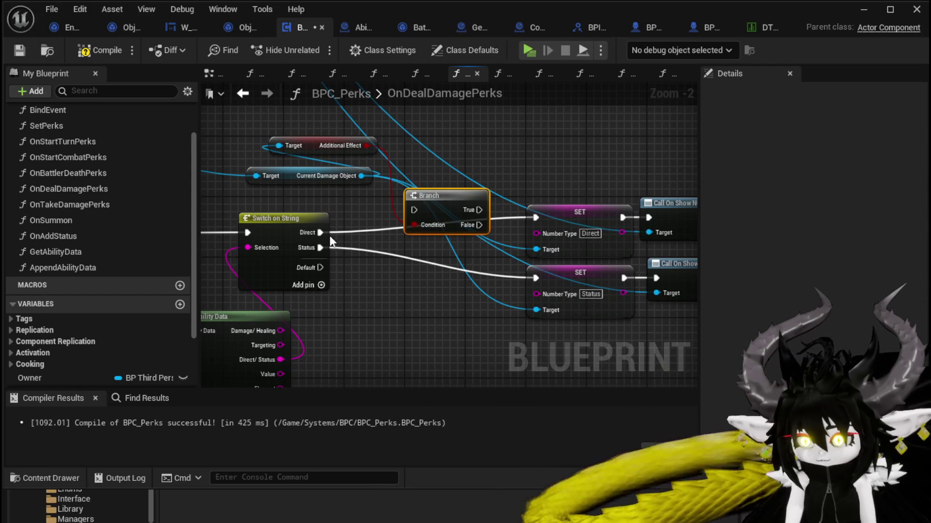
pyautogui.moveTo(320, 232)
pyautogui.mouseDown()
pyautogui.moveTo(410, 222)
pyautogui.moveTo(414, 210)
pyautogui.mouseUp()
pyautogui.moveTo(488, 193)
pyautogui.mouseDown()
pyautogui.moveTo(441, 192)
pyautogui.moveTo(457, 194)
pyautogui.mouseUp()
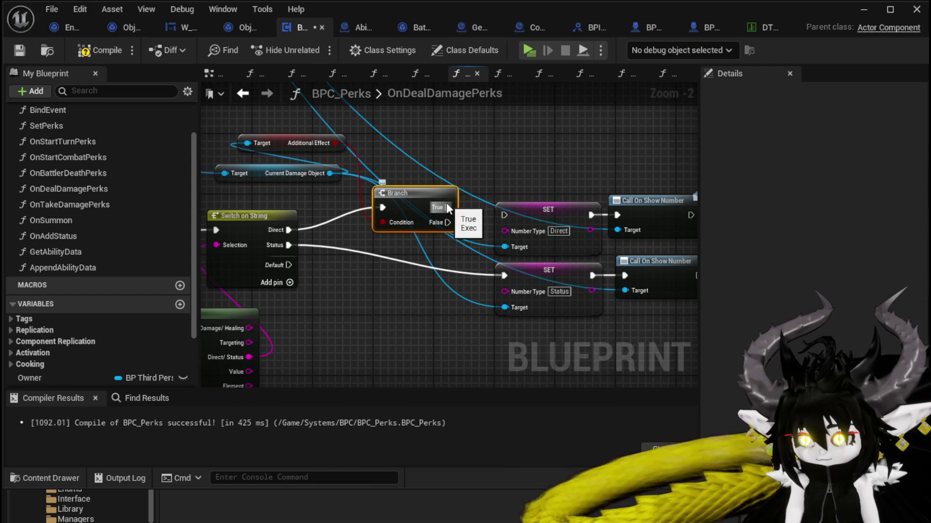
pyautogui.moveTo(414, 192)
pyautogui.mouseDown()
pyautogui.moveTo(406, 186)
pyautogui.moveTo(609, 214)
pyautogui.mouseUp()
pyautogui.doubleClick(470, 199)
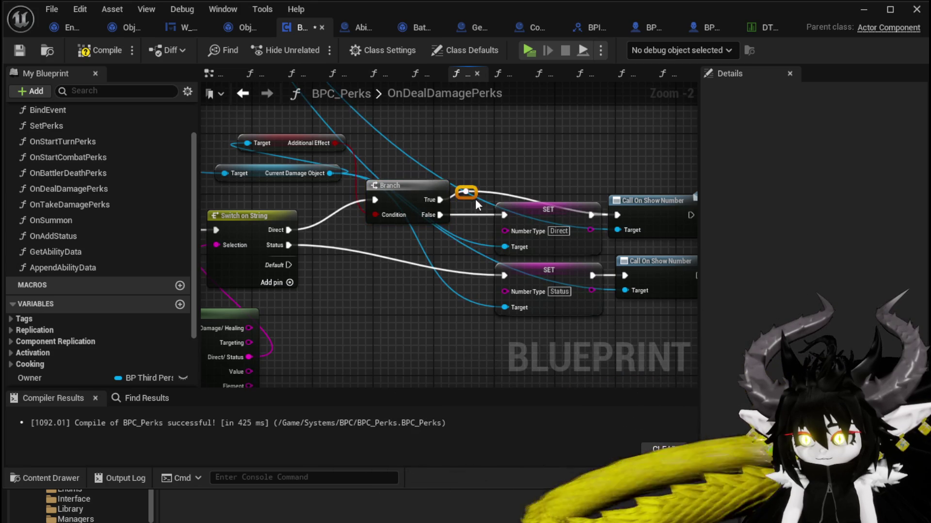
pyautogui.moveTo(472, 193); pyautogui.dragTo(587, 188)
pyautogui.click(480, 194)
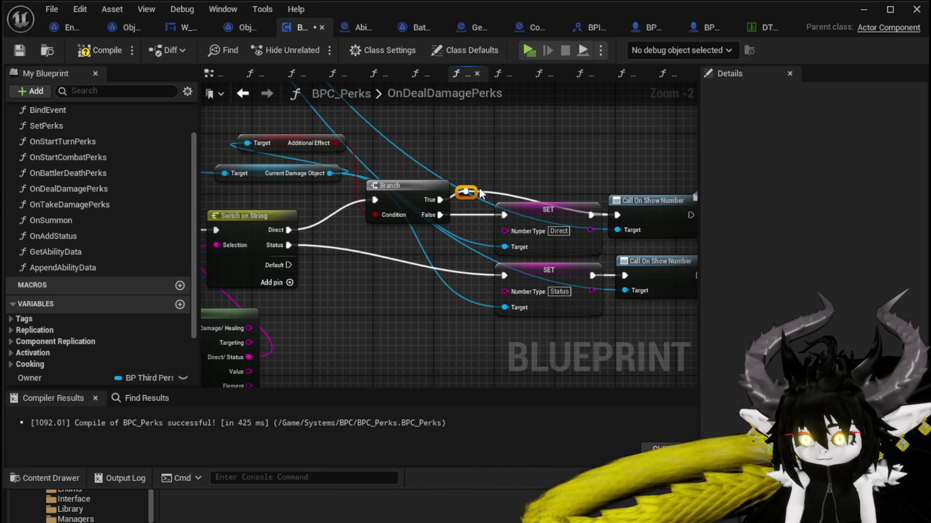
pyautogui.moveTo(470, 190); pyautogui.dragTo(605, 187)
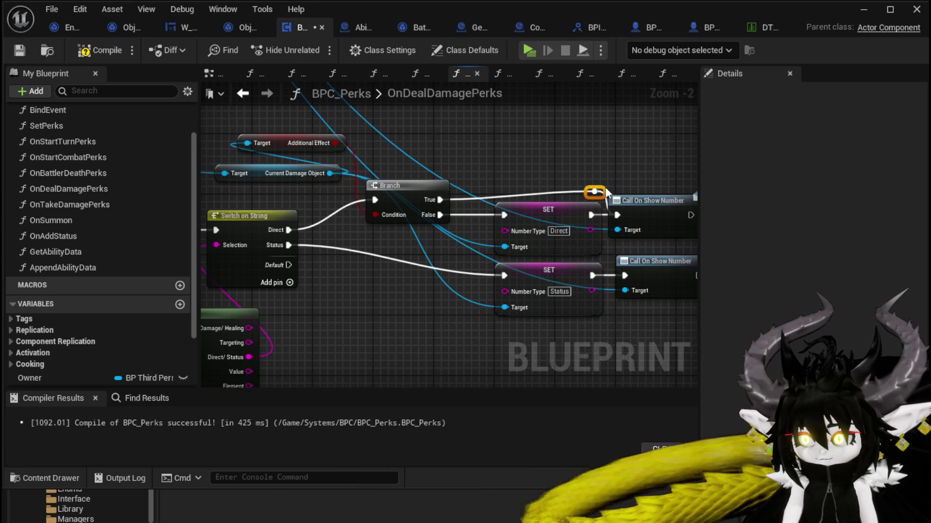
pyautogui.moveTo(416, 180); pyautogui.dragTo(408, 173)
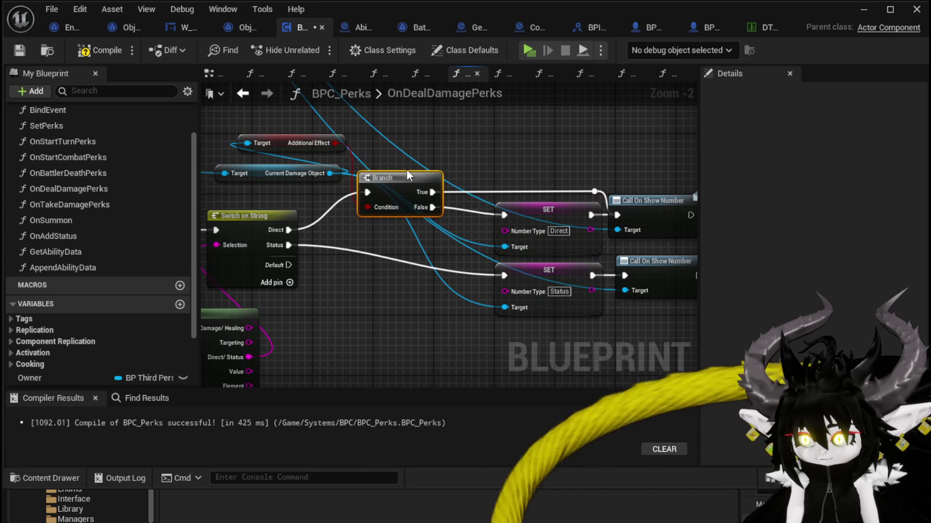
pyautogui.click(365, 264)
# - Gate the Status case with a second Additional Effect Branch, False to the SET and True to the call, then compile
pyautogui.click(363, 265)
pyautogui.moveTo(335, 143); pyautogui.dragTo(368, 297)
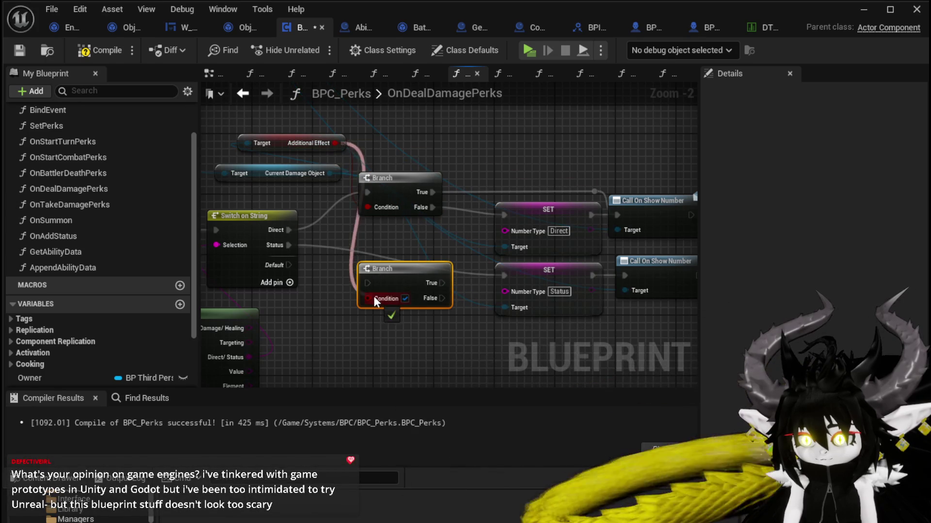
pyautogui.moveTo(287, 245)
pyautogui.mouseDown()
pyautogui.moveTo(374, 286)
pyautogui.moveTo(367, 283)
pyautogui.mouseUp()
pyautogui.moveTo(433, 298)
pyautogui.mouseDown()
pyautogui.moveTo(509, 282)
pyautogui.moveTo(504, 275)
pyautogui.moveTo(524, 298)
pyautogui.mouseUp()
pyautogui.moveTo(432, 282); pyautogui.dragTo(624, 276)
pyautogui.moveTo(382, 268); pyautogui.dragTo(383, 261)
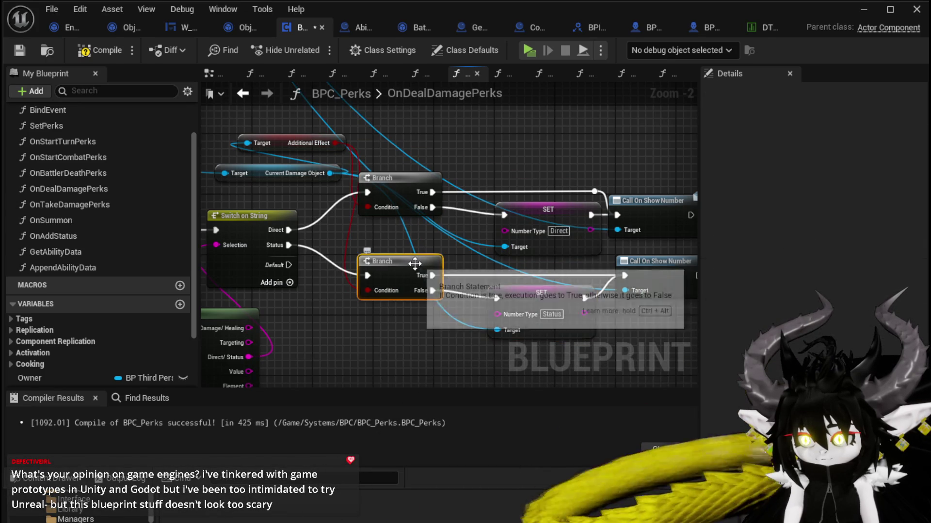
pyautogui.click(100, 50)
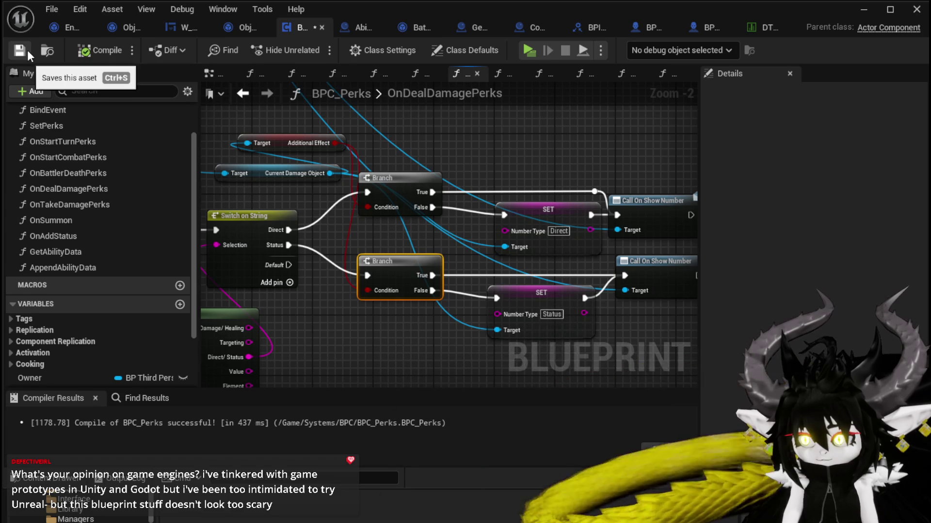
pyautogui.moveTo(635, 120); pyautogui.dragTo(519, 110)
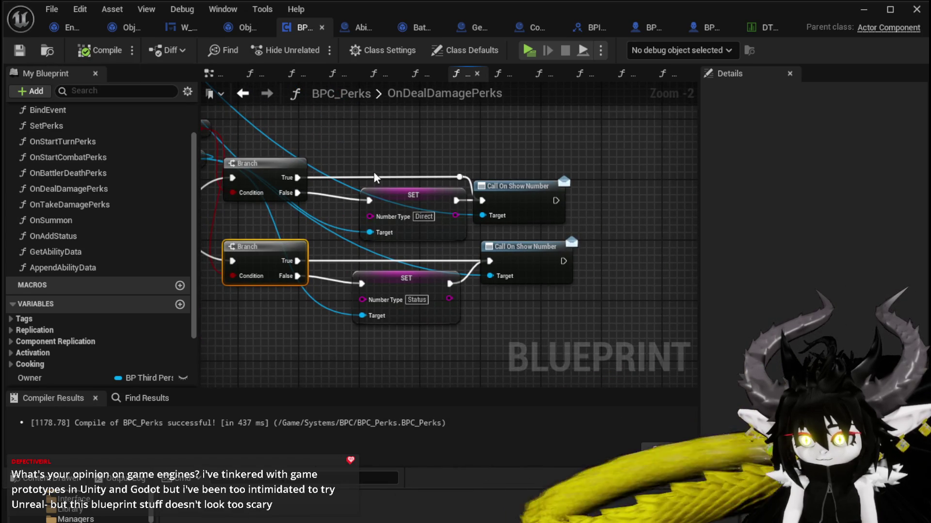
pyautogui.moveTo(395, 177); pyautogui.dragTo(523, 165)
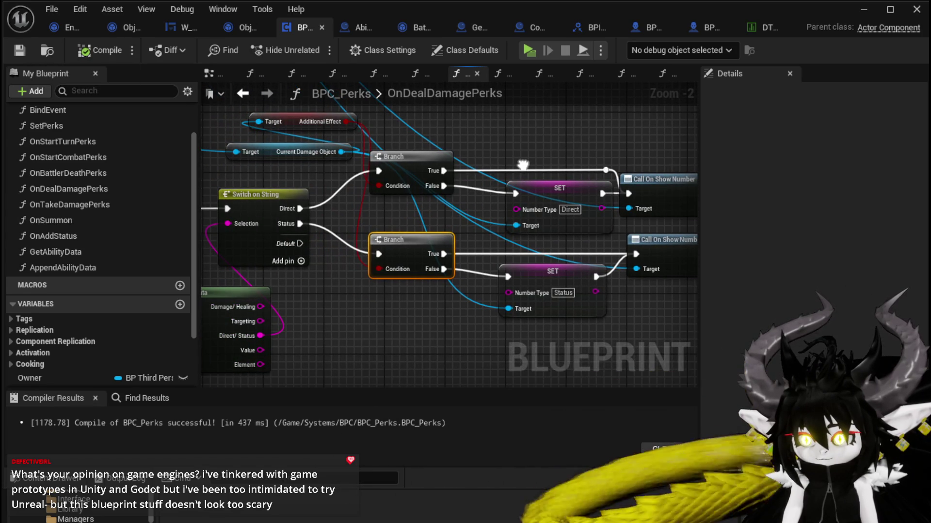
pyautogui.scroll(-1, 519, 167)
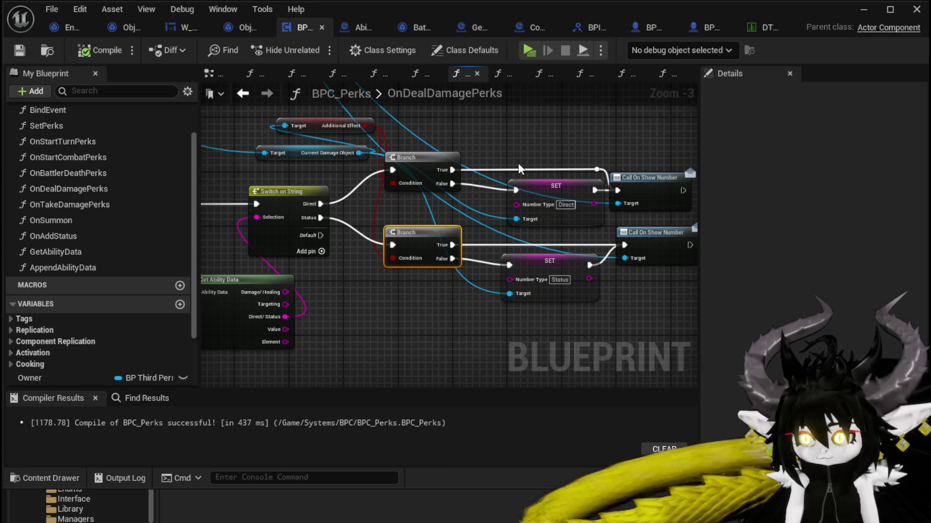
pyautogui.moveTo(519, 163); pyautogui.dragTo(534, 170)
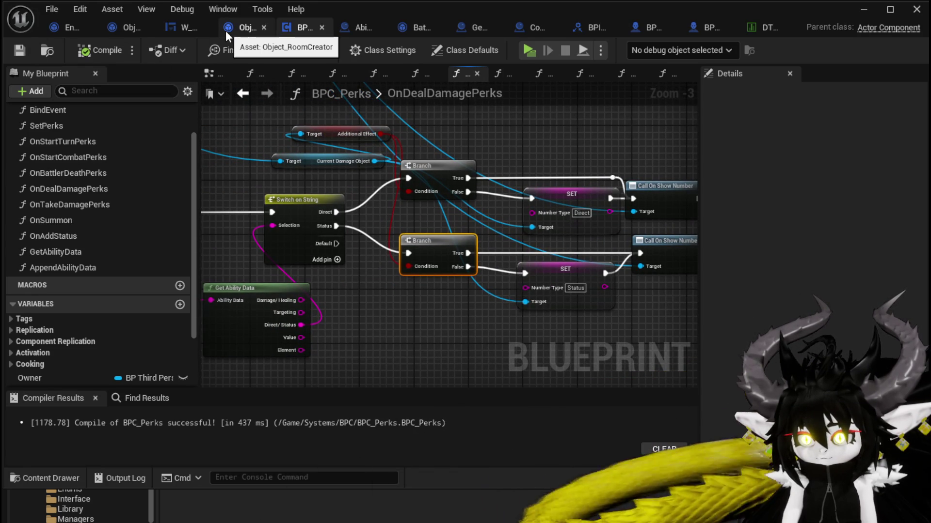
# - Open the CreateNumberWidget function graph in Object_DamageSequence
pyautogui.click(127, 29)
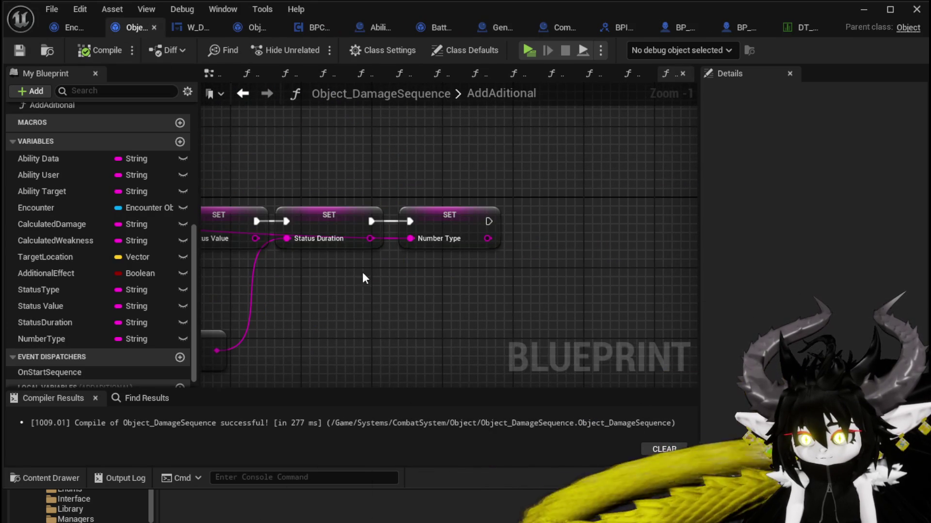
pyautogui.moveTo(328, 218)
pyautogui.mouseDown()
pyautogui.moveTo(476, 264)
pyautogui.moveTo(555, 248)
pyautogui.moveTo(479, 246)
pyautogui.moveTo(476, 257)
pyautogui.mouseUp()
pyautogui.scroll(-2, 476, 264)
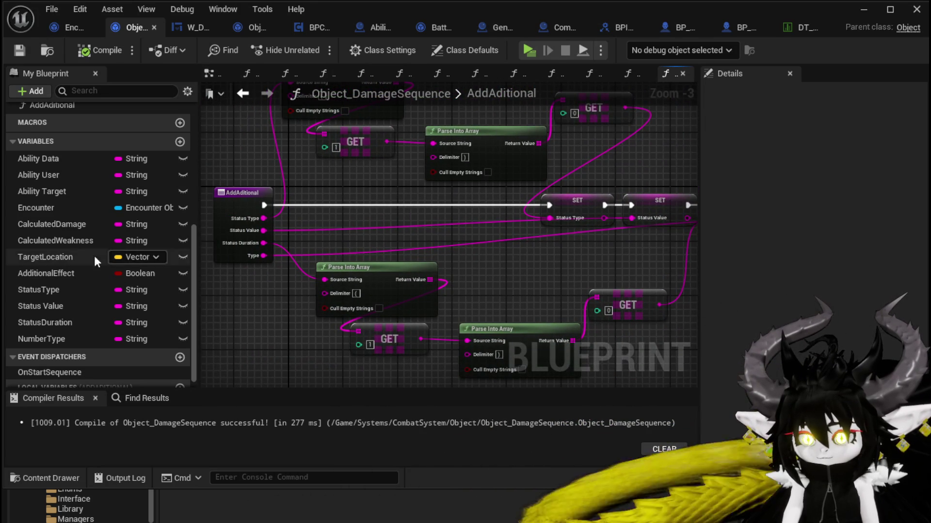
pyautogui.scroll(5, 78, 204)
pyautogui.doubleClick(79, 231)
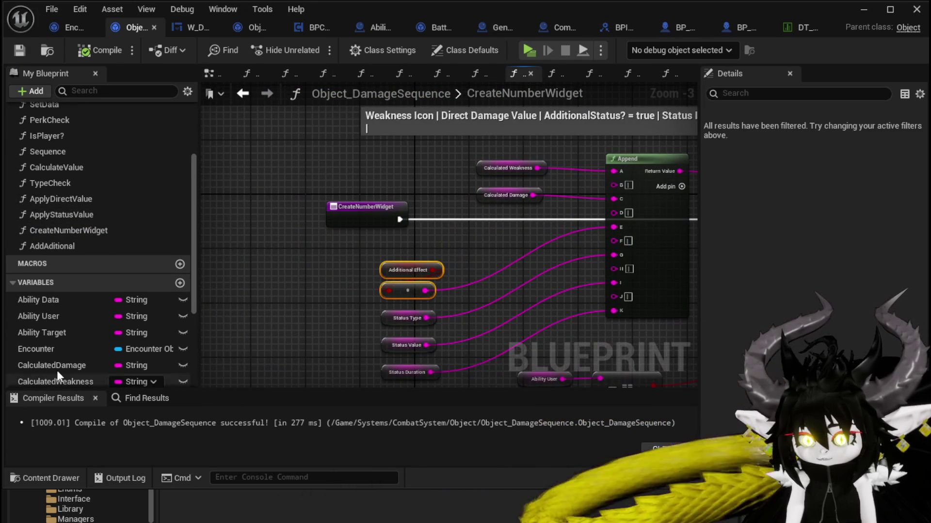
pyautogui.scroll(-5, 79, 310)
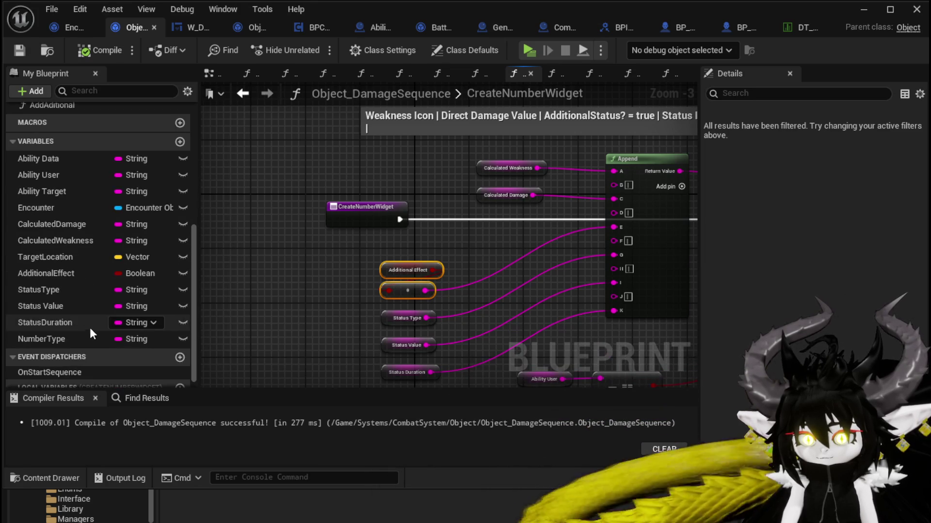
# - Wire a Number Type getter into the Append's E input, delete the old Additional Effect select, and compile
pyautogui.moveTo(63, 343)
pyautogui.mouseDown()
pyautogui.moveTo(385, 254)
pyautogui.moveTo(613, 227)
pyautogui.mouseUp()
pyautogui.click(422, 272)
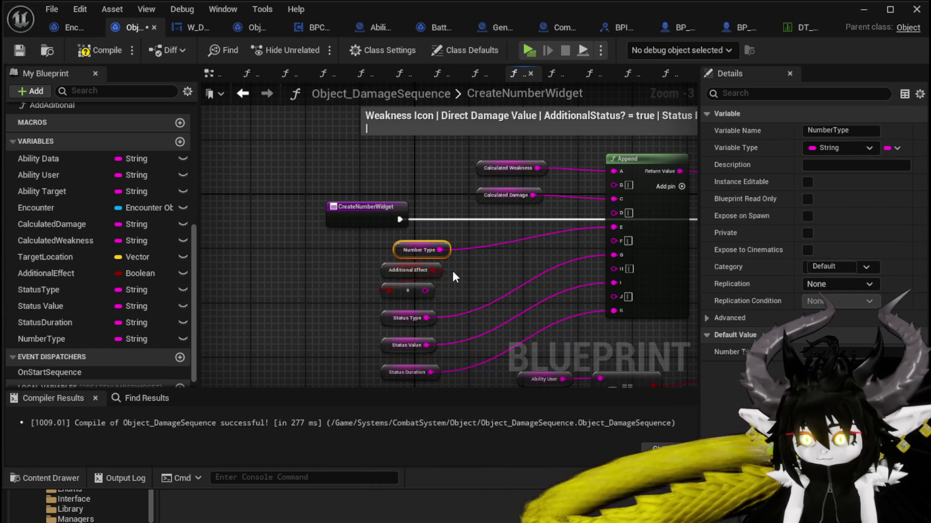
pyautogui.moveTo(452, 271); pyautogui.dragTo(394, 289)
pyautogui.press('Delete')
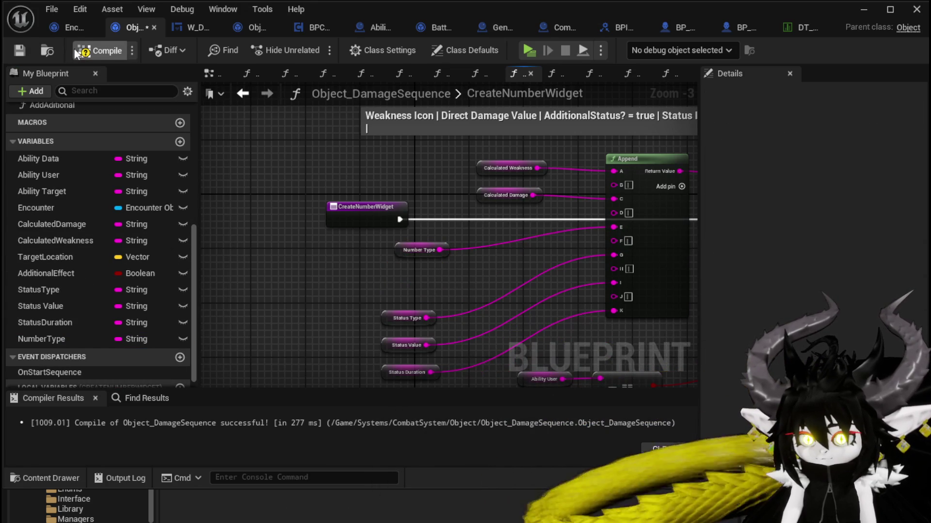
pyautogui.click(20, 51)
pyautogui.moveTo(540, 246); pyautogui.dragTo(311, 236)
pyautogui.moveTo(580, 189)
pyautogui.mouseDown()
pyautogui.moveTo(563, 188)
pyautogui.moveTo(569, 202)
pyautogui.mouseUp()
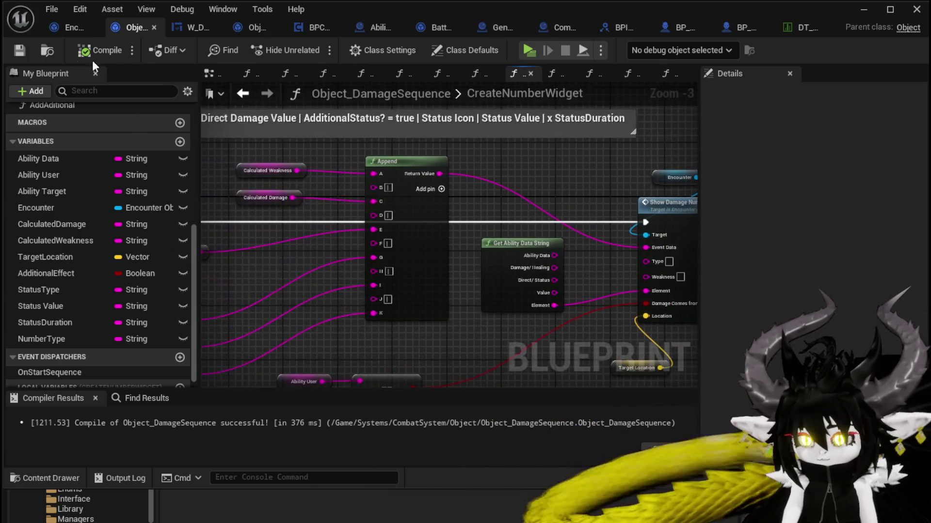
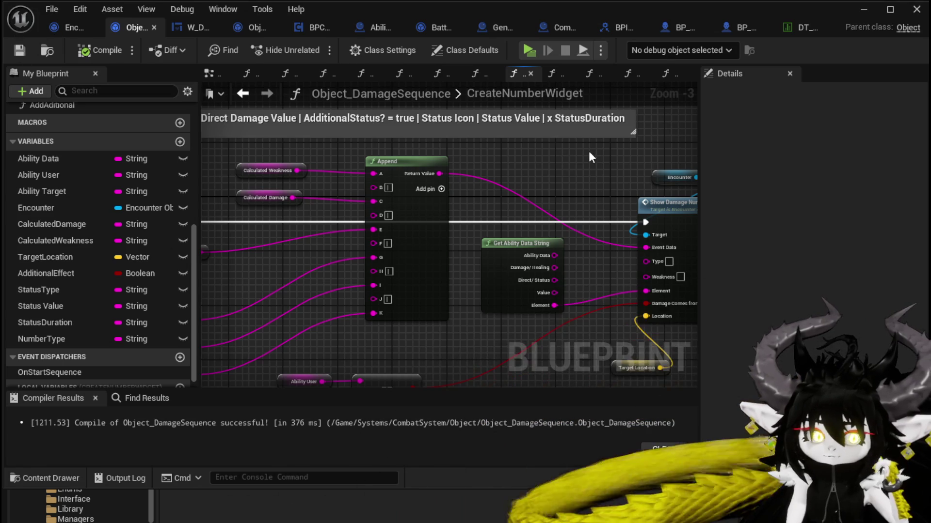
# - Pan the blueprint graph around the Show Damage Number and Append nodes
pyautogui.moveTo(609, 150); pyautogui.dragTo(536, 148)
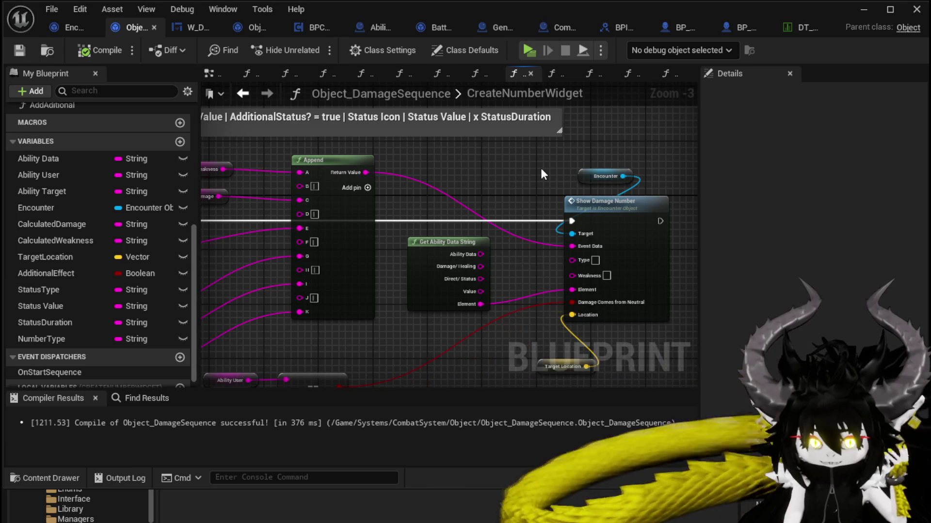
pyautogui.moveTo(540, 168); pyautogui.dragTo(550, 154)
pyautogui.moveTo(406, 141); pyautogui.dragTo(649, 303)
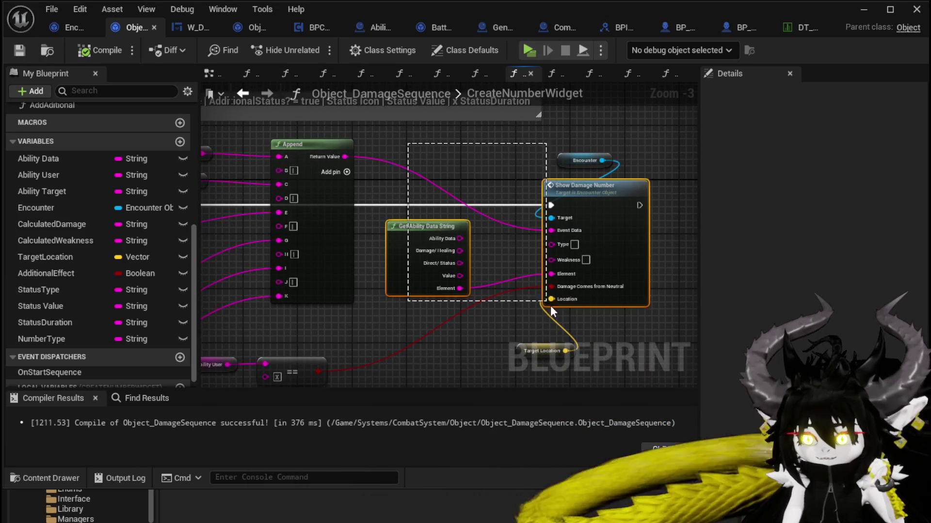
pyautogui.click(482, 159)
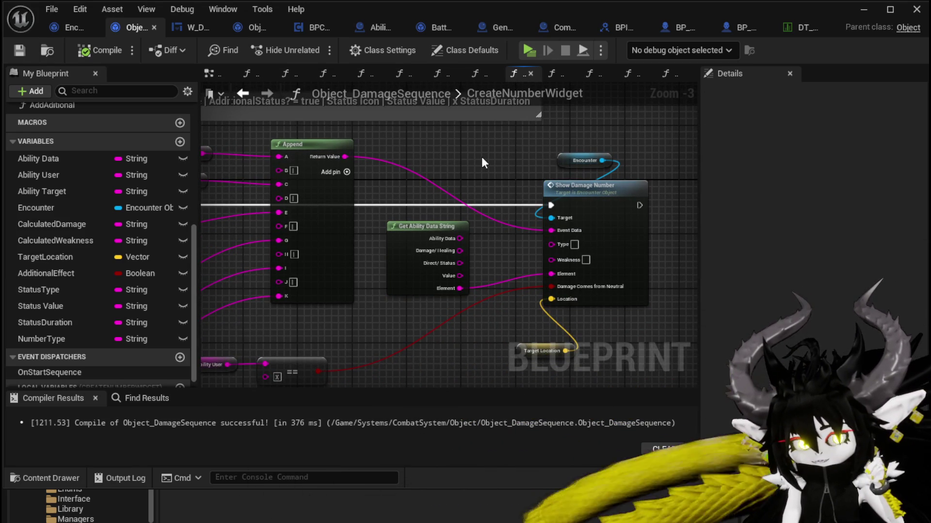
pyautogui.moveTo(481, 156); pyautogui.dragTo(565, 142)
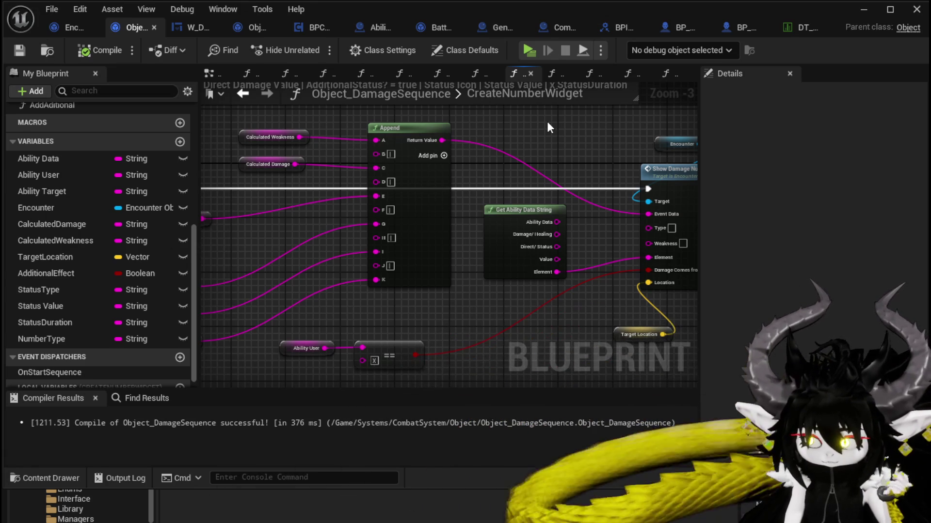
pyautogui.scroll(-1, 547, 121)
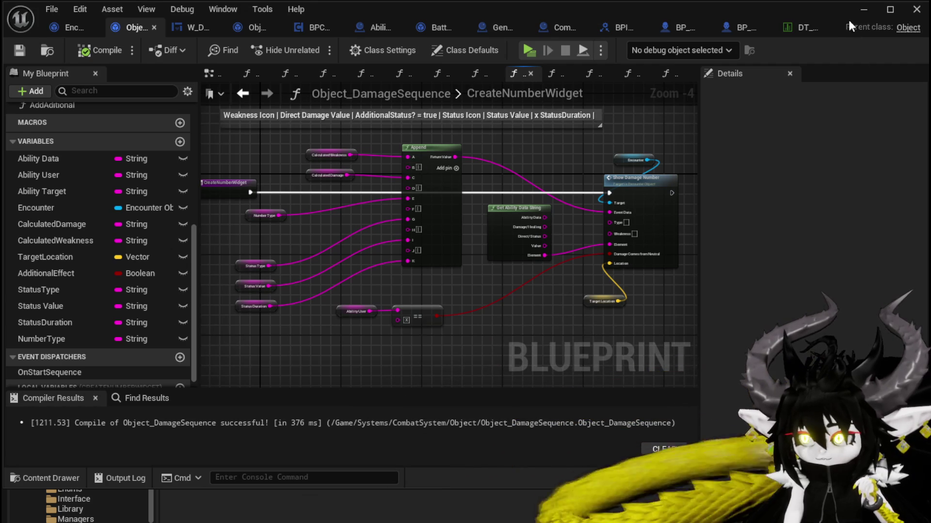
# - Minimize the Blueprint editor and start a playtest, running the character across the arena
pyautogui.click(871, 11)
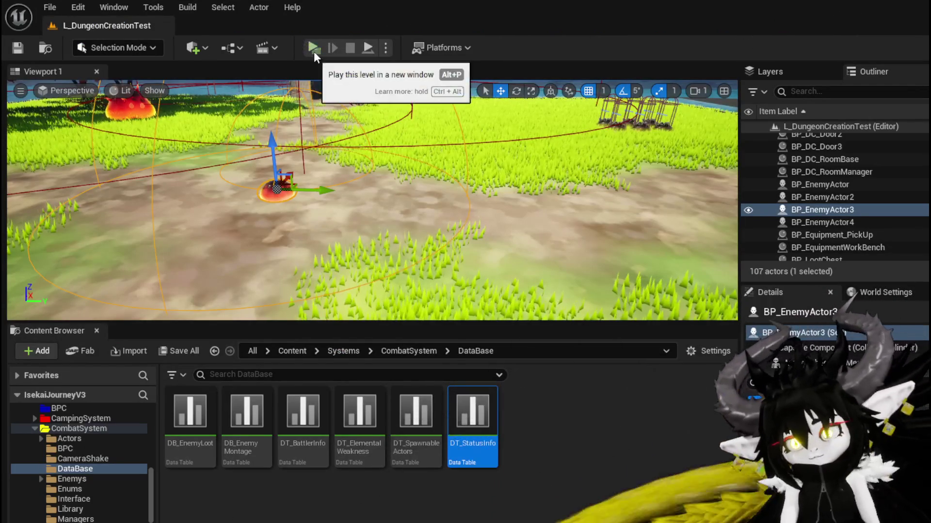
pyautogui.click(313, 48)
pyautogui.press('space')
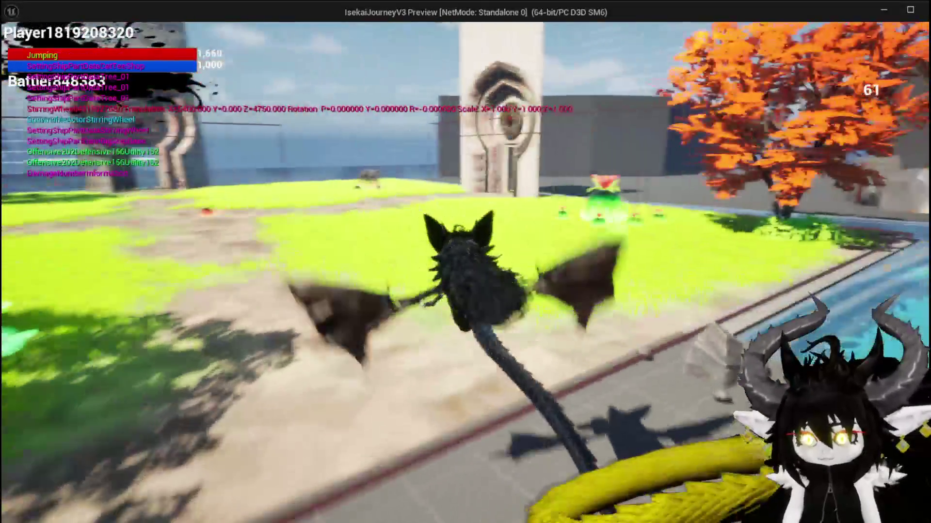
pyautogui.press('w')
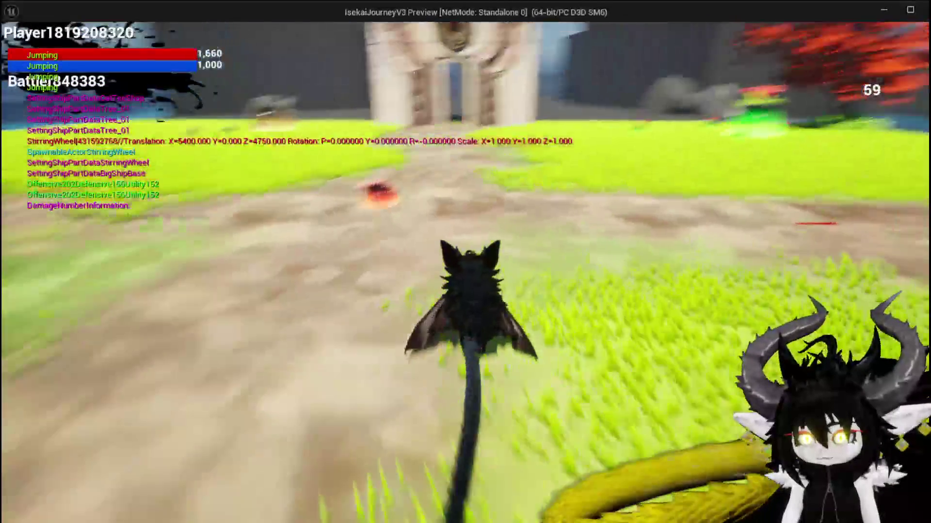
pyautogui.press('space')
# - Run the character into the red slime to start combat, then stop the playtest
pyautogui.press('w')
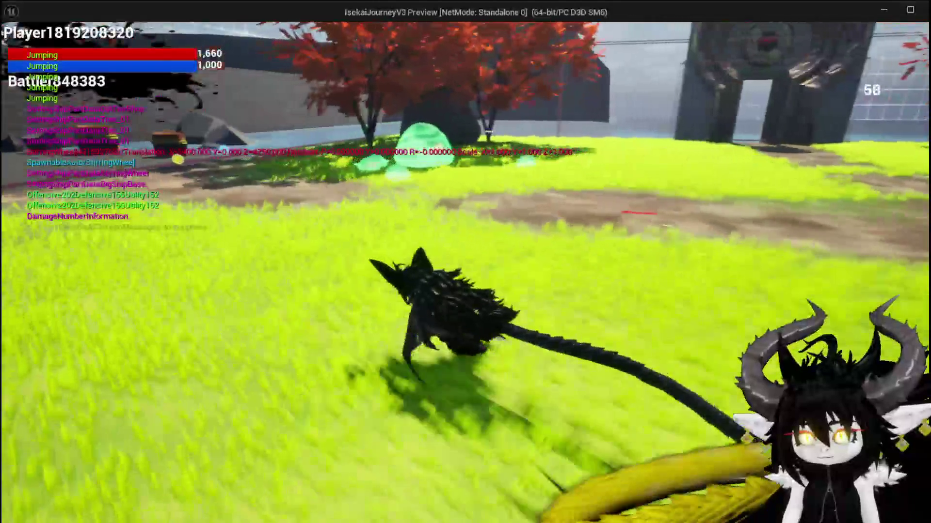
pyautogui.press('w')
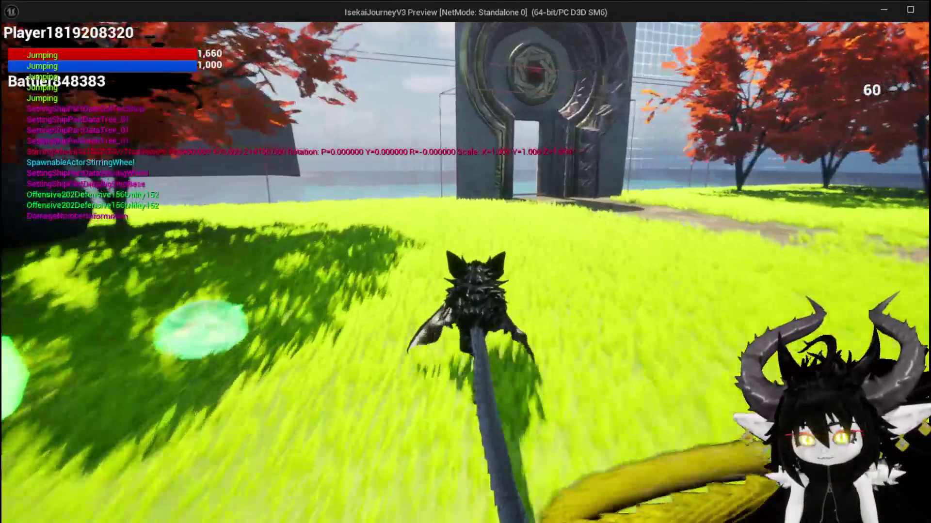
pyautogui.press('w')
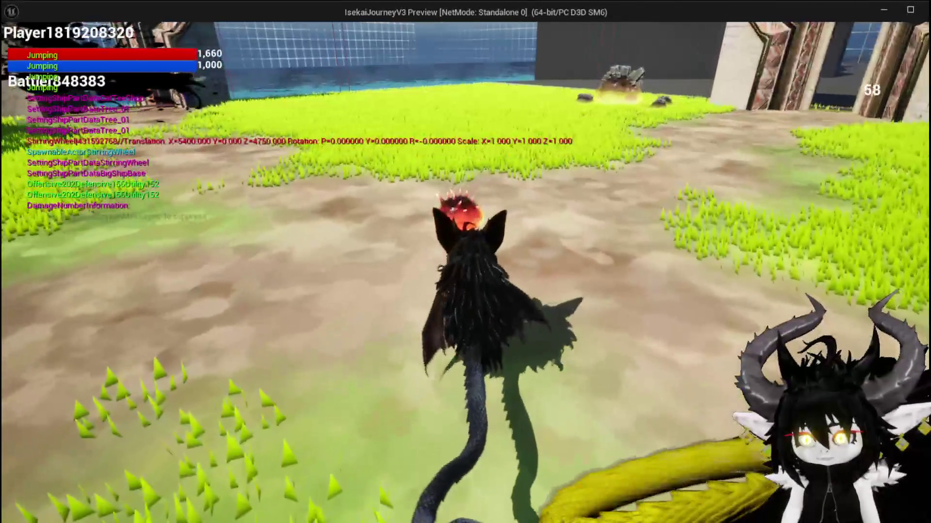
pyautogui.press('e')
pyautogui.press('w')
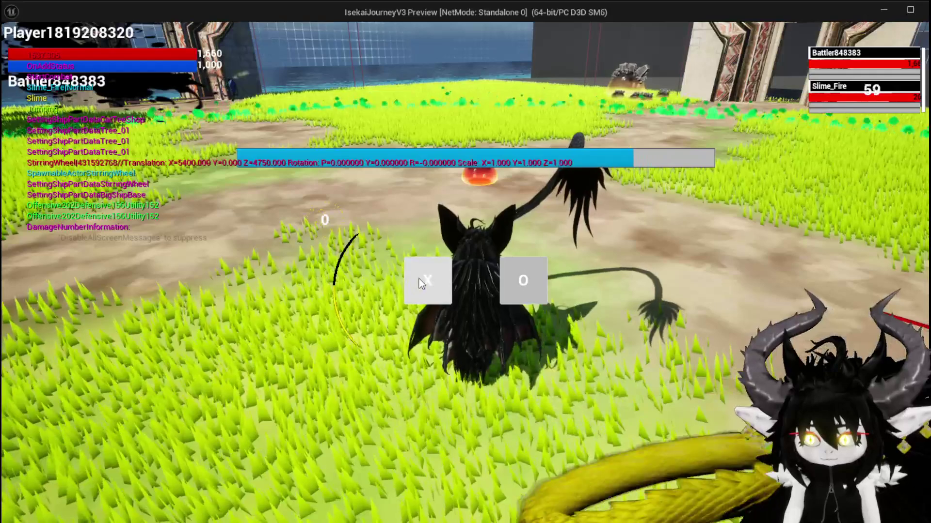
pyautogui.press('Escape')
# - Move BP_EnemyActor3 right and the fire slime actor left, then save the level
pyautogui.press('f')
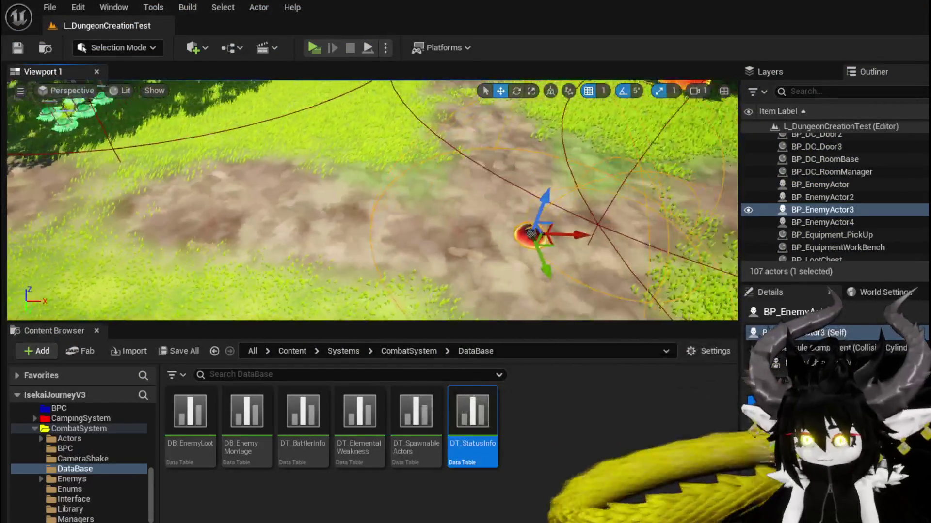
pyautogui.moveTo(319, 218)
pyautogui.mouseDown()
pyautogui.moveTo(506, 217)
pyautogui.moveTo(543, 209)
pyautogui.mouseUp()
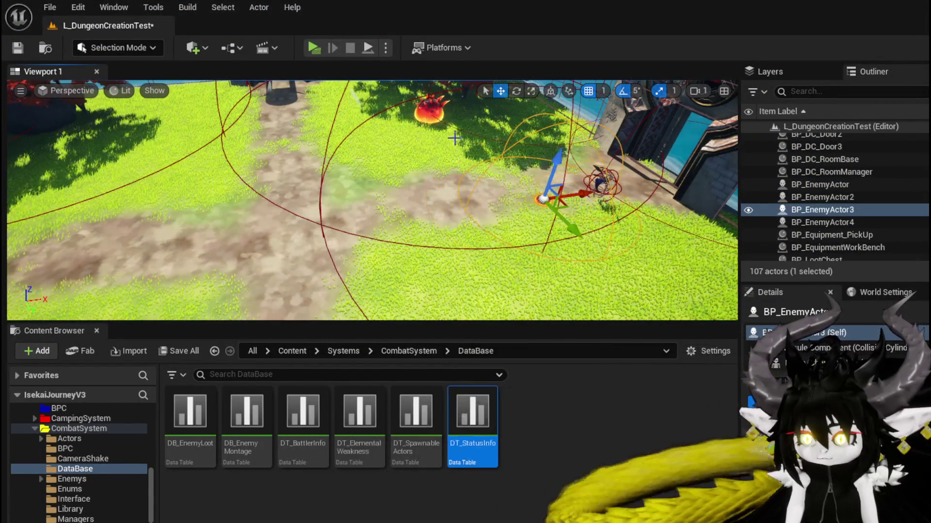
pyautogui.moveTo(429, 111)
pyautogui.mouseDown()
pyautogui.moveTo(268, 130)
pyautogui.moveTo(278, 240)
pyautogui.mouseUp()
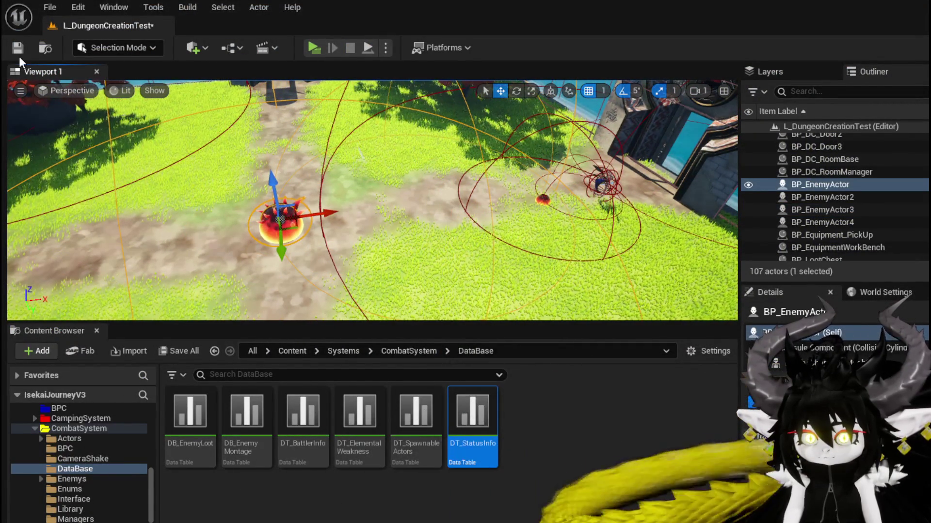
pyautogui.hotkey('ctrl', 's')
# - Start a new playtest and run into the fire slime to trigger a battle
pyautogui.click(313, 48)
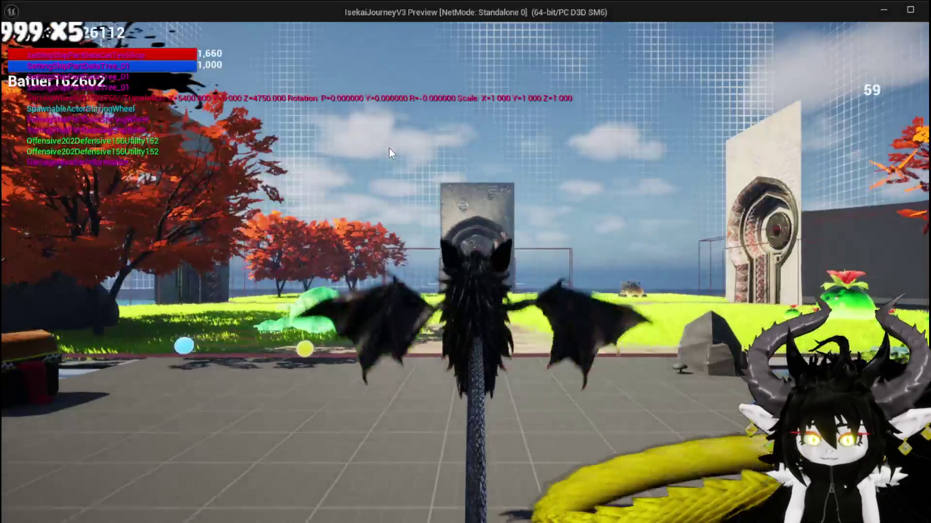
pyautogui.press('w')
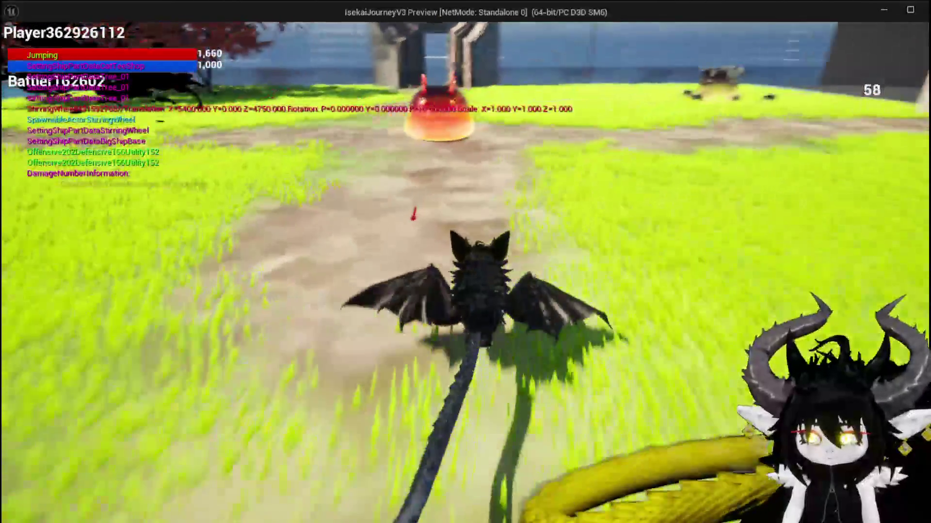
pyautogui.press('w')
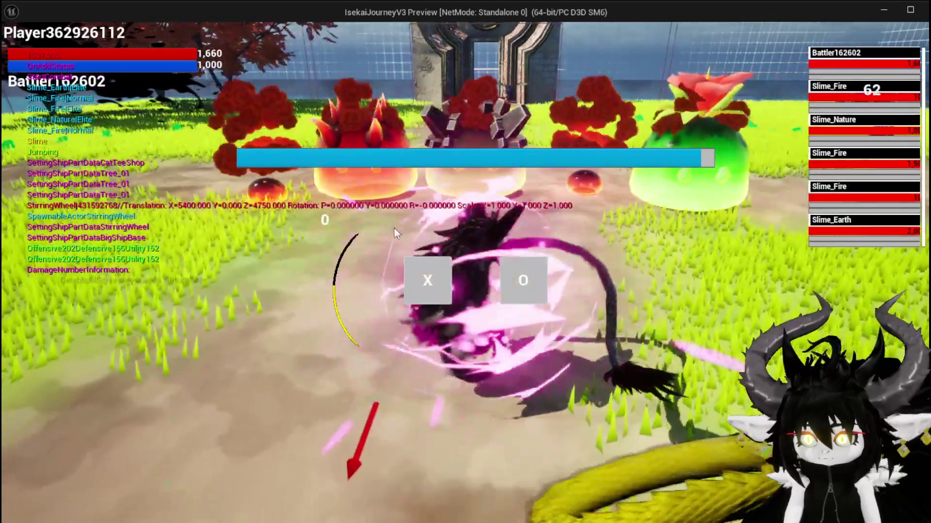
pyautogui.press('w')
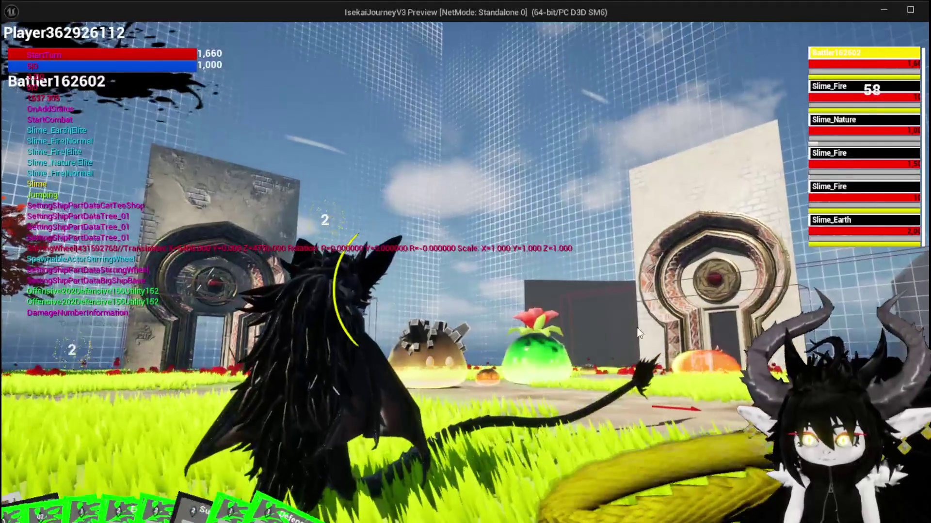
pyautogui.moveTo(81, 484)
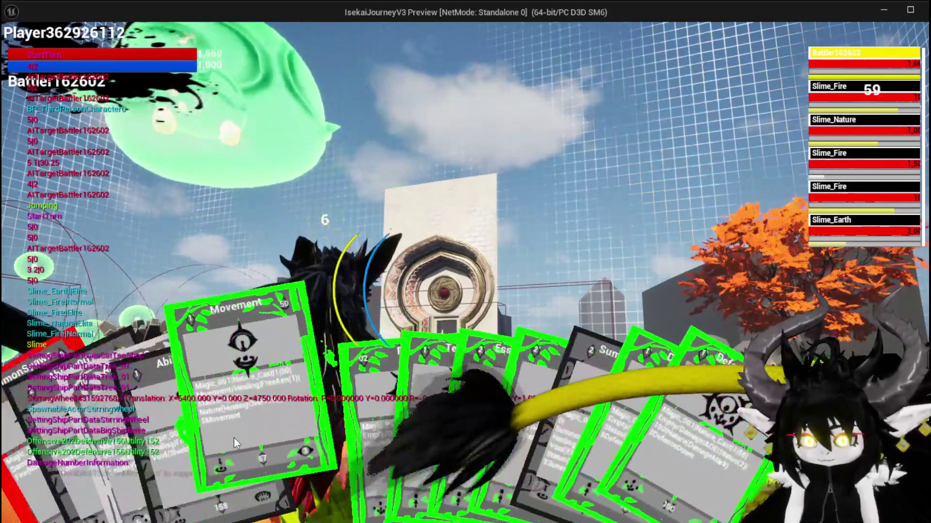
# - Play the Movement card on a target area and place a SummonBigBall creature, then switch to the editor
pyautogui.click(234, 437)
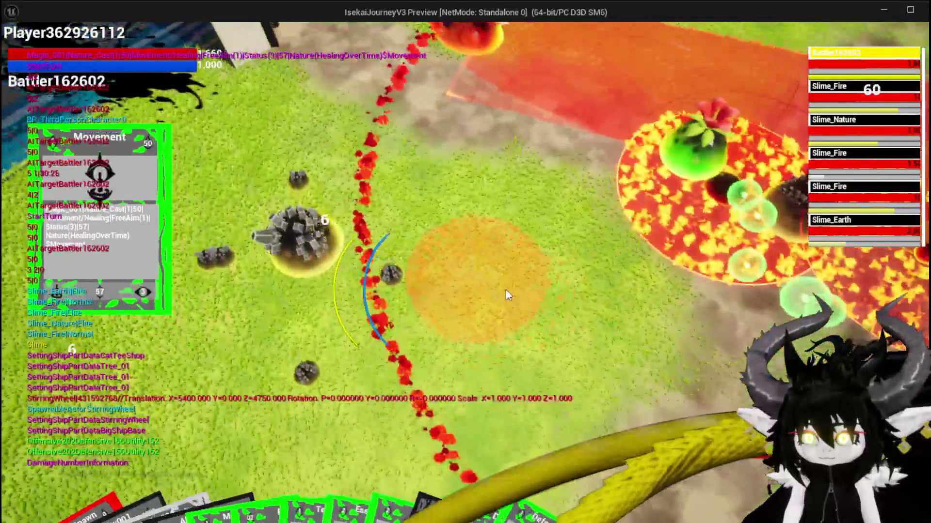
pyautogui.click(505, 290)
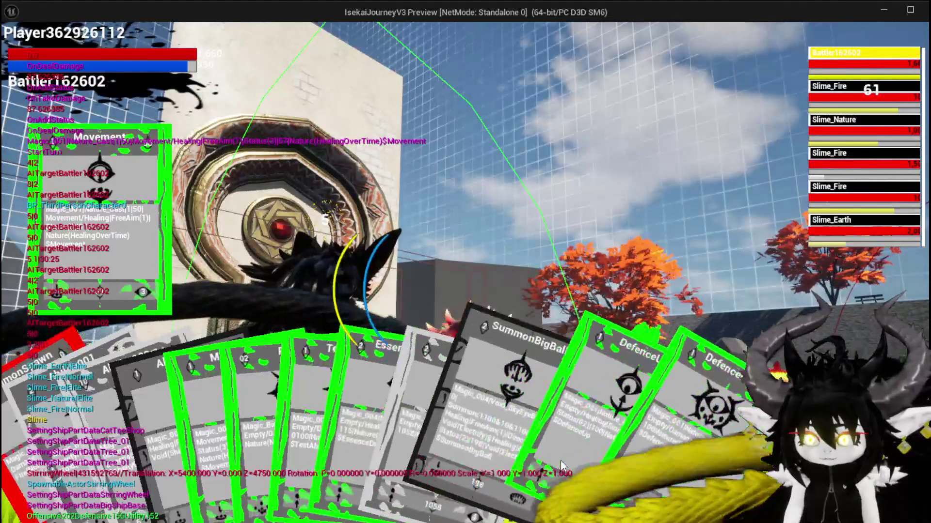
pyautogui.click(489, 378)
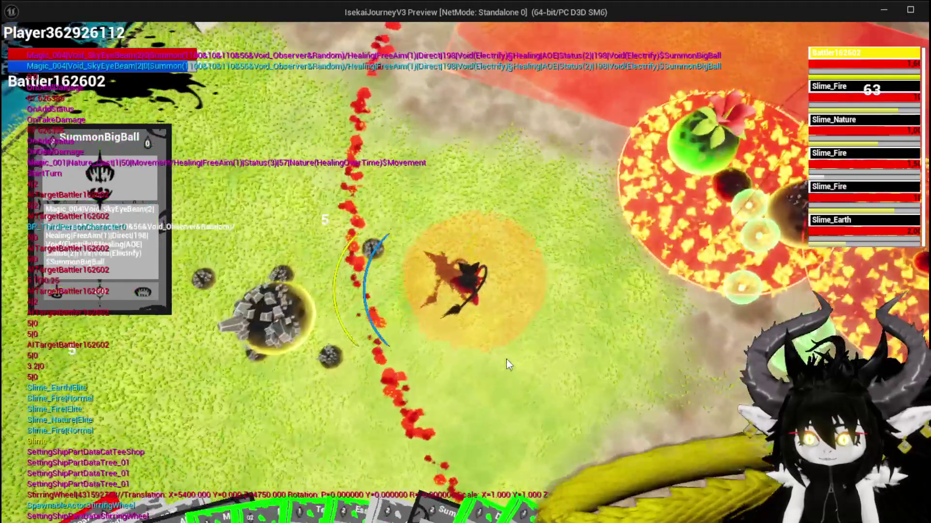
pyautogui.click(610, 311)
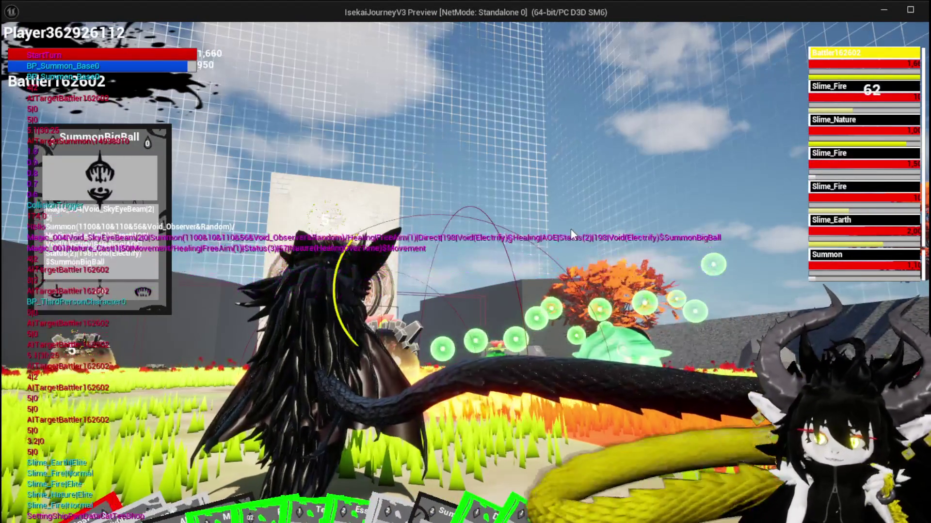
pyautogui.hotkey('alt', 'Tab')
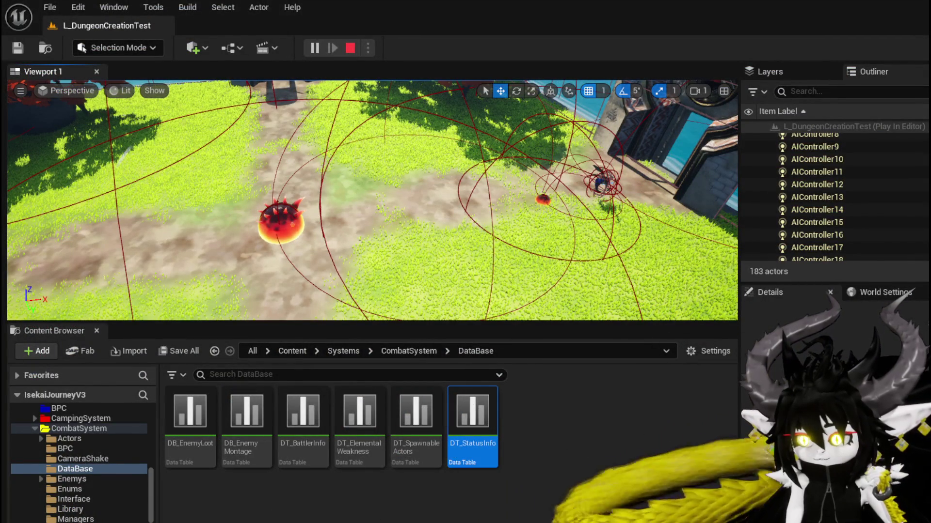
# - Return to the running slime battle, resume control, then stop the playtest with Esc
pyautogui.hotkey('alt', 'Tab')
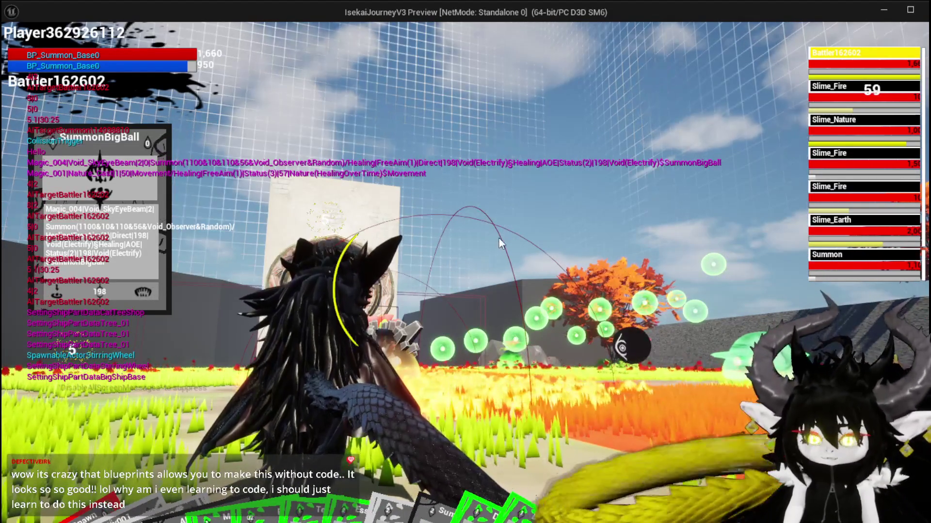
pyautogui.click(499, 238)
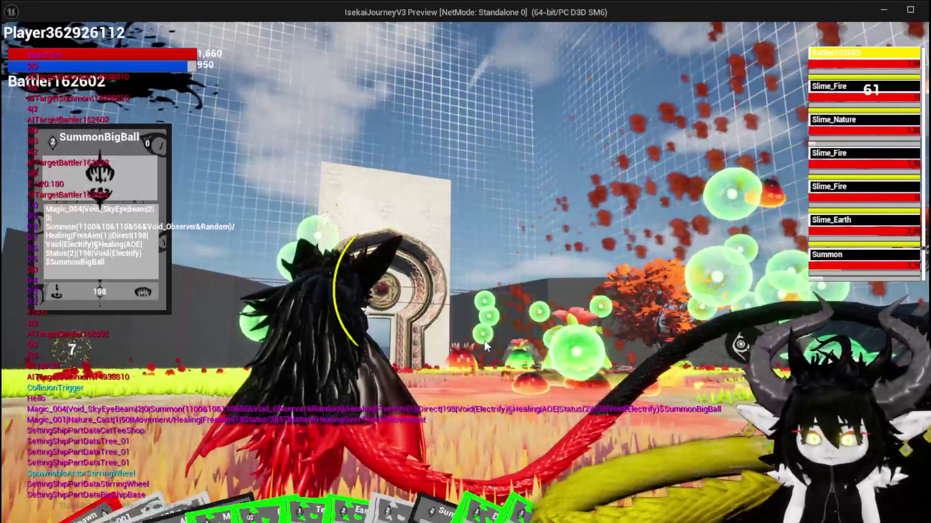
pyautogui.press('Escape')
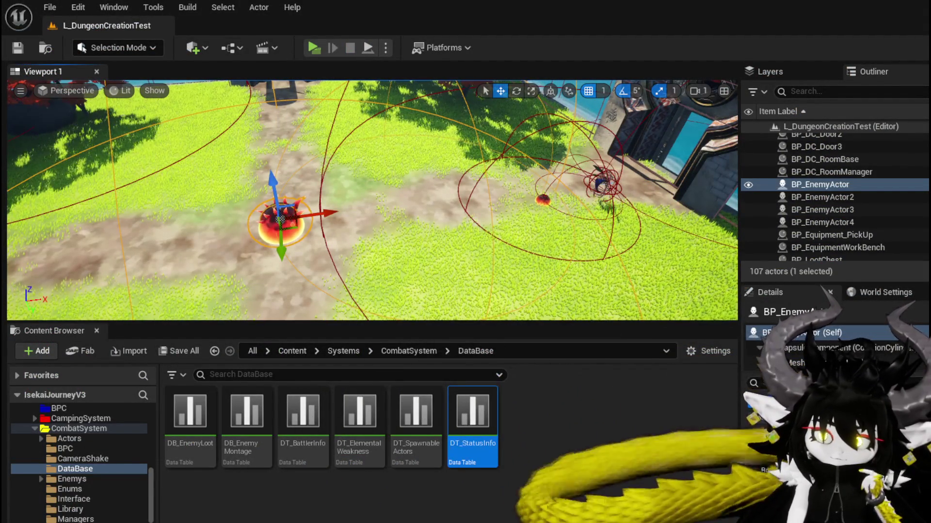
# - Save the map, run a brief playtest, stop it, and save again
pyautogui.click(21, 55)
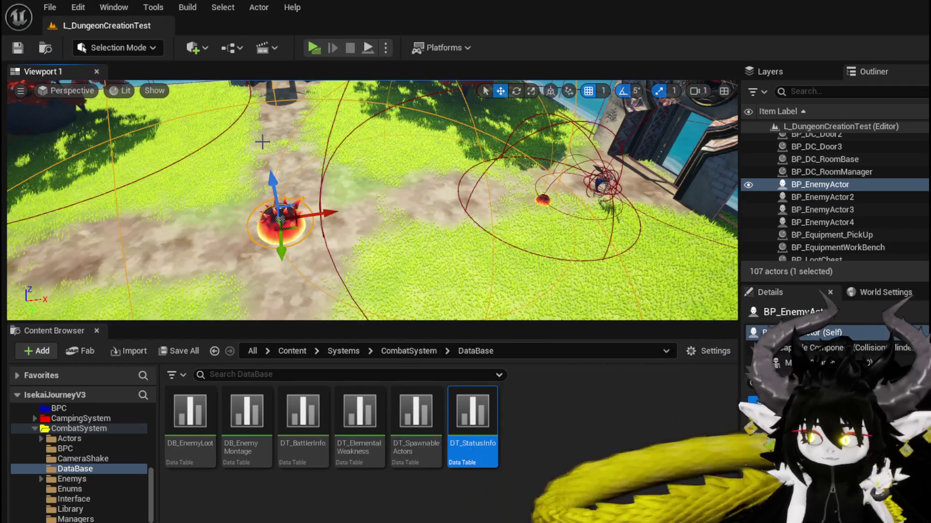
pyautogui.click(315, 49)
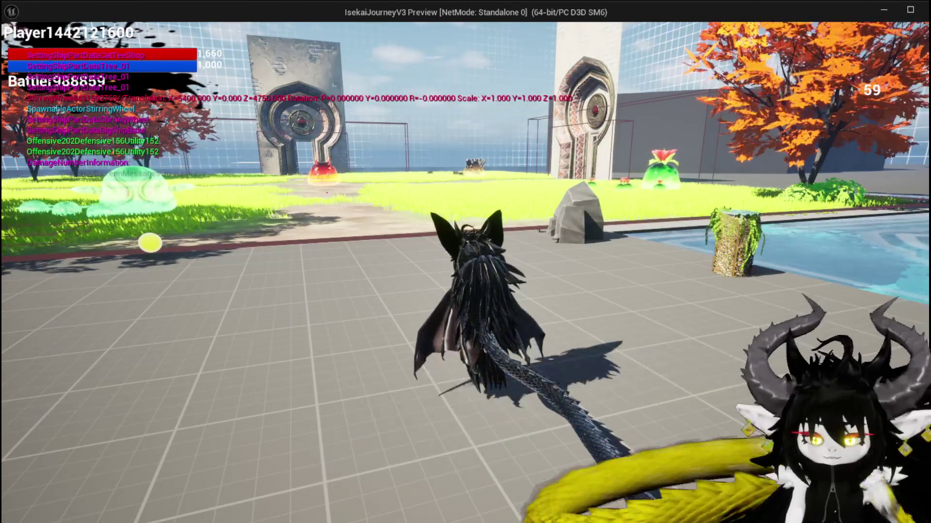
pyautogui.press('Escape')
pyautogui.hotkey('ctrl', 's')
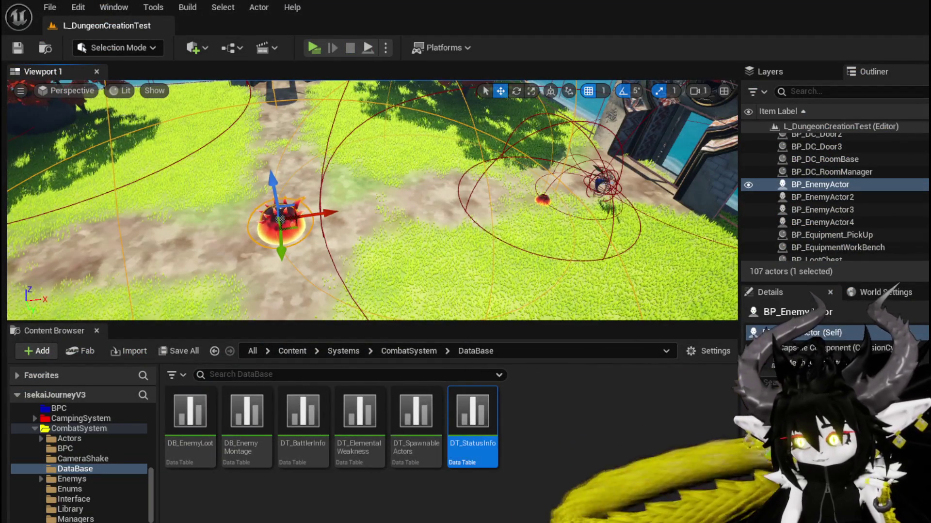
# - Inspect the Show Damage Number and Encounter nodes in Object_DamageSequence, then minimize that editor
pyautogui.hotkey('alt', 'Tab')
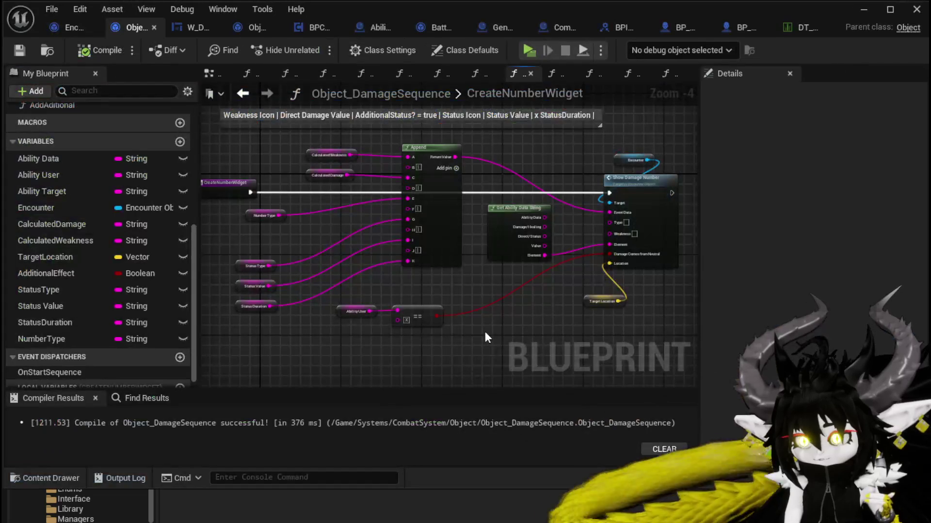
pyautogui.scroll(4, 551, 274)
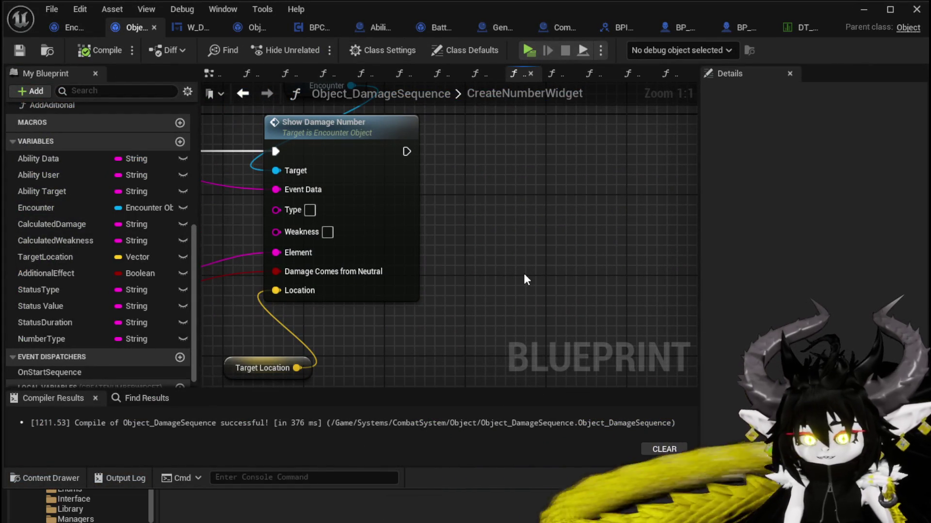
pyautogui.click(352, 152)
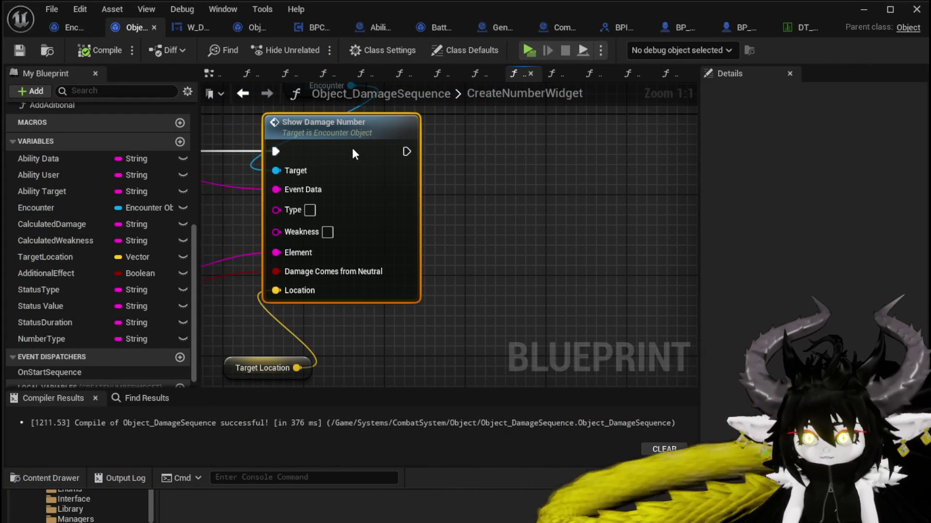
pyautogui.click(322, 125)
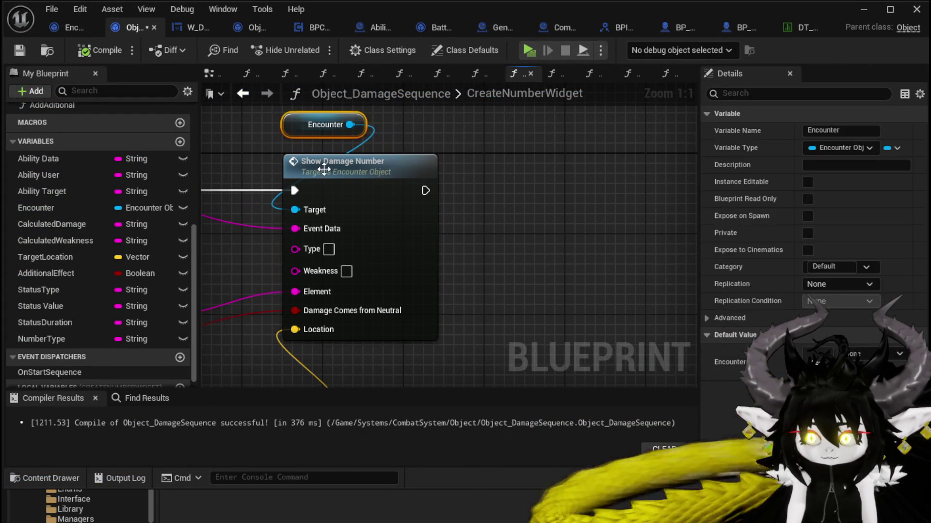
pyautogui.click(372, 183)
pyautogui.click(463, 153)
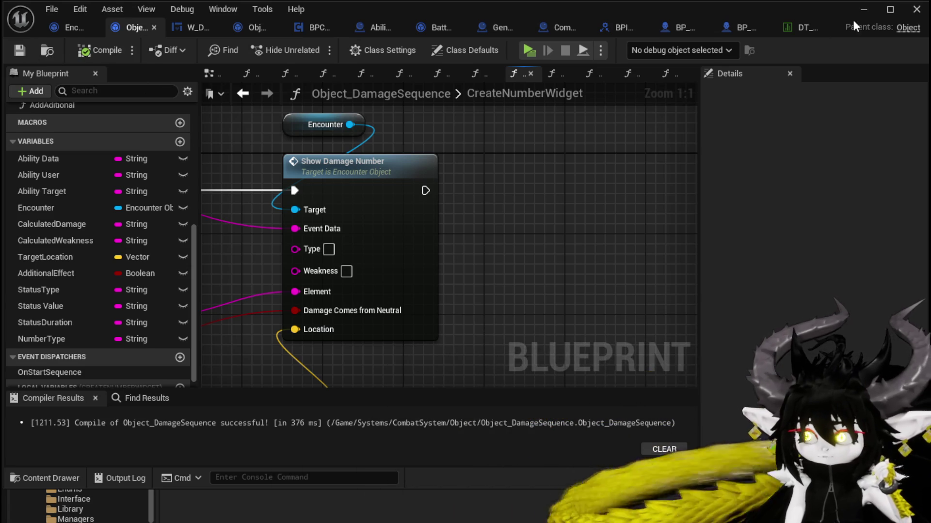
pyautogui.click(864, 12)
# - Fly the viewport camera over the trap plate, grey walls, enemy cages and orange trees
pyautogui.moveTo(369, 194)
pyautogui.mouseDown()
pyautogui.moveTo(368, 223)
pyautogui.moveTo(446, 223)
pyautogui.moveTo(108, 258)
pyautogui.mouseUp()
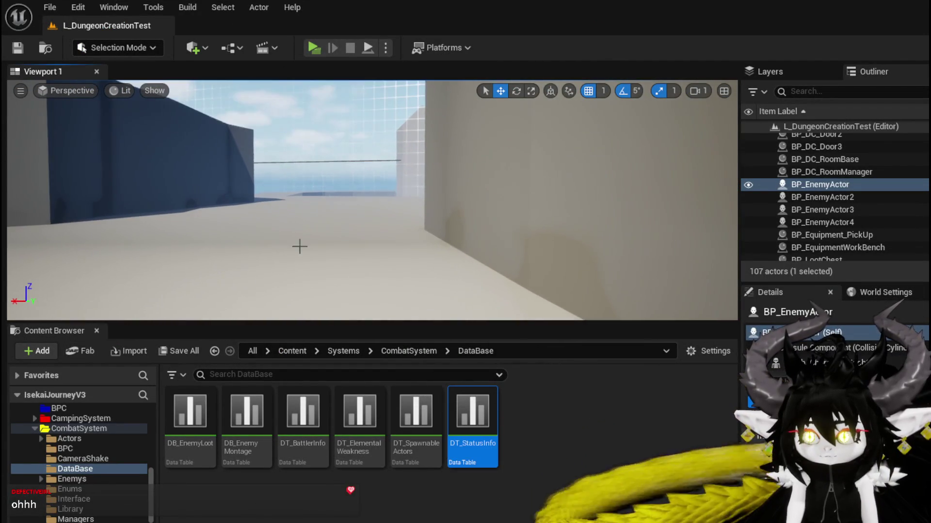
pyautogui.moveTo(496, 156)
pyautogui.mouseDown()
pyautogui.moveTo(523, 156)
pyautogui.moveTo(413, 212)
pyautogui.mouseUp()
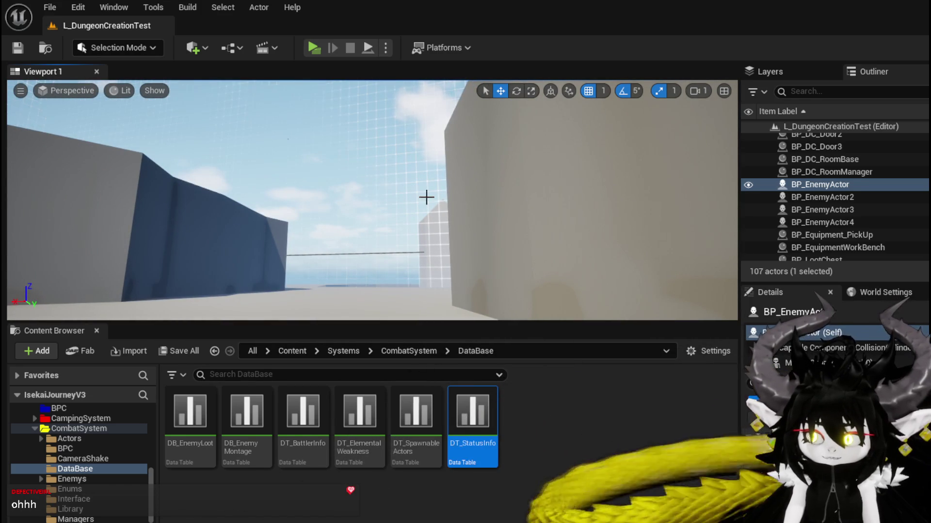
pyautogui.moveTo(426, 196); pyautogui.dragTo(353, 255)
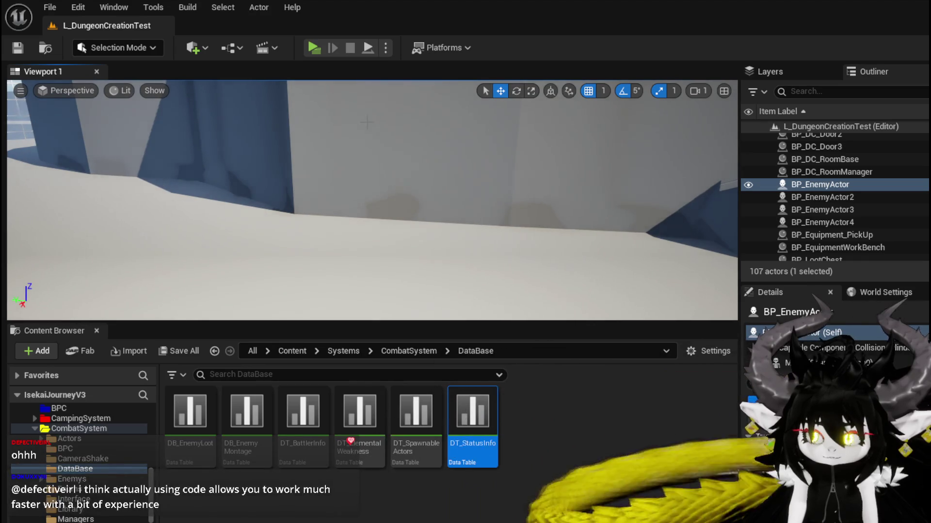
pyautogui.press('s')
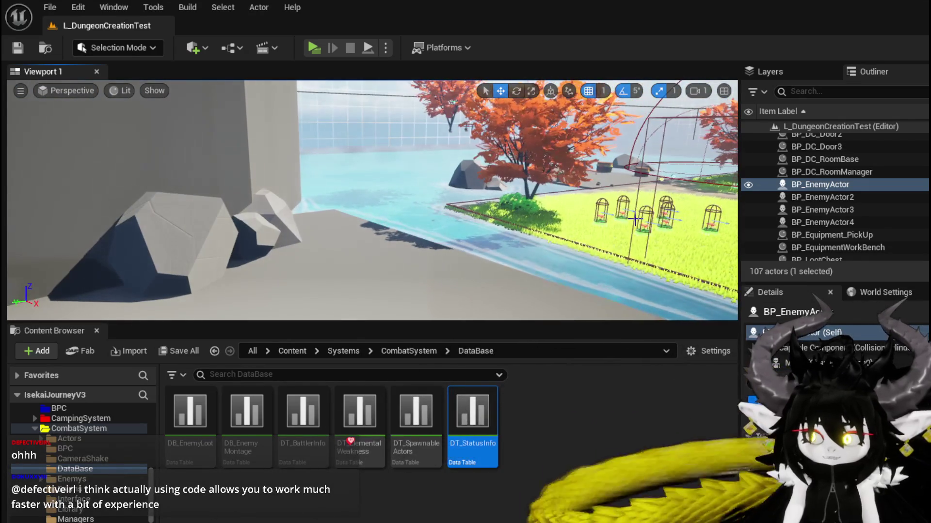
pyautogui.press('w')
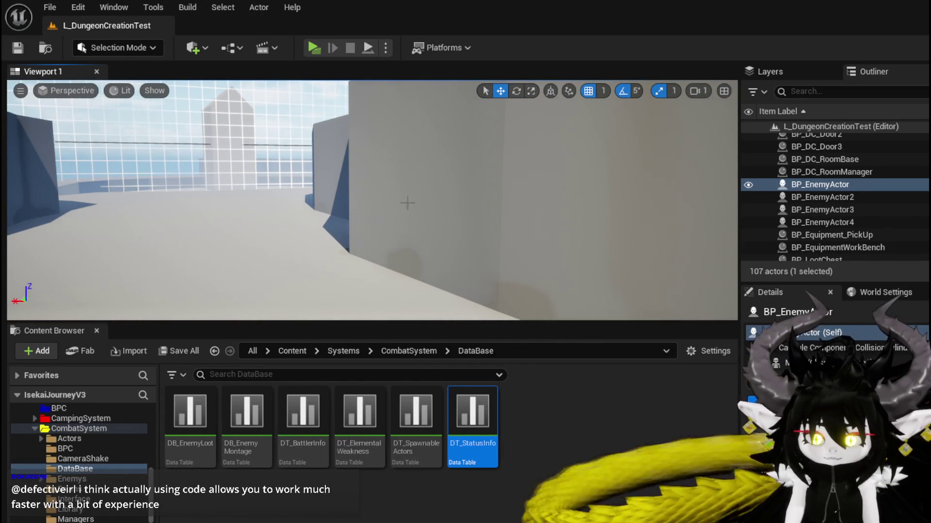
pyautogui.press('s')
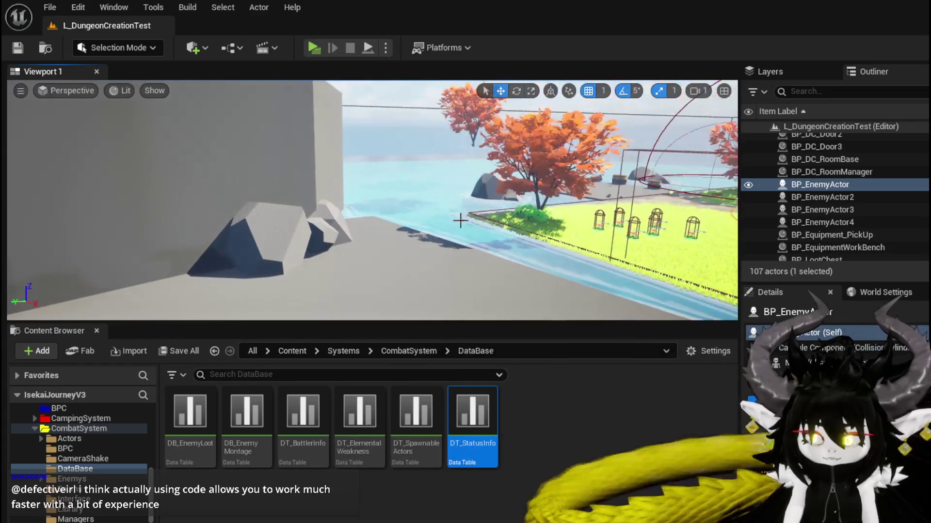
pyautogui.press('w')
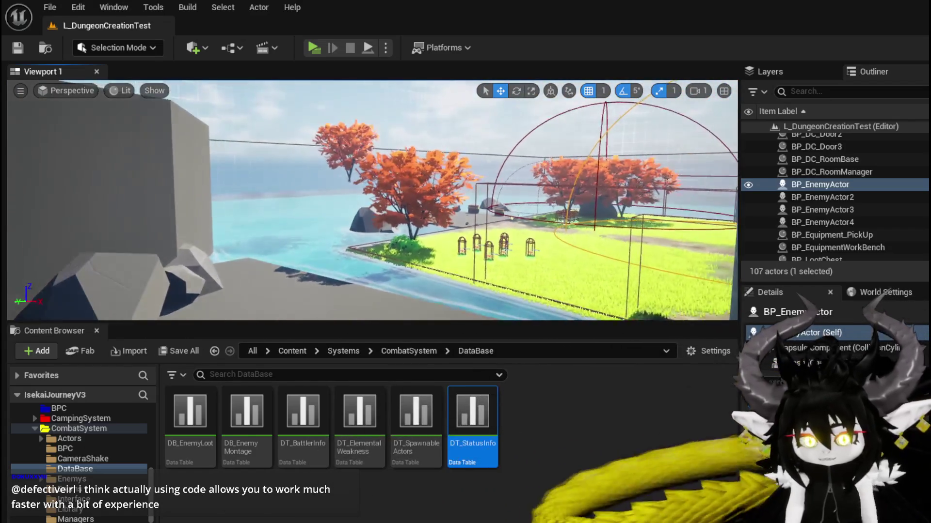
# - Survey the lake, chest dock and enemy actor, save the map, and return to the blueprint
pyautogui.press('s')
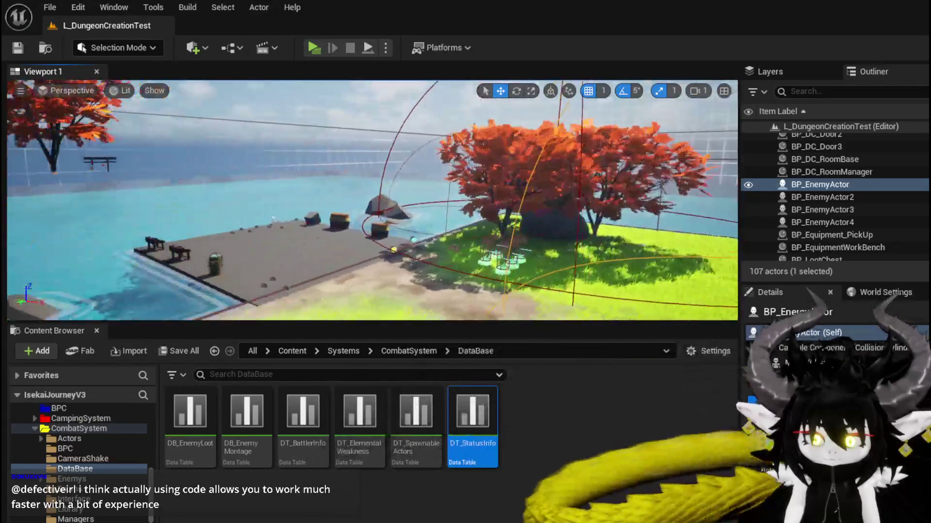
pyautogui.press('s')
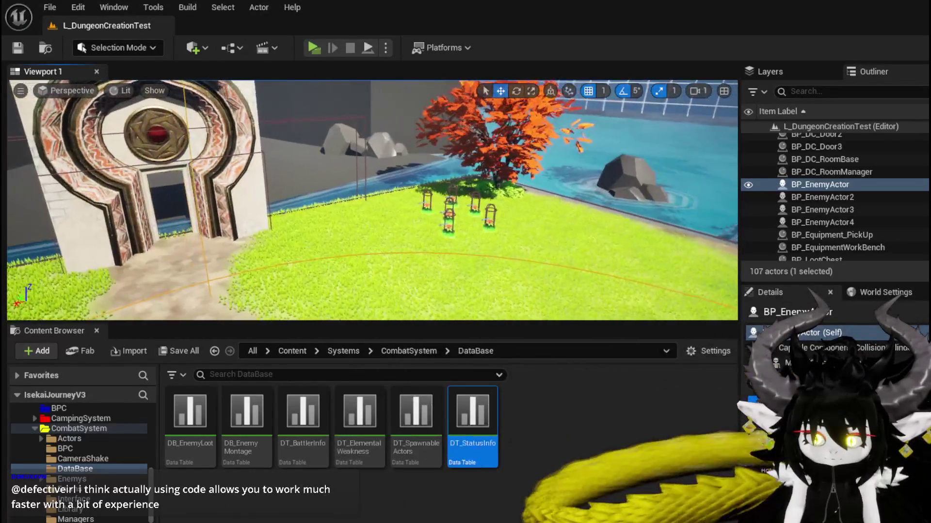
pyautogui.press('w')
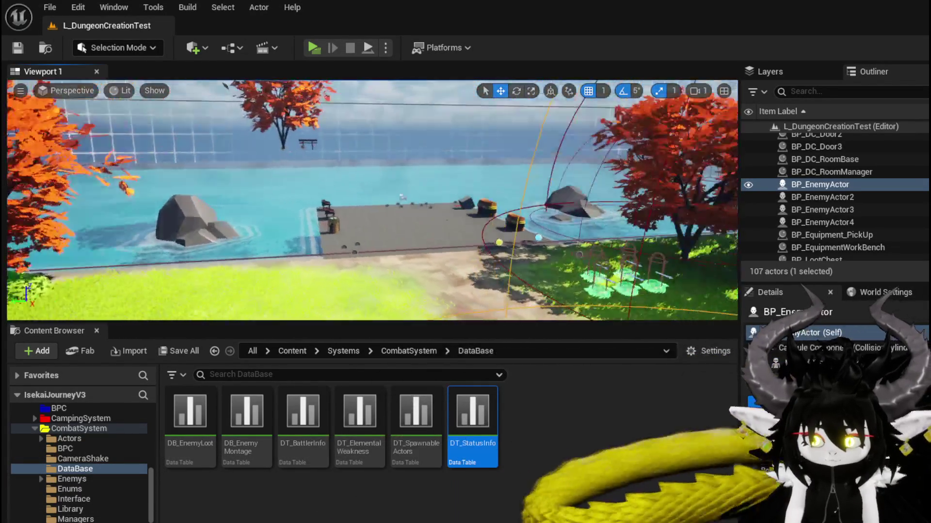
pyautogui.press('w')
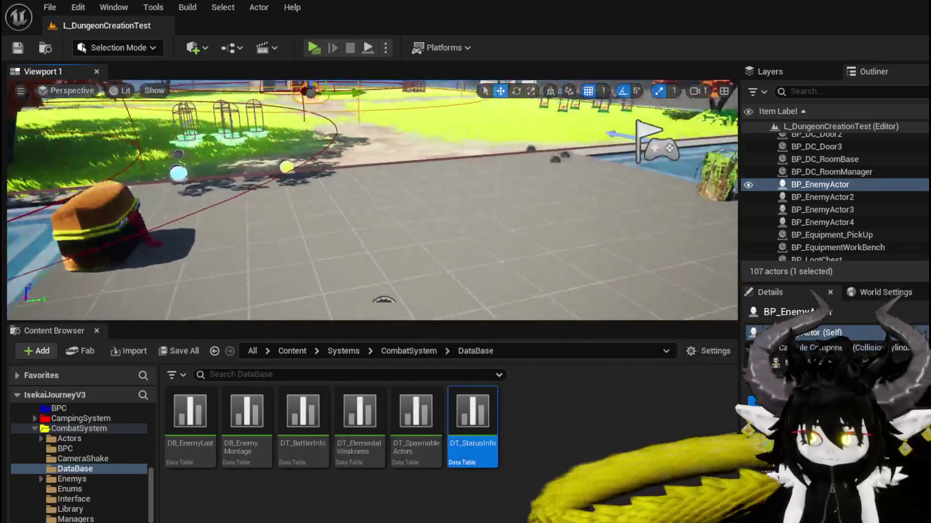
pyautogui.press('s')
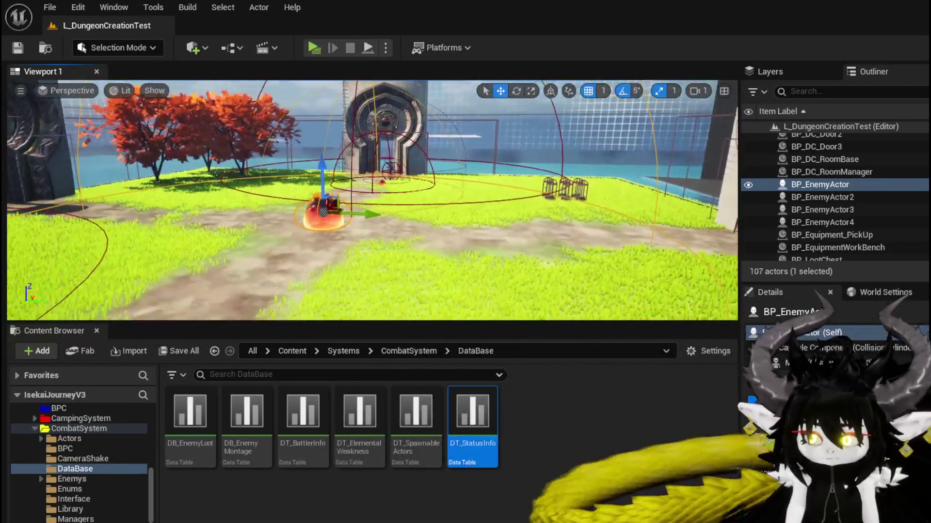
pyautogui.hotkey('ctrl', 's')
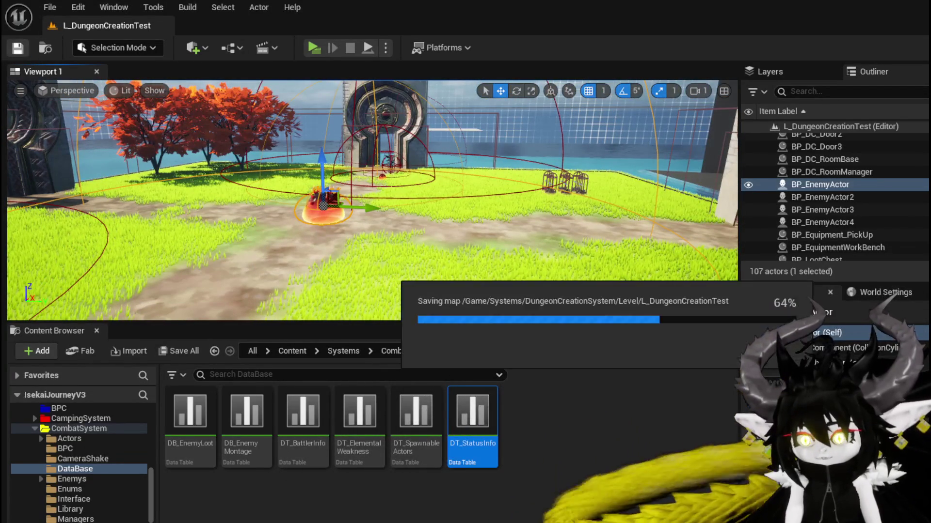
pyautogui.hotkey('alt', 'Tab')
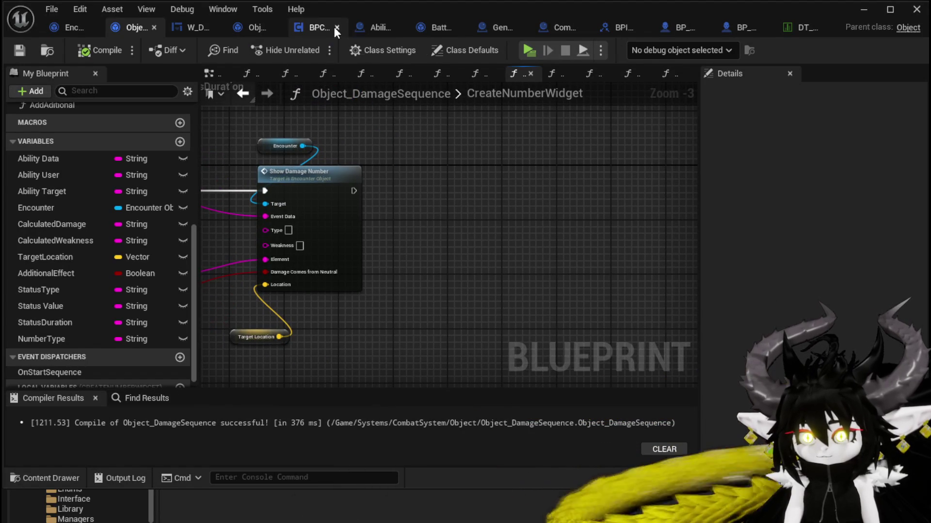
# - In the AbilityDecoder EventGraph, add an AI MoveTo node via 'ai move to' search
pyautogui.click(372, 29)
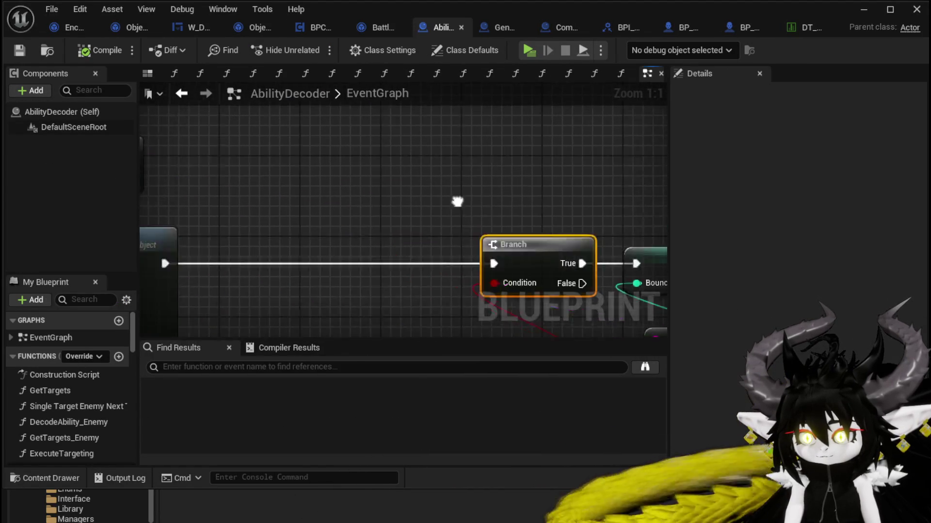
pyautogui.rightClick(368, 148)
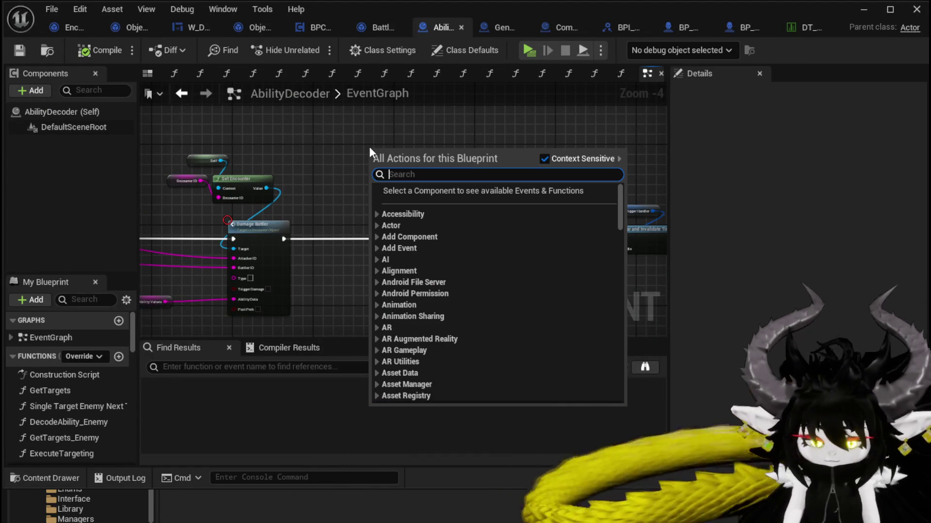
pyautogui.write('ai move to t')
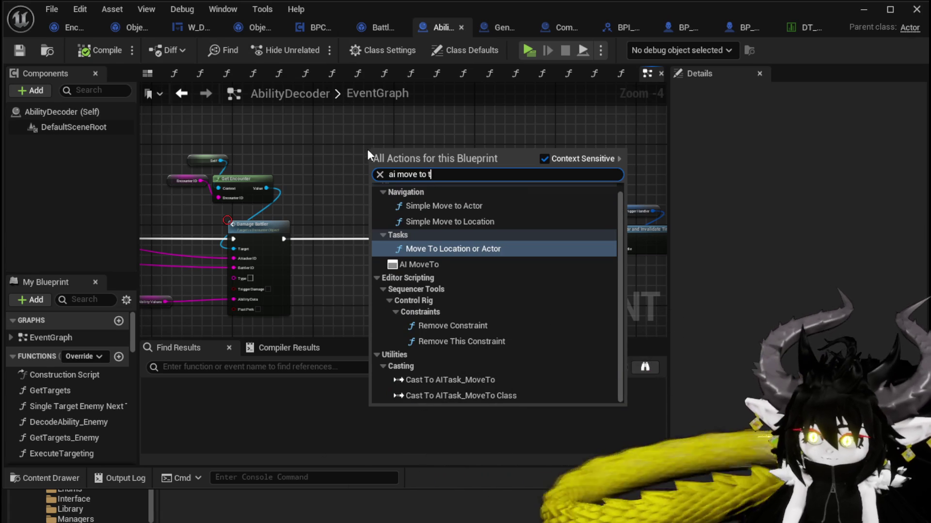
pyautogui.click(420, 264)
pyautogui.scroll(3, 446, 160)
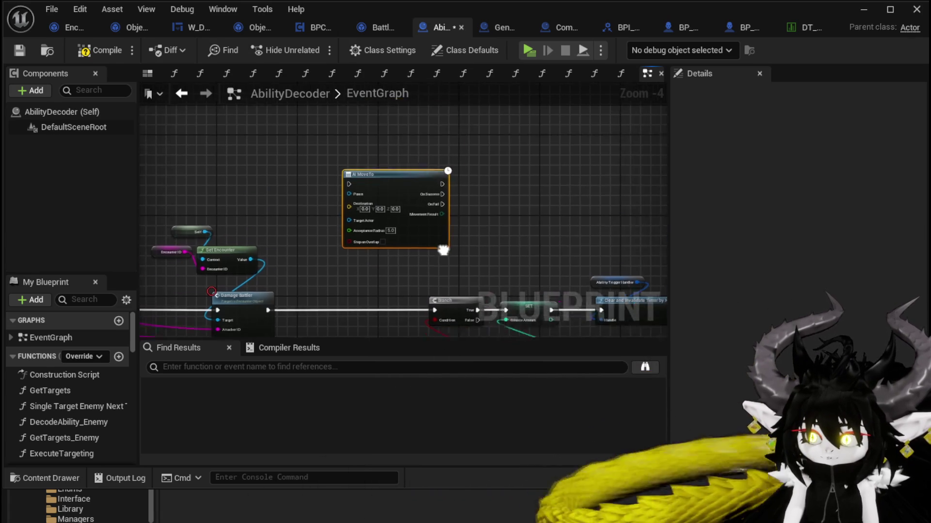
pyautogui.moveTo(349, 170); pyautogui.dragTo(388, 171)
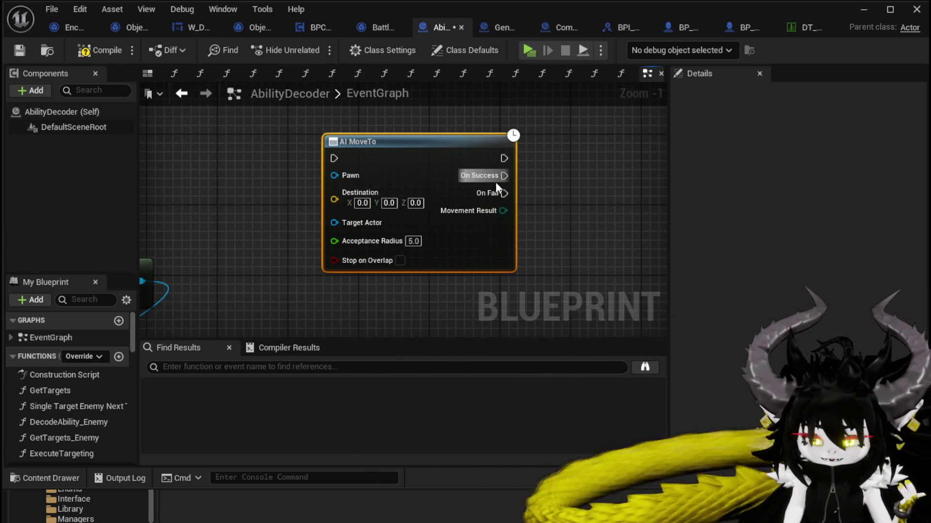
# - Delete the trial AI MoveTo node and compile AbilityDecoder
pyautogui.moveTo(287, 128); pyautogui.dragTo(557, 275)
pyautogui.moveTo(297, 117); pyautogui.dragTo(392, 177)
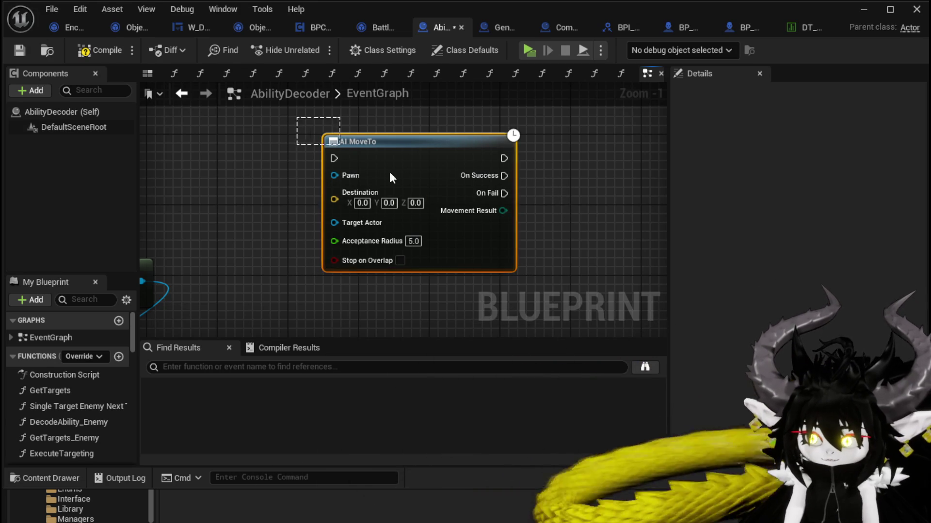
pyautogui.moveTo(449, 151)
pyautogui.mouseDown()
pyautogui.moveTo(373, 163)
pyautogui.moveTo(376, 171)
pyautogui.mouseUp()
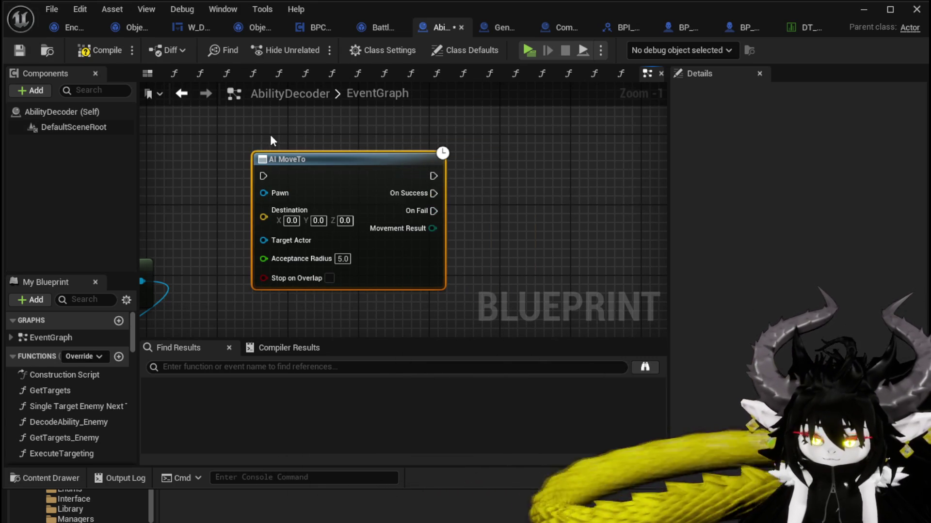
pyautogui.moveTo(226, 127)
pyautogui.mouseDown()
pyautogui.moveTo(486, 286)
pyautogui.moveTo(490, 277)
pyautogui.mouseUp()
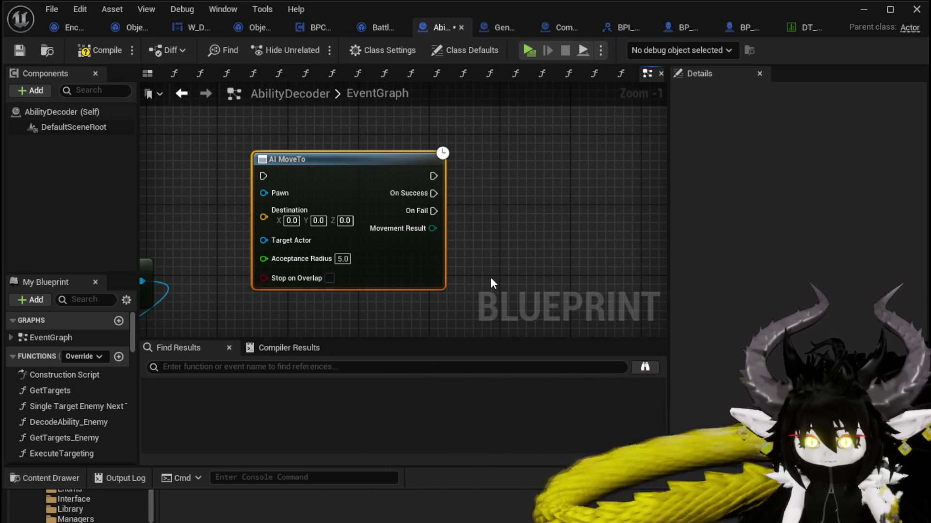
pyautogui.moveTo(224, 125); pyautogui.dragTo(485, 274)
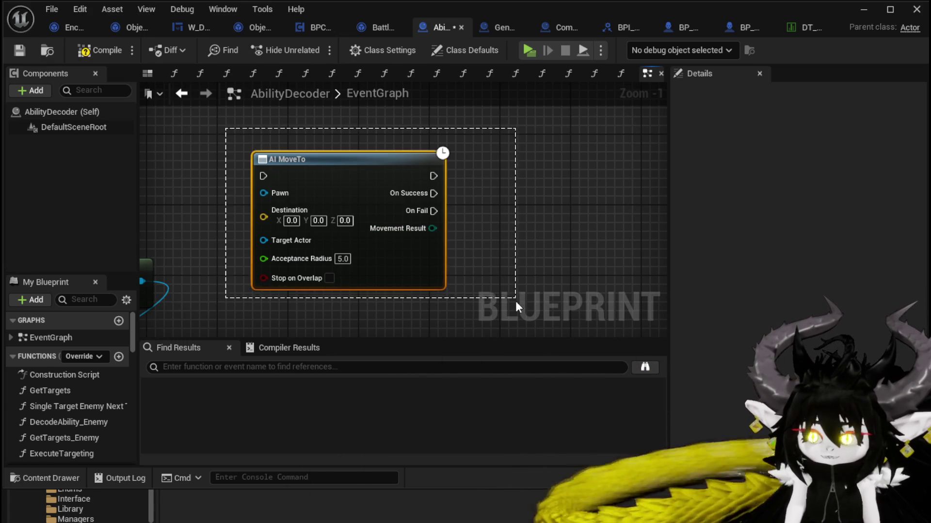
pyautogui.press('Delete')
pyautogui.click(124, 50)
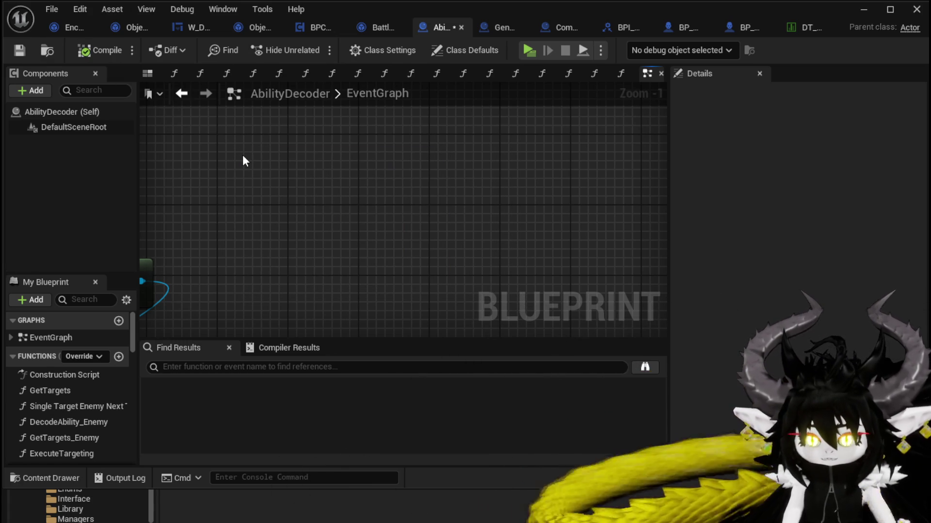
# - Pan to the existing AbilityDecoder nodes and save the blueprint
pyautogui.scroll(-3, 243, 160)
pyautogui.moveTo(243, 164)
pyautogui.mouseDown()
pyautogui.moveTo(330, 170)
pyautogui.moveTo(331, 182)
pyautogui.moveTo(455, 204)
pyautogui.mouseUp()
pyautogui.scroll(-2, 330, 184)
pyautogui.click(19, 50)
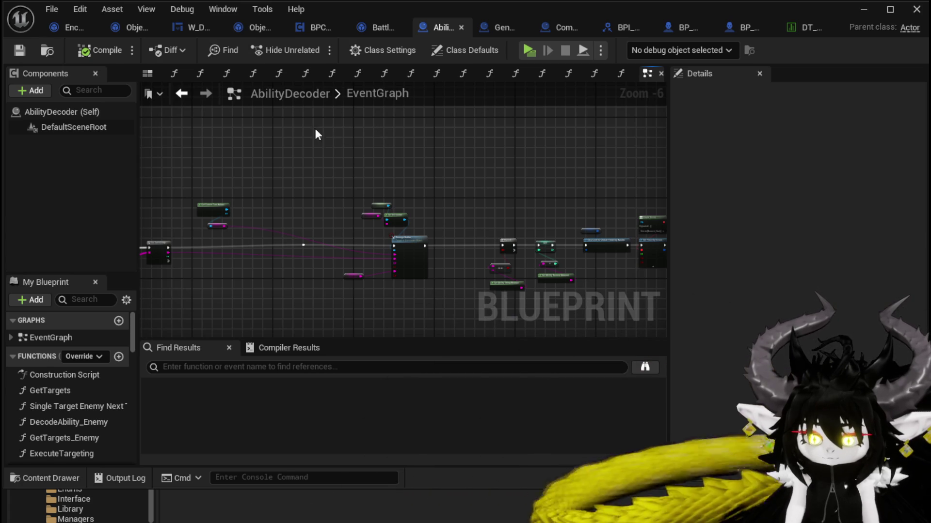
# - Look over more of the AbilityDecoder graph, then switch to the W_DamageNumber widget blueprint
pyautogui.moveTo(356, 185); pyautogui.dragTo(402, 183)
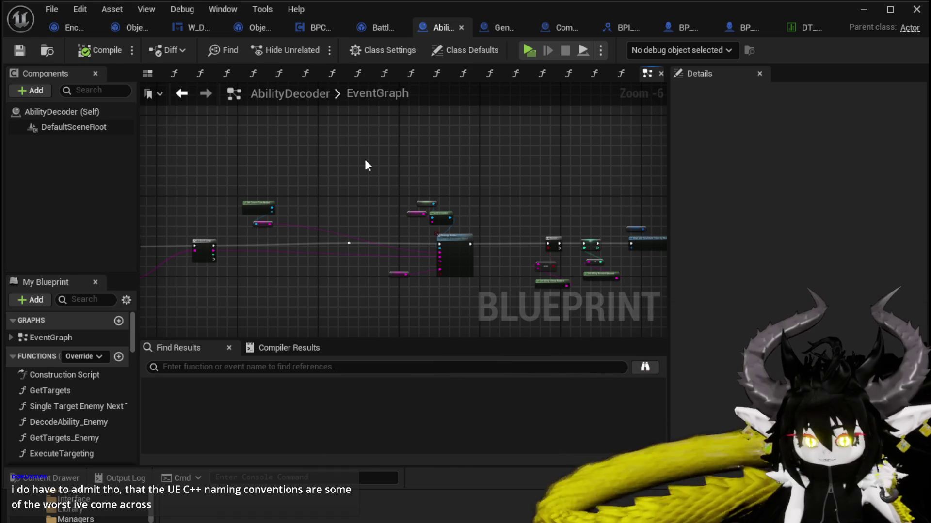
pyautogui.moveTo(366, 162); pyautogui.dragTo(470, 164)
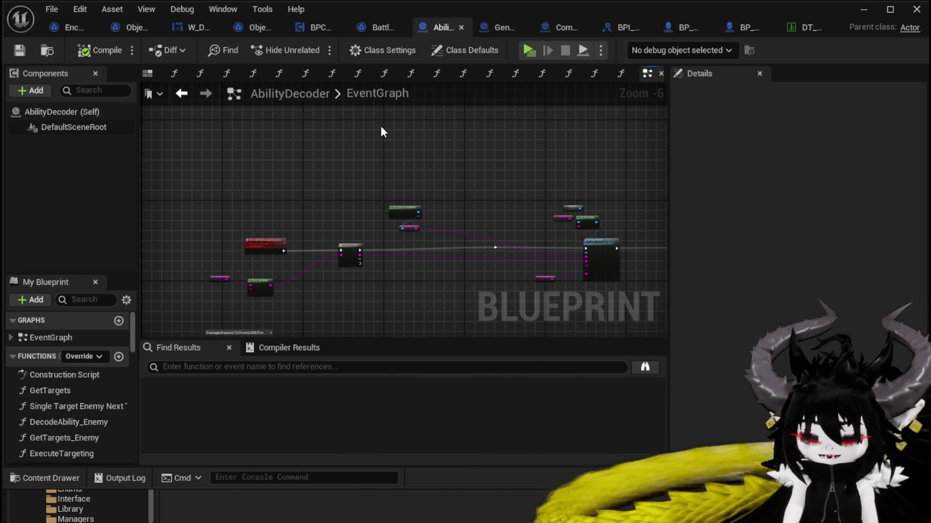
pyautogui.moveTo(399, 147); pyautogui.dragTo(397, 165)
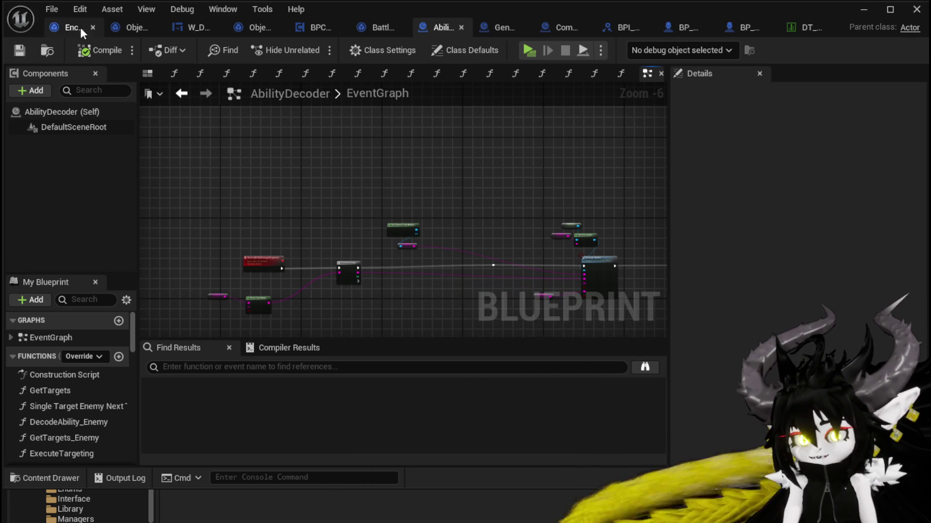
pyautogui.click(180, 30)
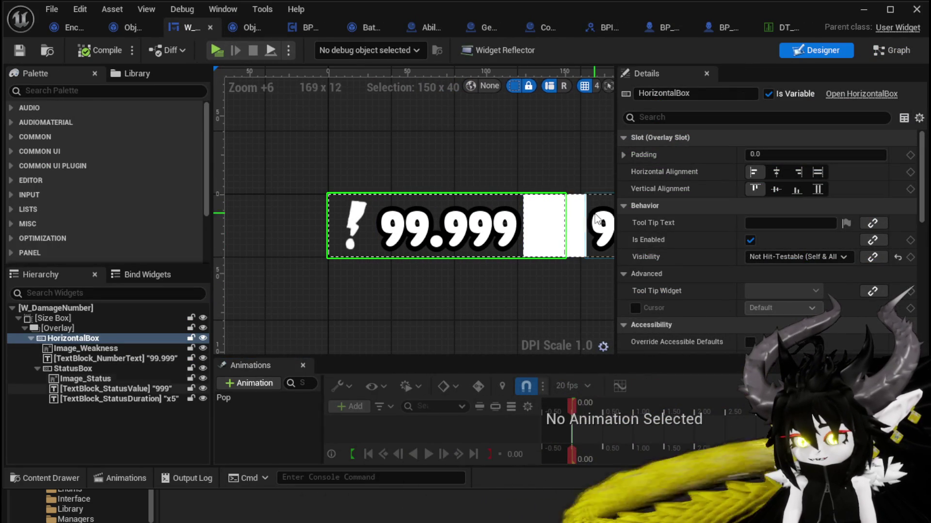
# - Check Image_Status and TextBlock_StatusValue padding in W_DamageNumber, then minimize the widget editor
pyautogui.click(579, 233)
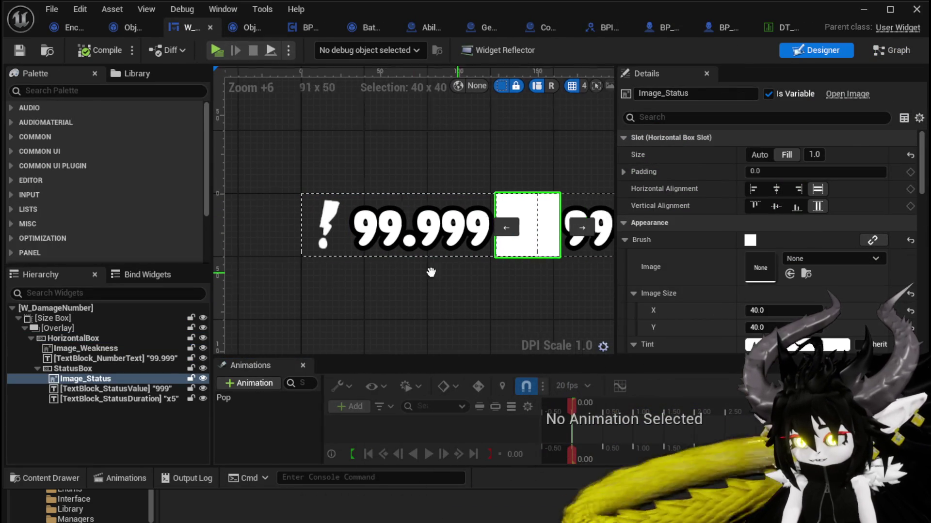
pyautogui.click(482, 237)
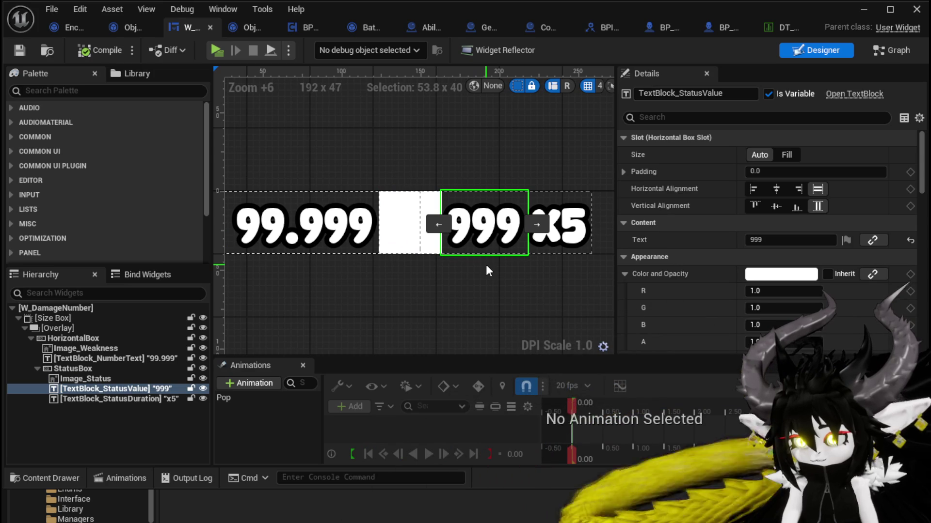
pyautogui.click(623, 171)
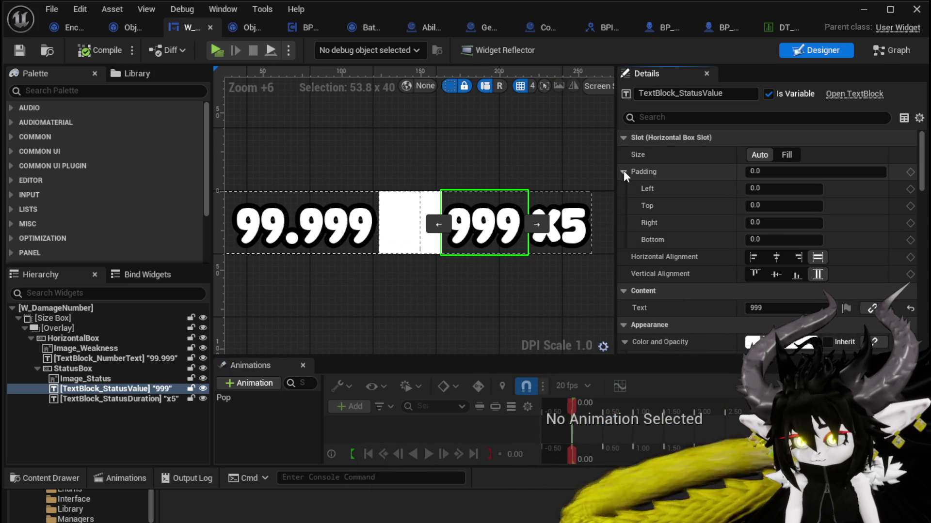
pyautogui.click(622, 171)
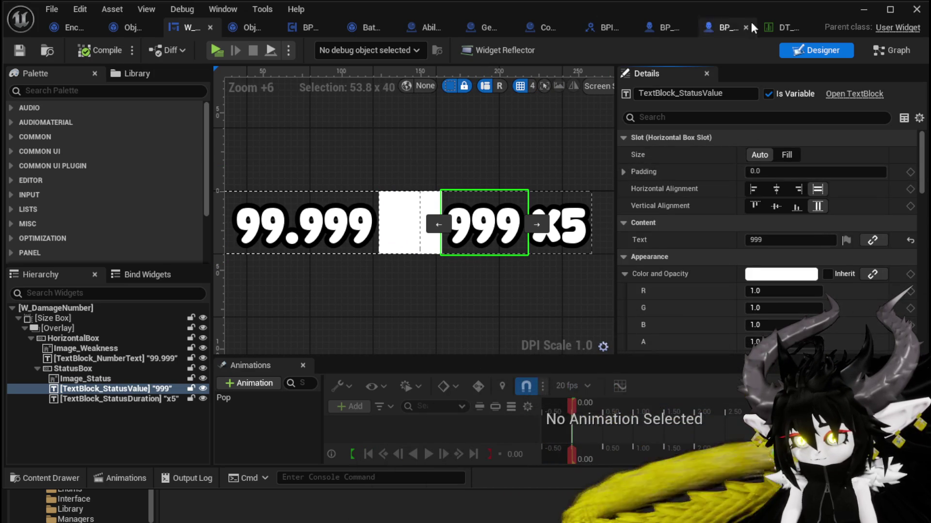
pyautogui.click(857, 11)
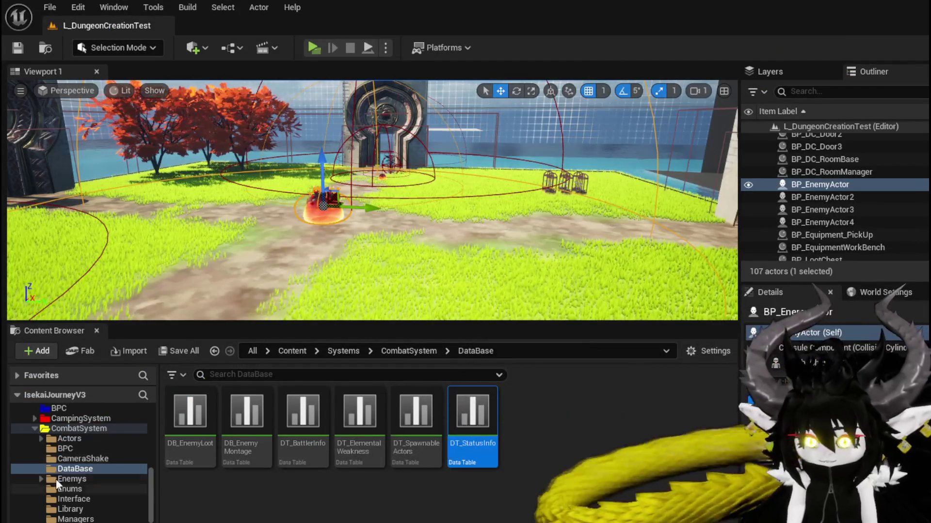
# - Open the W_CharacterUI widget blueprint from the UI folder and select WP_StaminaBar
pyautogui.click(73, 522)
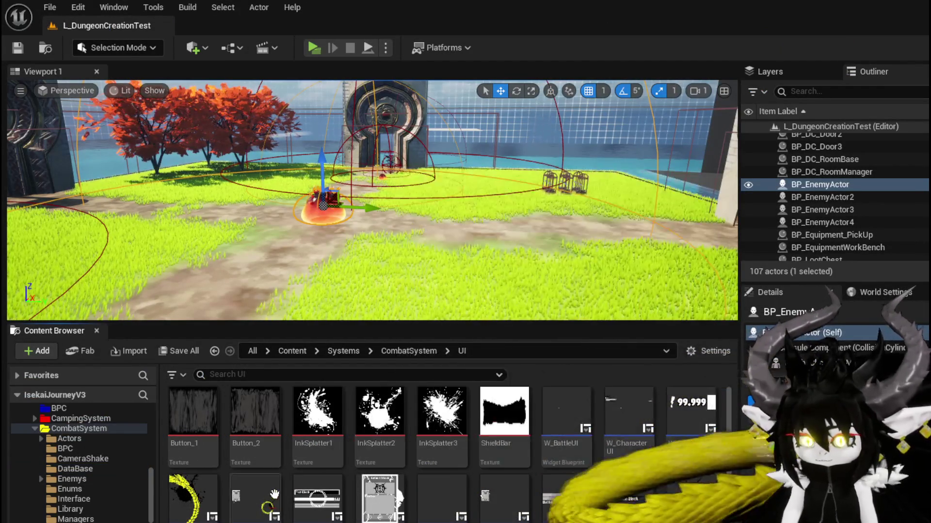
pyautogui.doubleClick(626, 412)
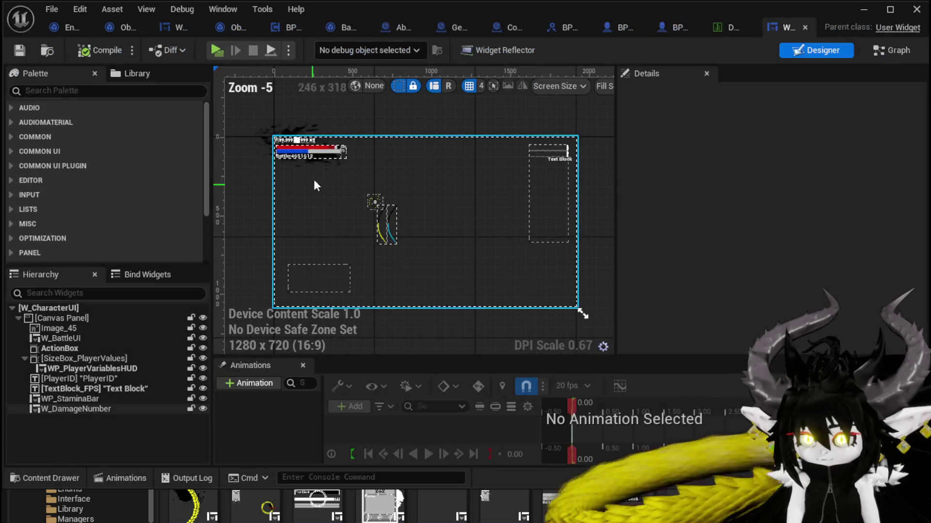
pyautogui.scroll(3, 321, 138)
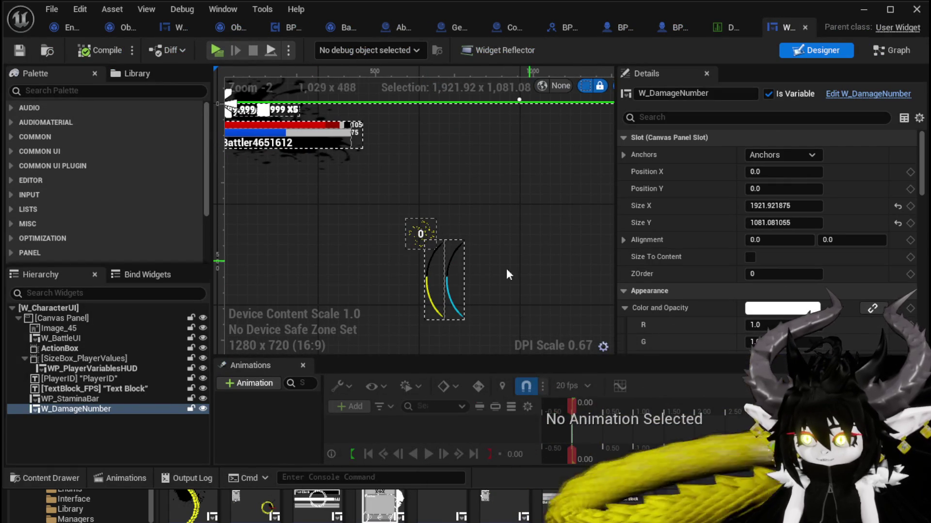
pyautogui.scroll(-2, 430, 206)
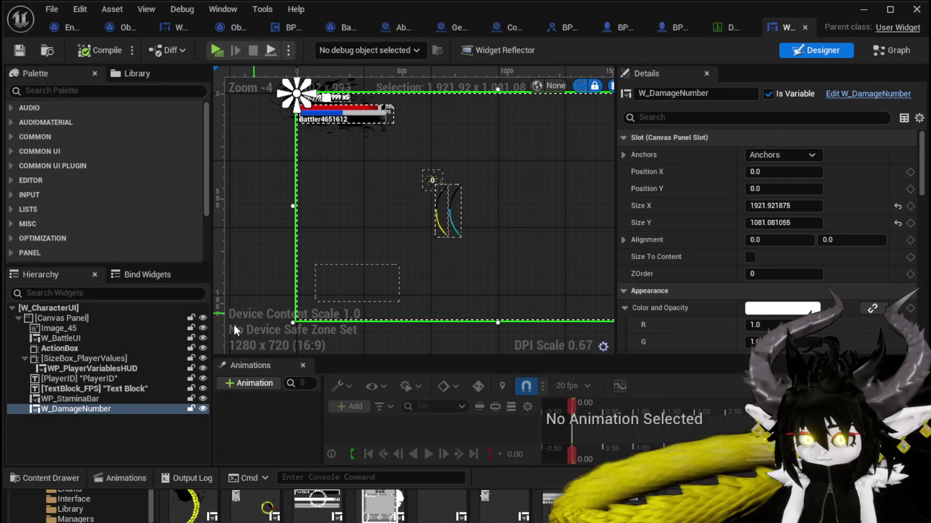
pyautogui.click(88, 399)
# - Undo a trial move of the stamina bar to keep Y 19.459473, then compile and minimise
pyautogui.scroll(3, 475, 245)
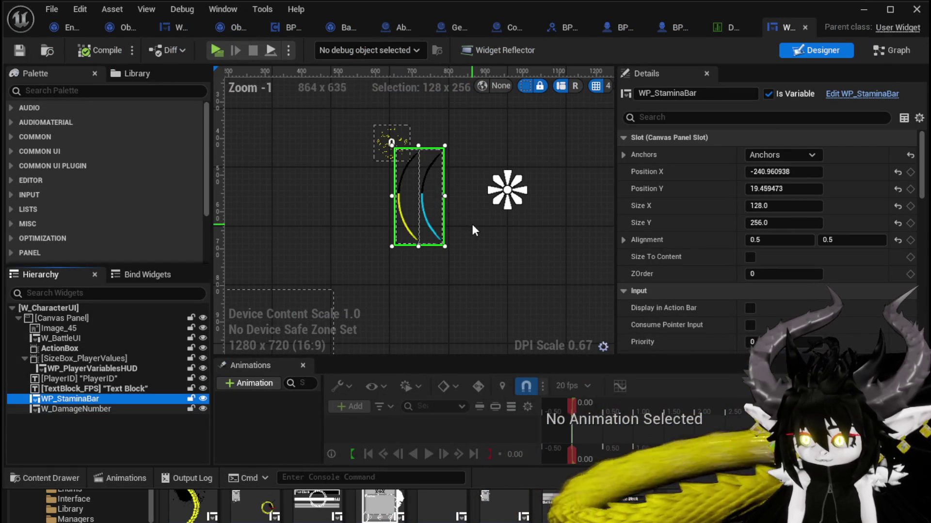
pyautogui.scroll(3, 467, 232)
pyautogui.scroll(-1, 479, 239)
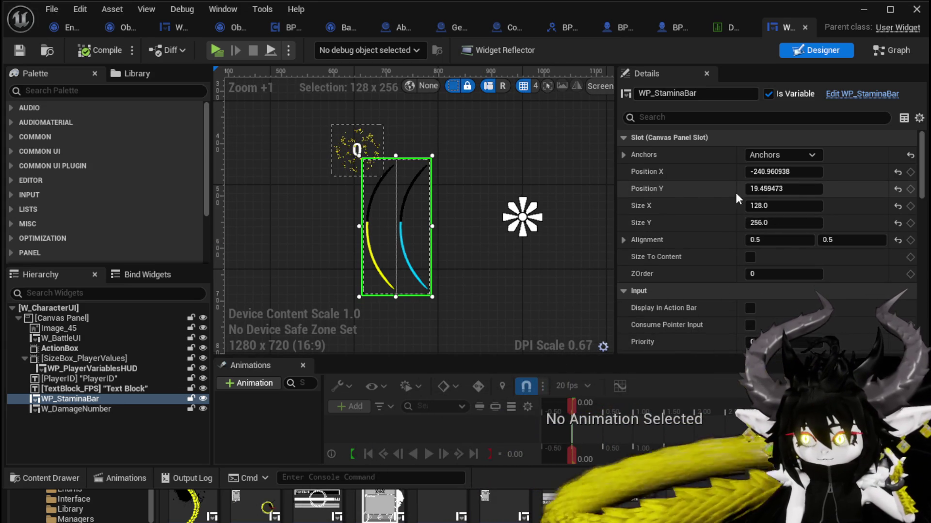
pyautogui.moveTo(801, 193)
pyautogui.mouseDown()
pyautogui.moveTo(921, 192)
pyautogui.moveTo(807, 192)
pyautogui.mouseUp()
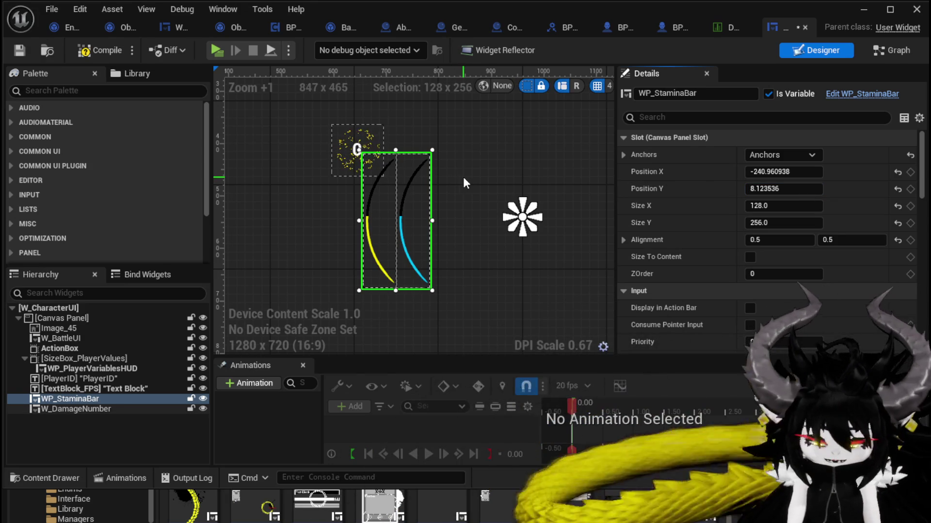
pyautogui.hotkey('ctrl', 'z')
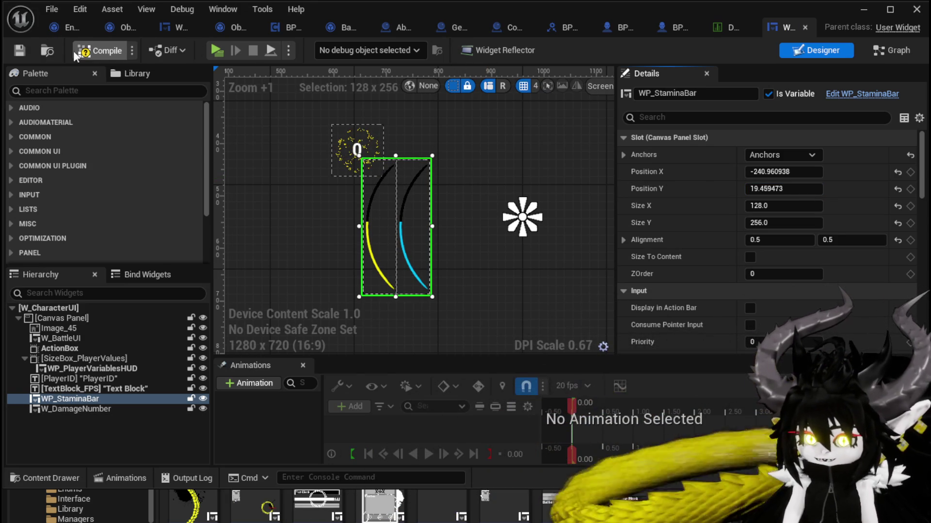
pyautogui.click(24, 48)
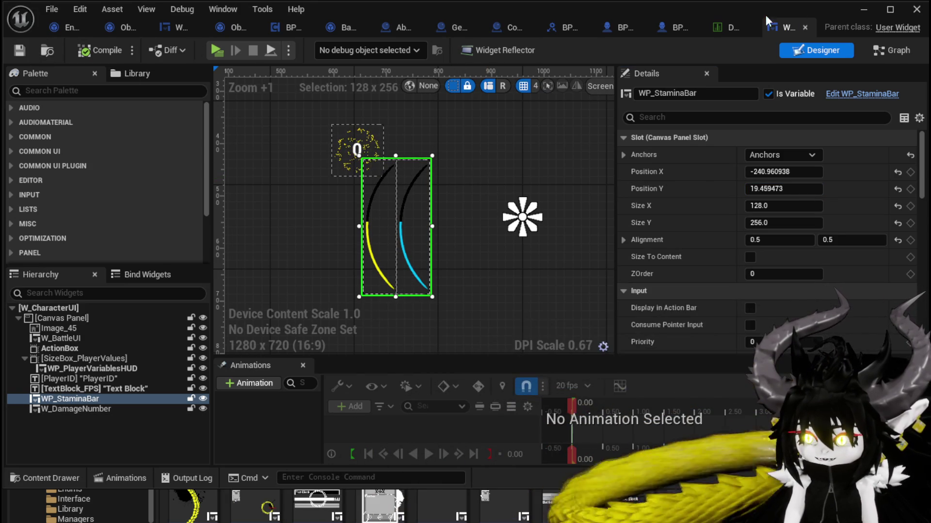
pyautogui.click(863, 10)
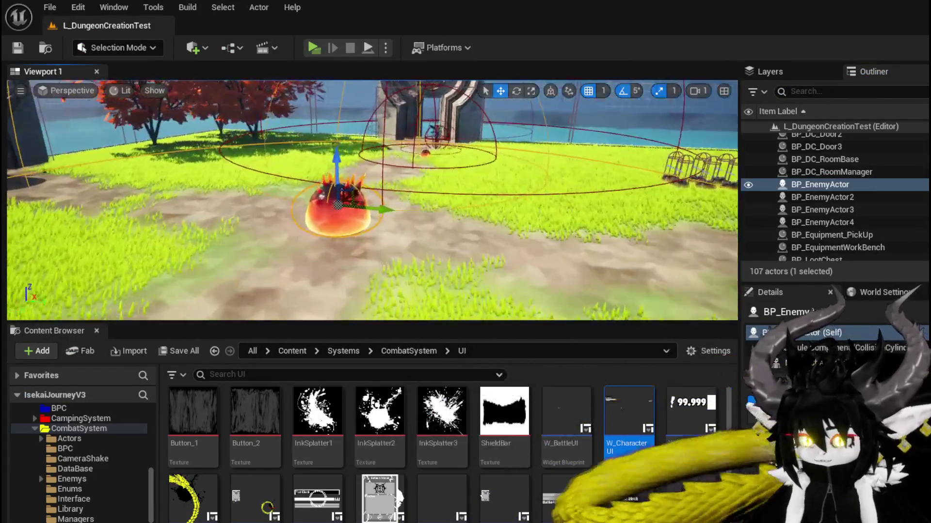
# - Frame BP_EnemyActor, move it to the left, and save the level
pyautogui.press('f')
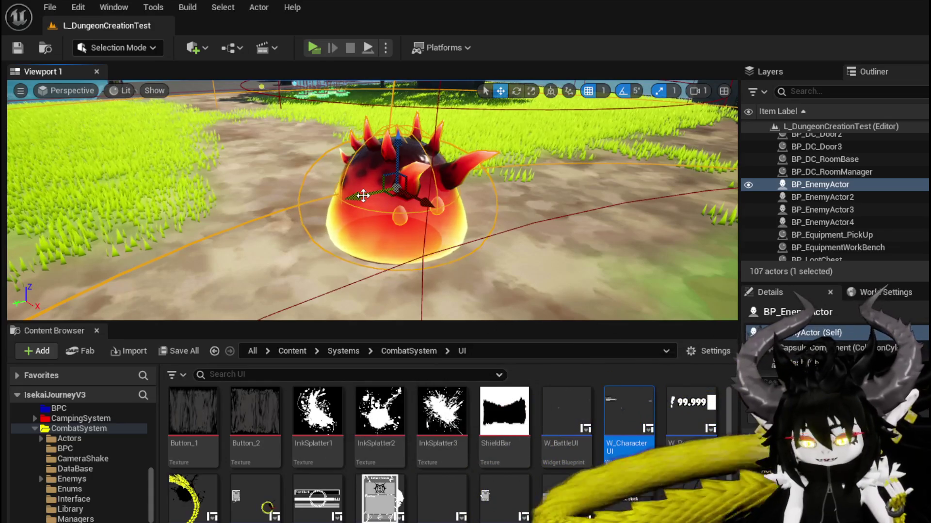
pyautogui.moveTo(363, 195); pyautogui.dragTo(330, 204)
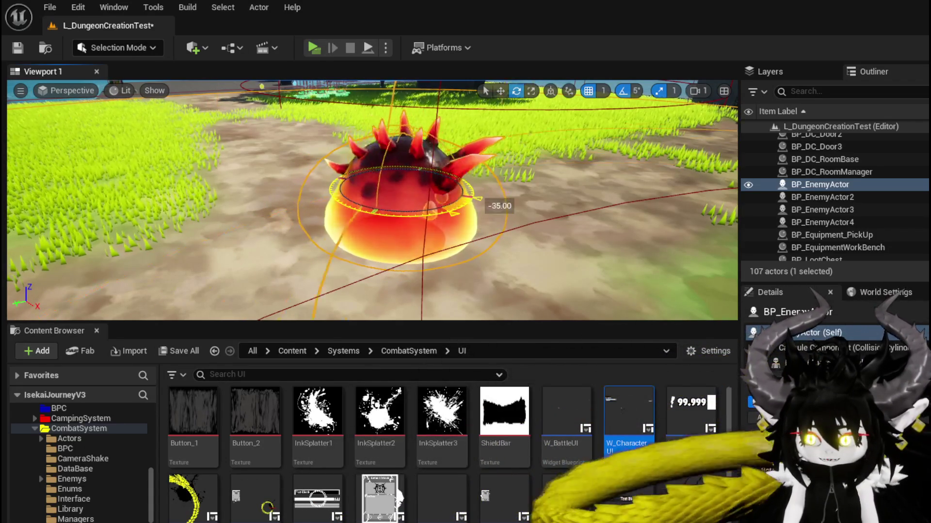
pyautogui.press('r')
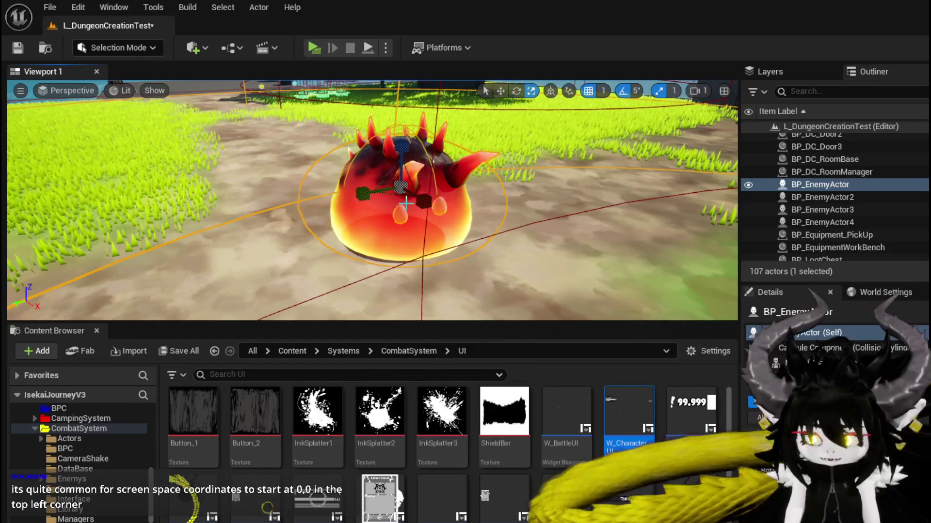
pyautogui.press('w')
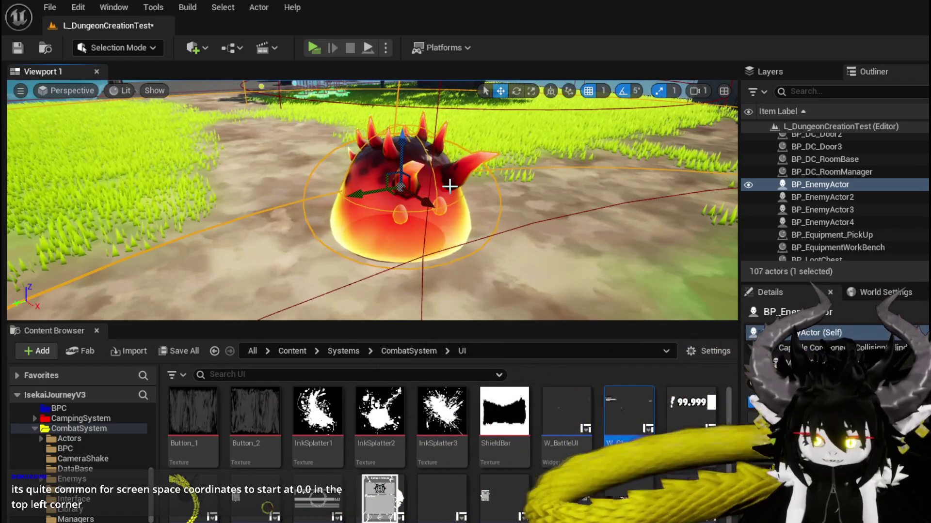
pyautogui.hotkey('ctrl', 's')
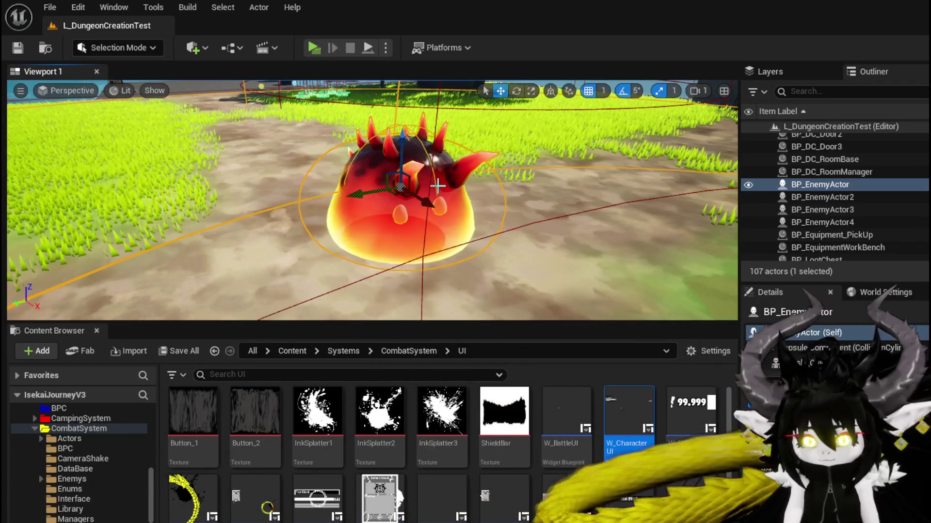
# - Fly the camera around the enemy actor, refocus on it, and reopen W_CharacterUI
pyautogui.moveTo(439, 184)
pyautogui.mouseDown()
pyautogui.moveTo(475, 213)
pyautogui.moveTo(477, 257)
pyautogui.moveTo(436, 252)
pyautogui.moveTo(470, 260)
pyautogui.moveTo(439, 189)
pyautogui.mouseUp()
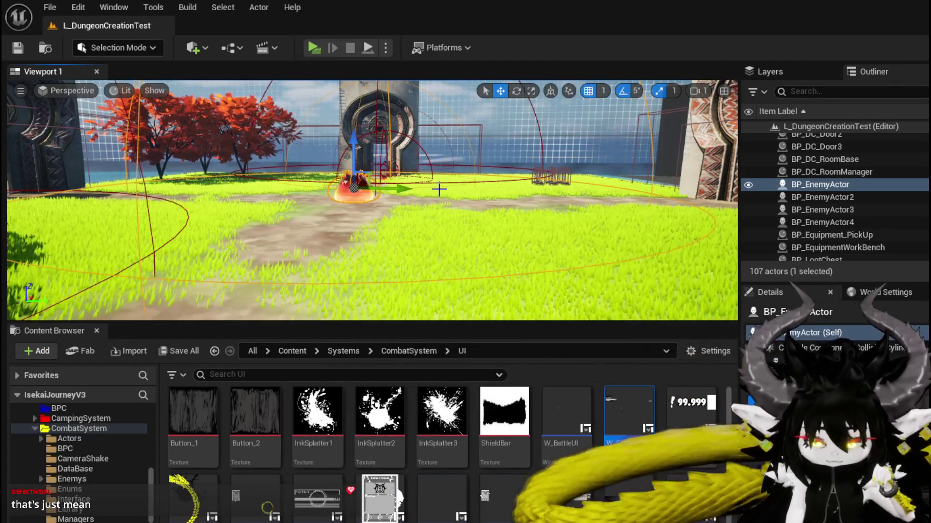
pyautogui.moveTo(378, 200)
pyautogui.mouseDown()
pyautogui.moveTo(379, 174)
pyautogui.moveTo(368, 189)
pyautogui.moveTo(379, 199)
pyautogui.mouseUp()
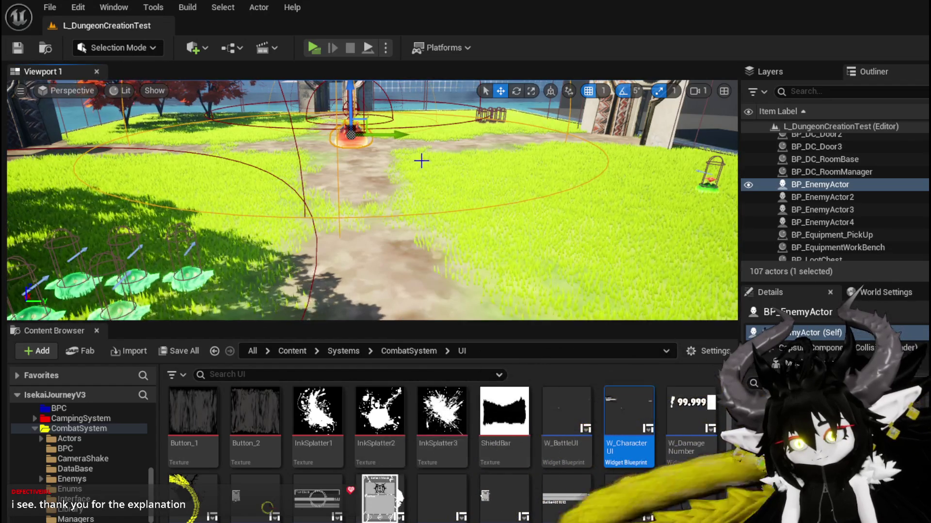
pyautogui.scroll(2, 426, 160)
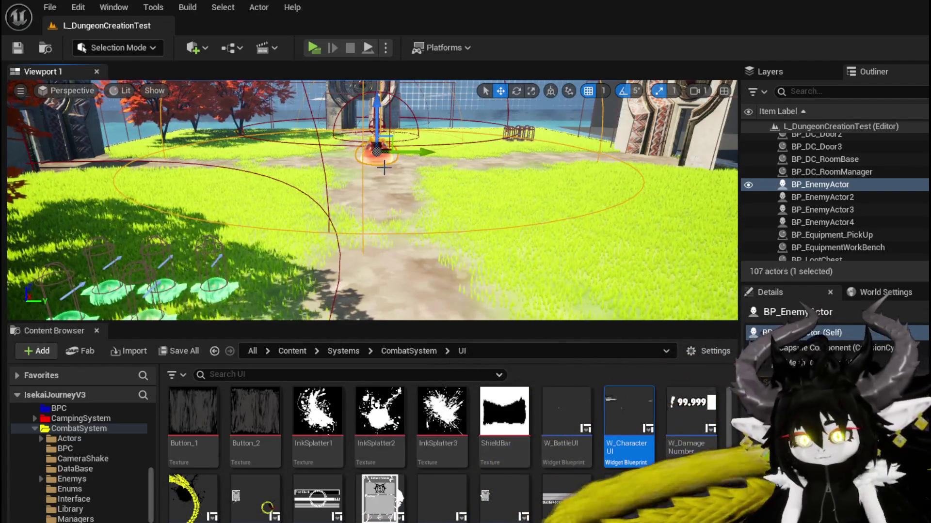
pyautogui.moveTo(449, 158)
pyautogui.mouseDown()
pyautogui.moveTo(533, 160)
pyautogui.moveTo(514, 131)
pyautogui.moveTo(484, 126)
pyautogui.moveTo(456, 126)
pyautogui.moveTo(427, 155)
pyautogui.moveTo(475, 142)
pyautogui.mouseUp()
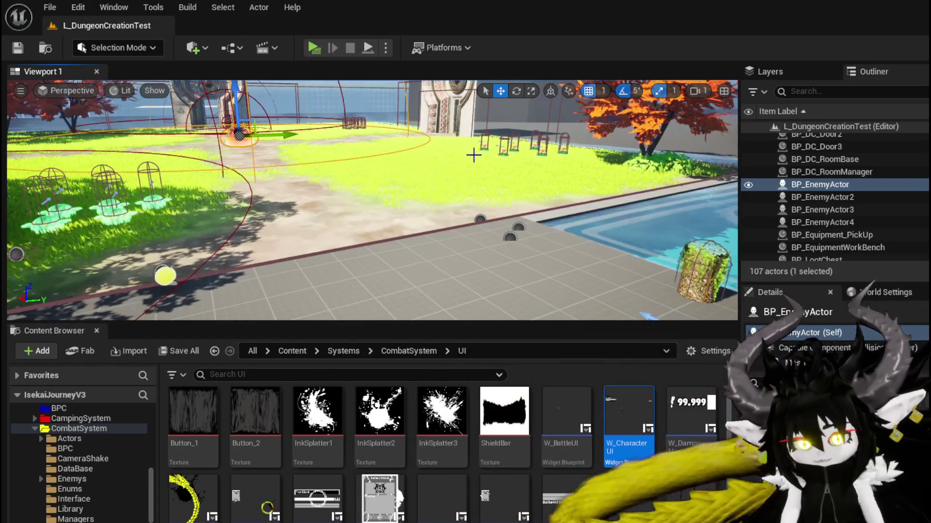
pyautogui.press('f')
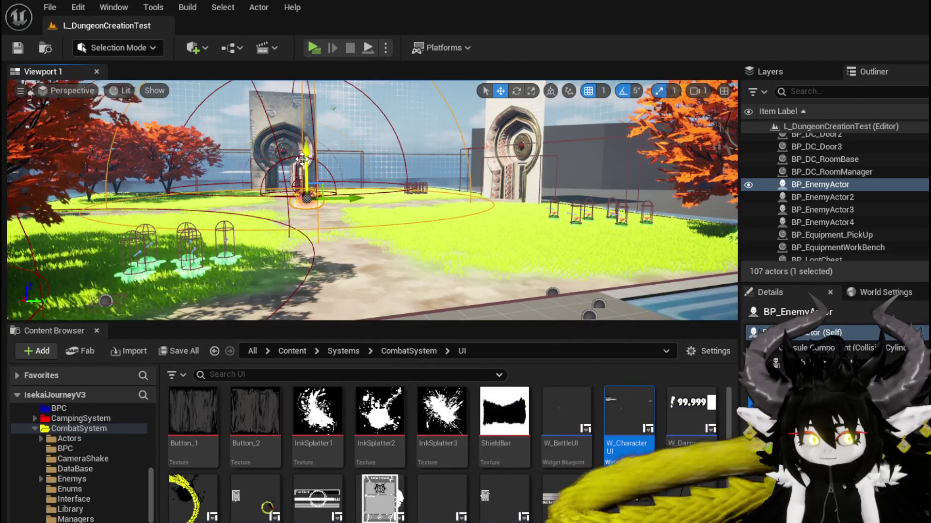
pyautogui.moveTo(302, 156)
pyautogui.mouseDown()
pyautogui.moveTo(291, 158)
pyautogui.moveTo(308, 160)
pyautogui.mouseUp()
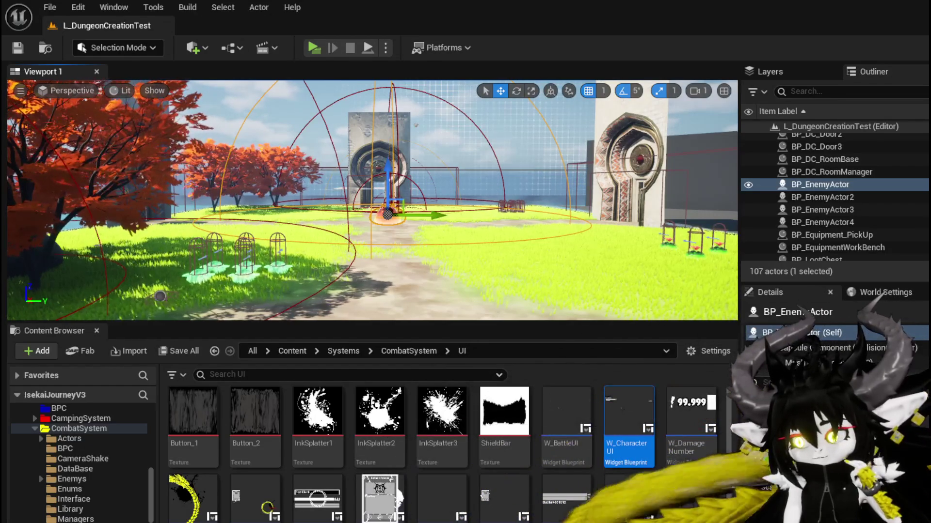
pyautogui.doubleClick(629, 417)
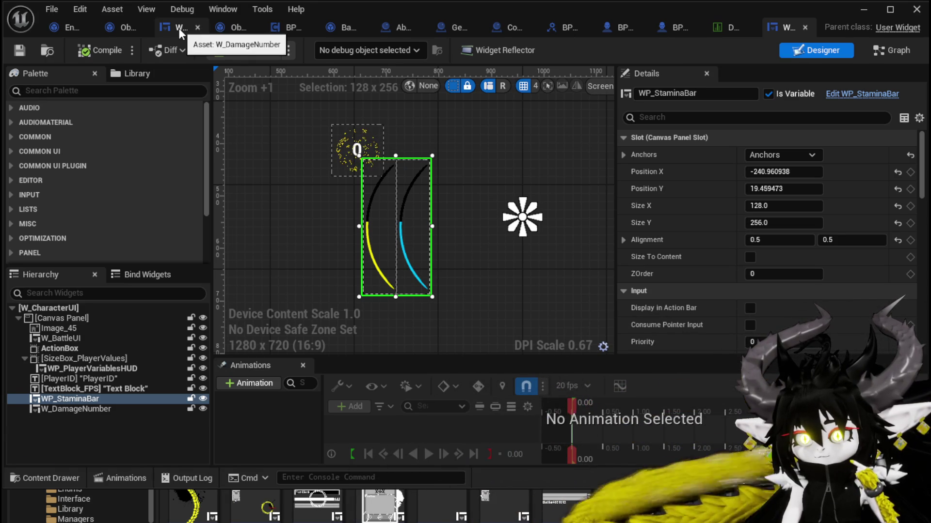
# - Review Object_RoomCreator, the W_DamageNumber layout, and Object_DamageSequence's CreateNumberWidget Append nodes
pyautogui.click(225, 26)
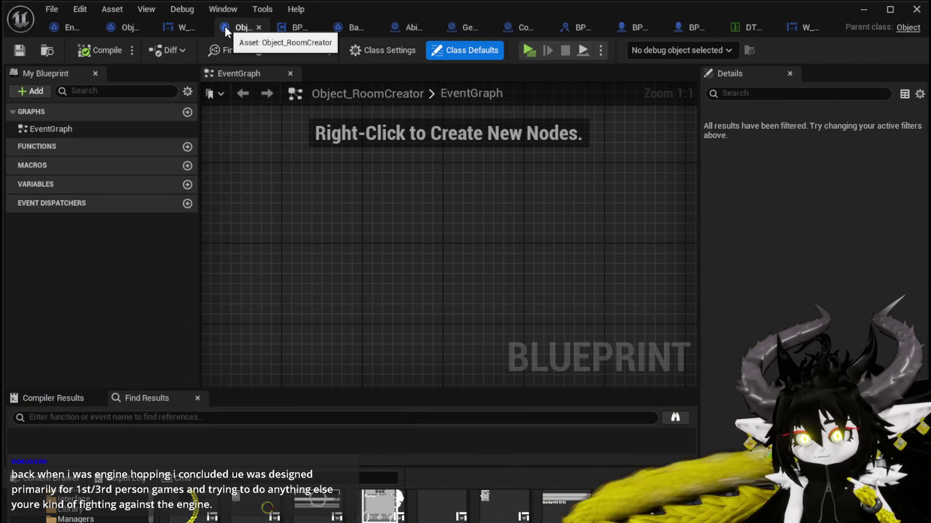
pyautogui.scroll(-3, 364, 197)
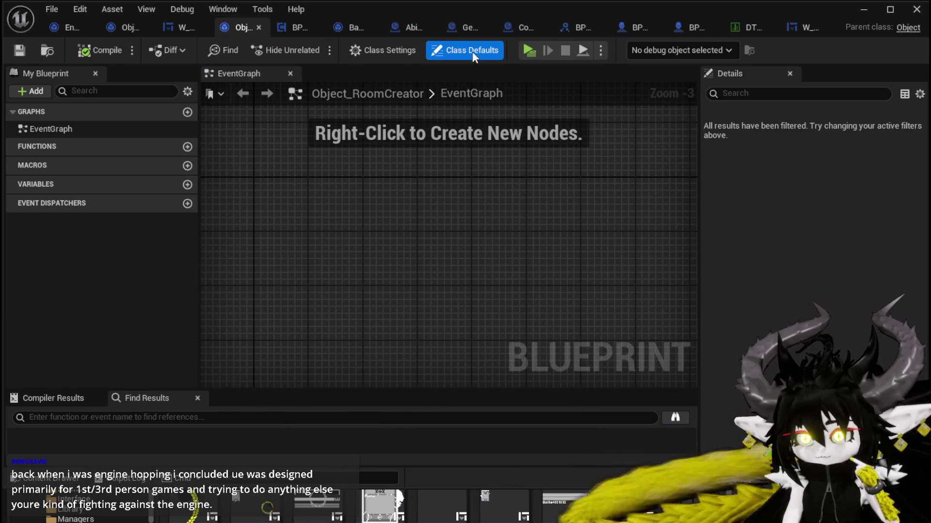
pyautogui.click(187, 27)
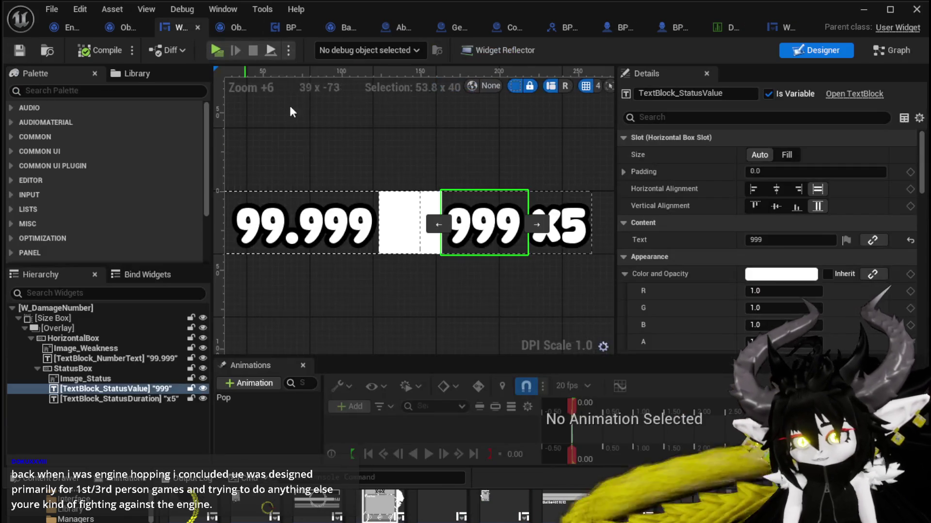
pyautogui.click(245, 28)
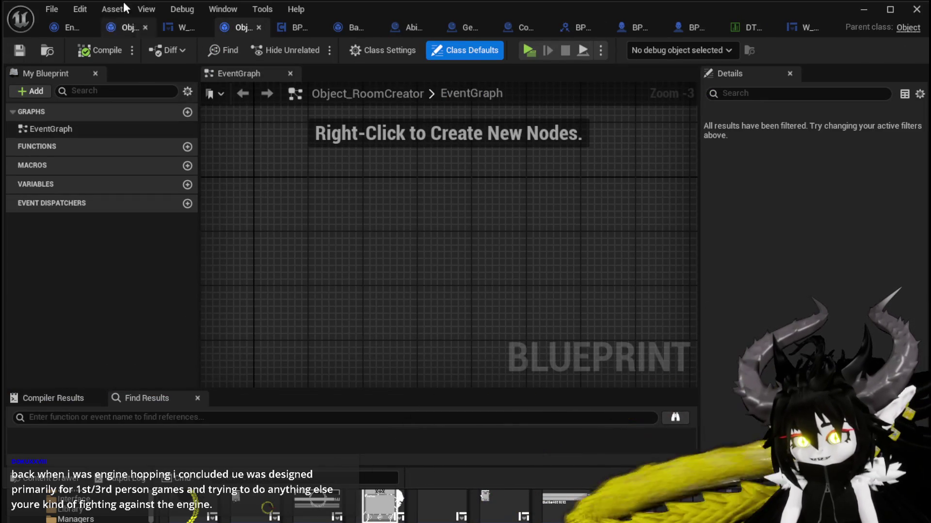
pyautogui.click(179, 34)
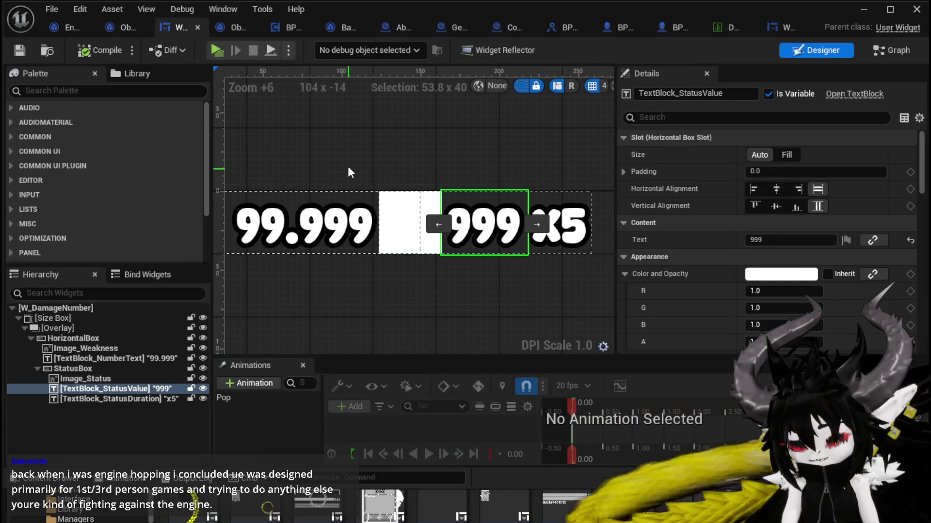
pyautogui.click(109, 28)
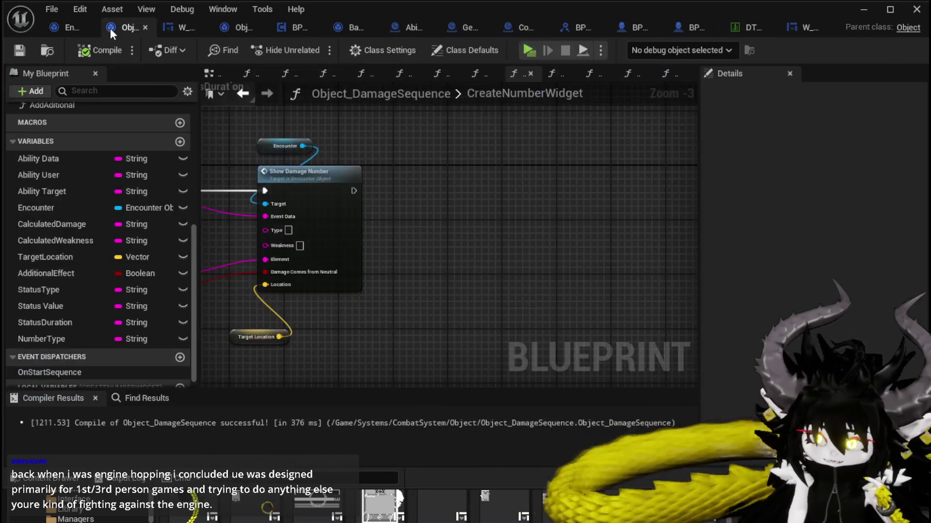
pyautogui.moveTo(390, 195)
pyautogui.mouseDown()
pyautogui.moveTo(504, 196)
pyautogui.moveTo(569, 169)
pyautogui.mouseUp()
pyautogui.scroll(-1, 489, 173)
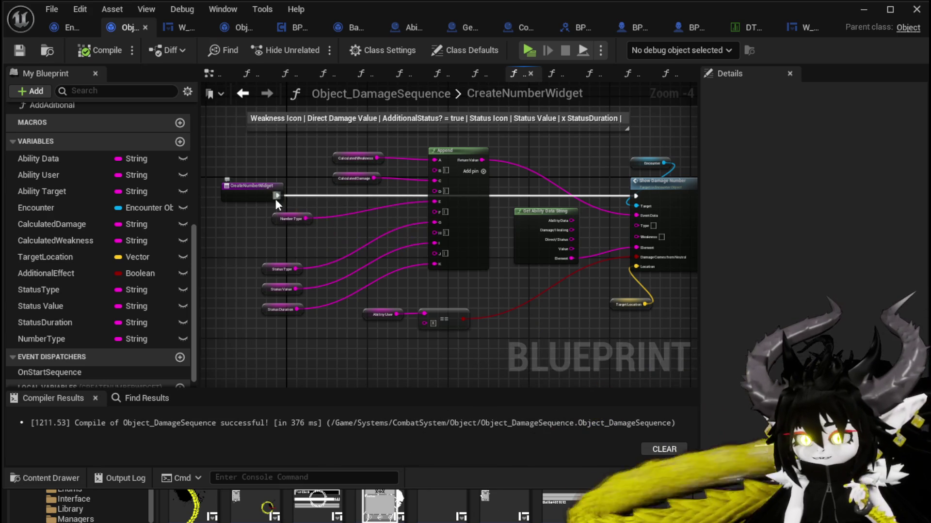
# - Inspect the Encounter_Object DamageBattler graph and its Battler ID node
pyautogui.click(56, 24)
pyautogui.scroll(3, 473, 211)
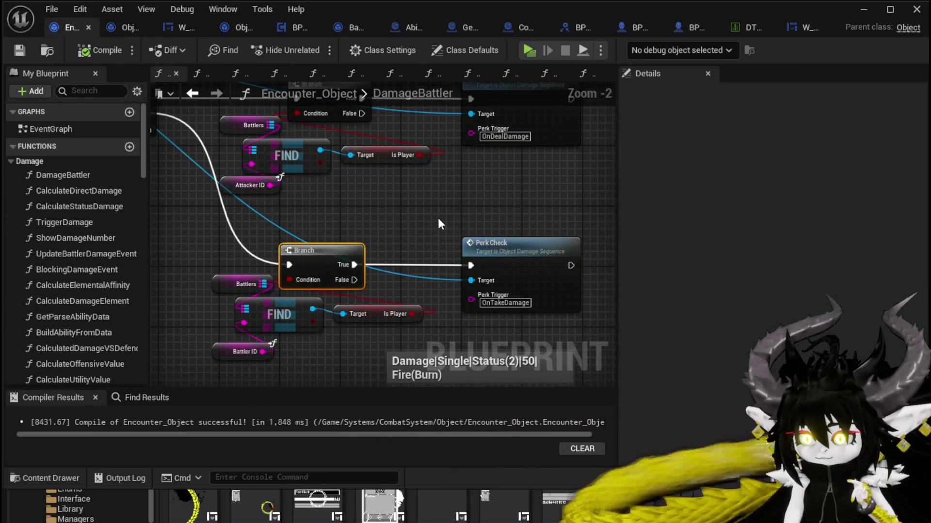
pyautogui.scroll(-1, 438, 217)
pyautogui.scroll(1, 332, 295)
pyautogui.moveTo(380, 262)
pyautogui.mouseDown()
pyautogui.moveTo(404, 248)
pyautogui.moveTo(348, 290)
pyautogui.mouseUp()
pyautogui.scroll(-3, 358, 279)
pyautogui.scroll(-5, 415, 197)
pyautogui.scroll(2, 311, 318)
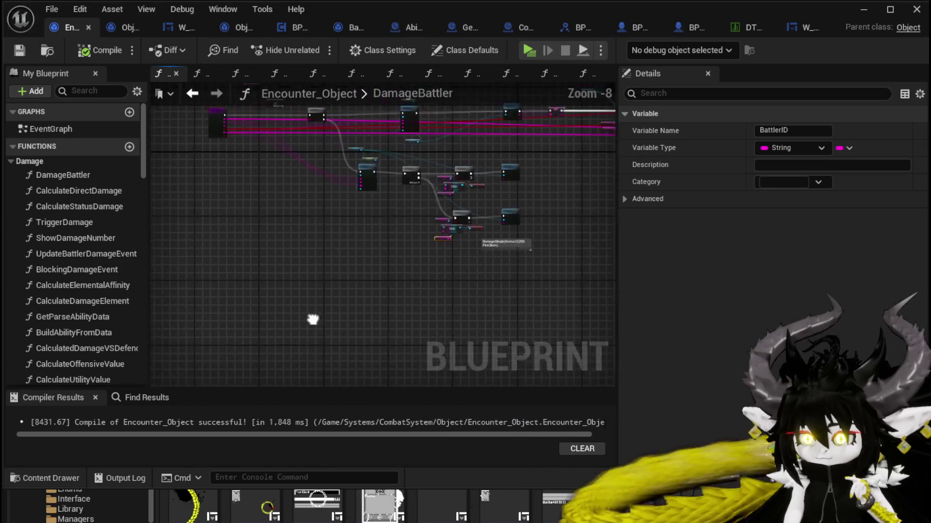
pyautogui.scroll(3, 318, 261)
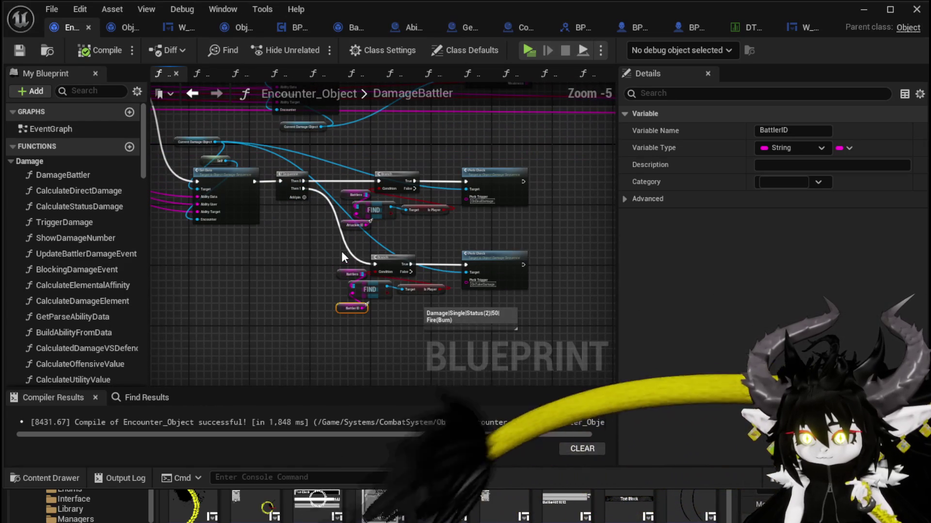
pyautogui.click(307, 245)
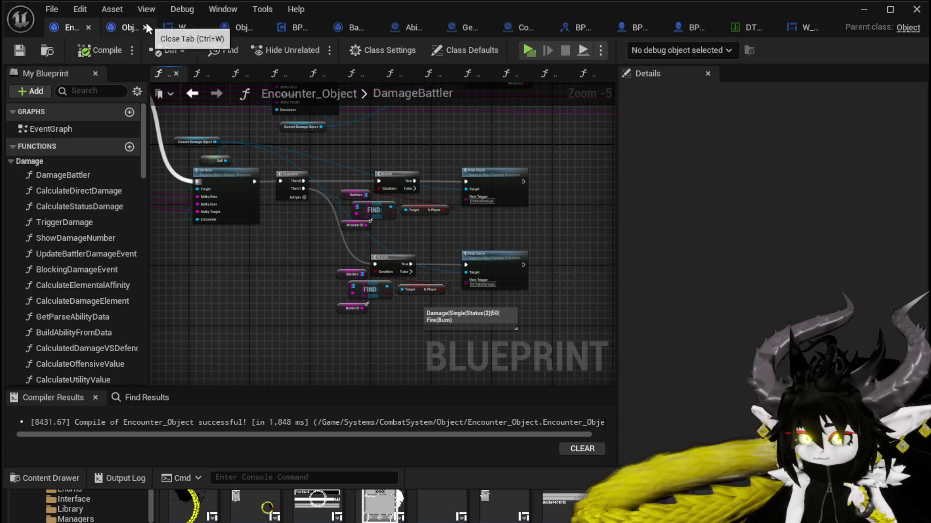
# - In BPC_Perks' OnDealDamagePerks graph, move the status SET node beside the Branch and locate Add Additional
pyautogui.click(297, 26)
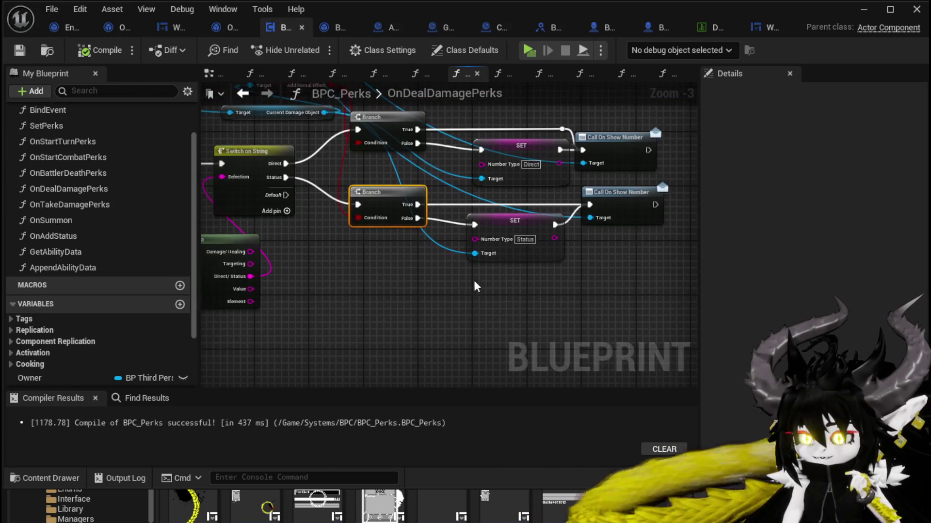
pyautogui.moveTo(522, 226)
pyautogui.mouseDown()
pyautogui.moveTo(420, 254)
pyautogui.moveTo(385, 249)
pyautogui.mouseUp()
pyautogui.click(603, 209)
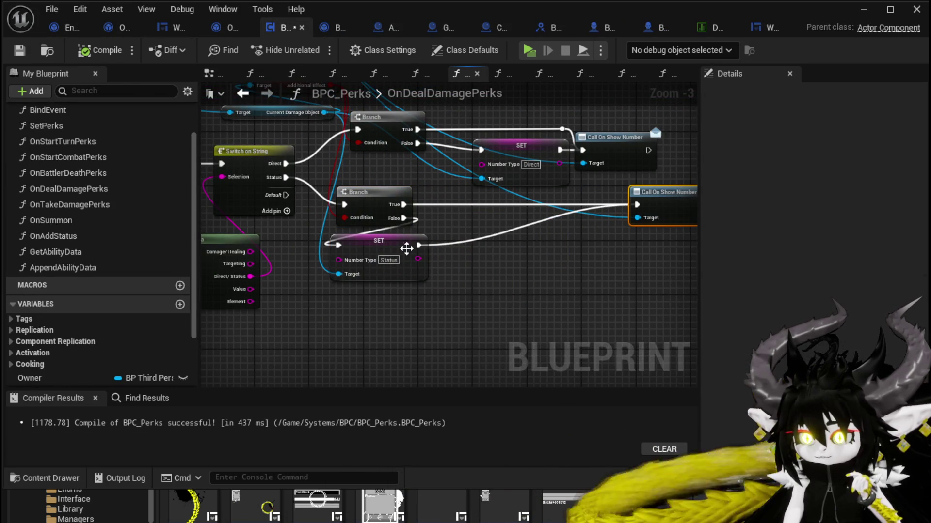
pyautogui.scroll(-3, 475, 170)
pyautogui.scroll(3, 439, 206)
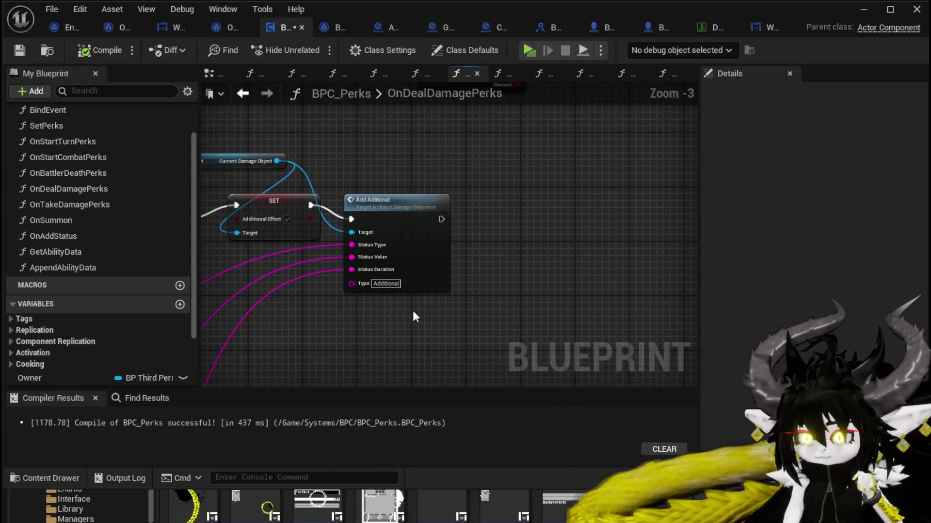
pyautogui.moveTo(413, 228); pyautogui.dragTo(442, 284)
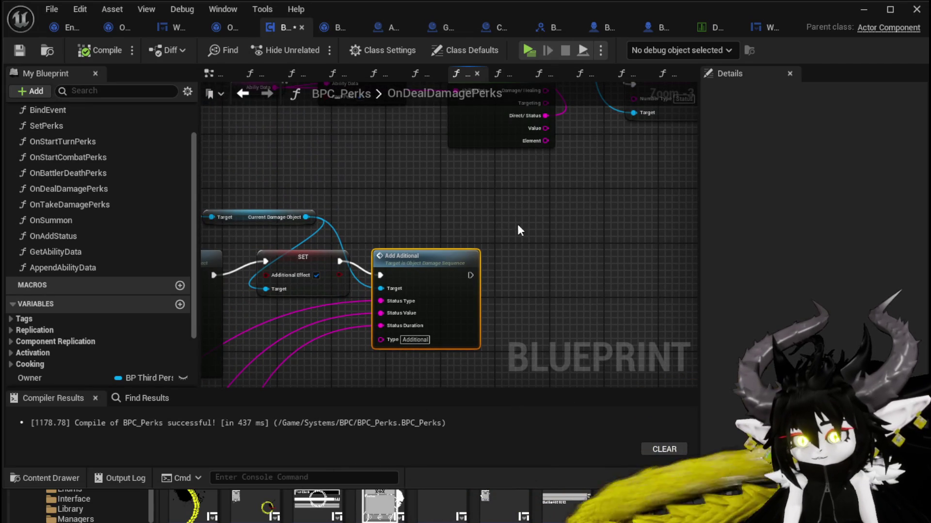
pyautogui.moveTo(516, 224); pyautogui.dragTo(311, 264)
# - Paste an Add Additional node and wire it between SET and Call On Show Number
pyautogui.hotkey('ctrl', 'v')
pyautogui.moveTo(521, 224); pyautogui.dragTo(502, 139)
pyautogui.moveTo(415, 156); pyautogui.dragTo(477, 155)
pyautogui.moveTo(567, 156)
pyautogui.mouseDown()
pyautogui.moveTo(561, 149)
pyautogui.moveTo(610, 143)
pyautogui.moveTo(635, 116)
pyautogui.mouseUp()
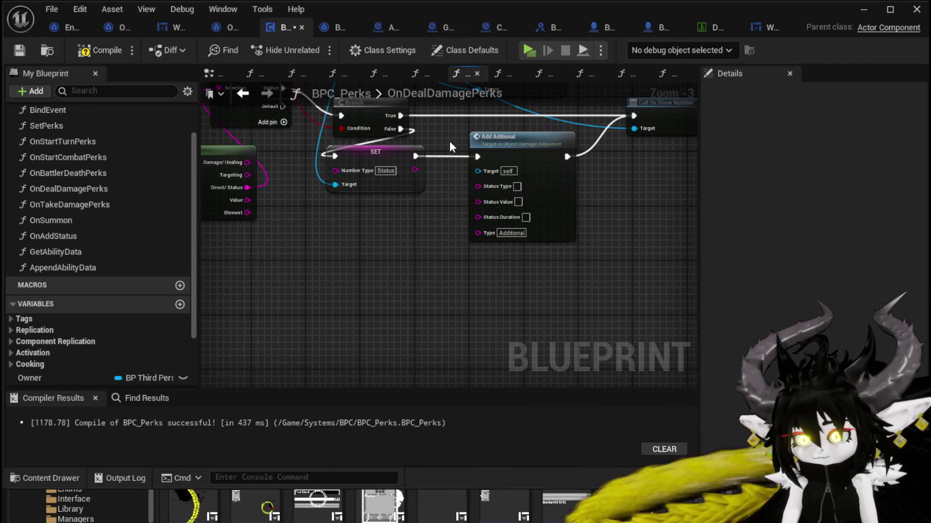
pyautogui.moveTo(449, 144)
pyautogui.mouseDown()
pyautogui.moveTo(456, 210)
pyautogui.moveTo(427, 233)
pyautogui.mouseUp()
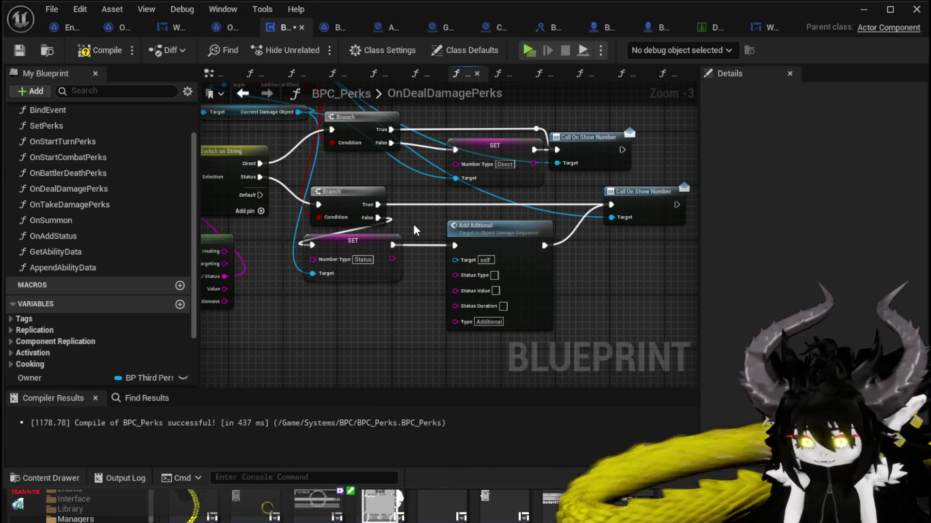
# - Tidy the SET, Branch and Add Additional nodes, then save and compile the blueprint
pyautogui.moveTo(369, 247); pyautogui.dragTo(397, 247)
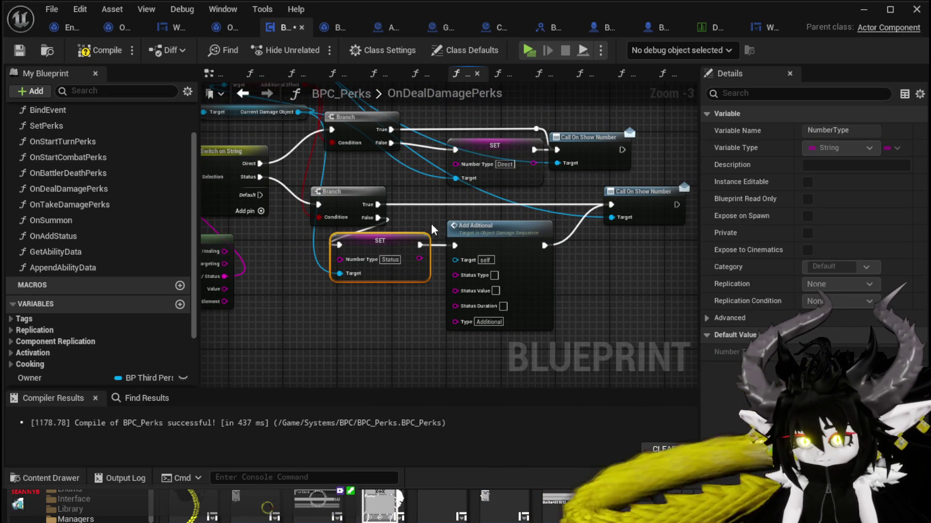
pyautogui.moveTo(375, 216); pyautogui.dragTo(354, 217)
pyautogui.moveTo(422, 339); pyautogui.dragTo(558, 228)
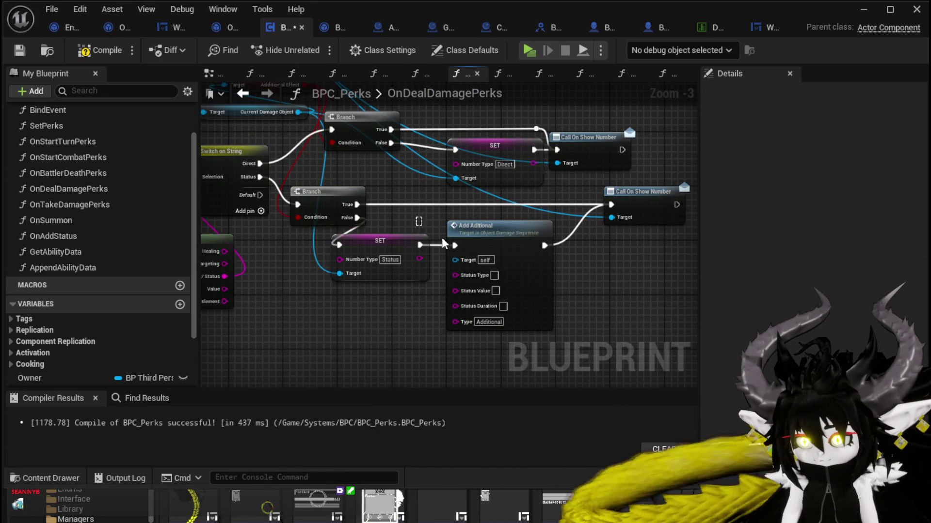
pyautogui.moveTo(494, 226); pyautogui.dragTo(527, 260)
pyautogui.click(473, 236)
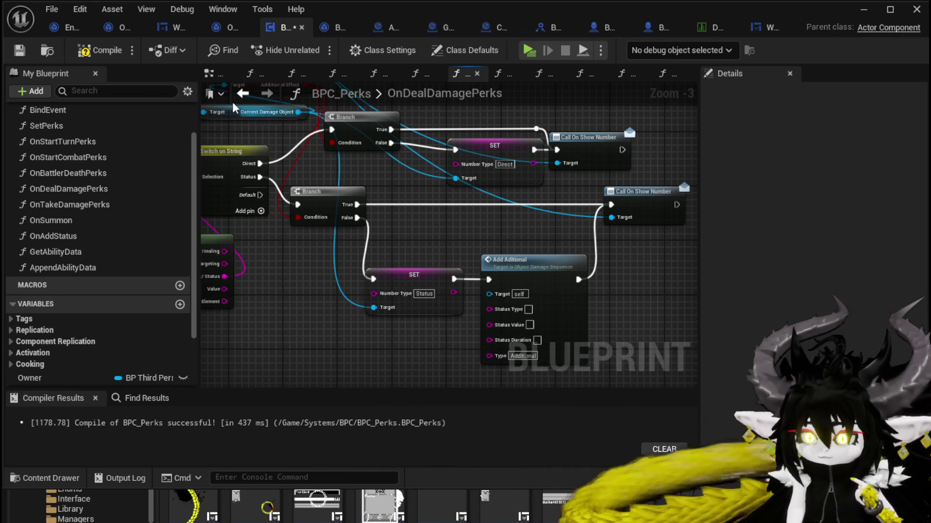
pyautogui.click(20, 50)
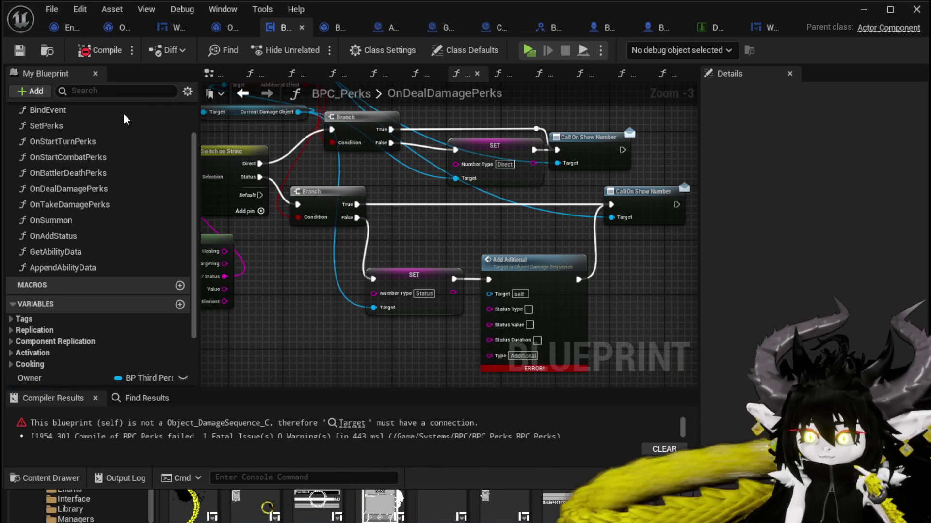
# - Move Get Ability Data aside and feed the status type and value into the new Add Additional
pyautogui.scroll(-3, 426, 251)
pyautogui.scroll(2, 360, 246)
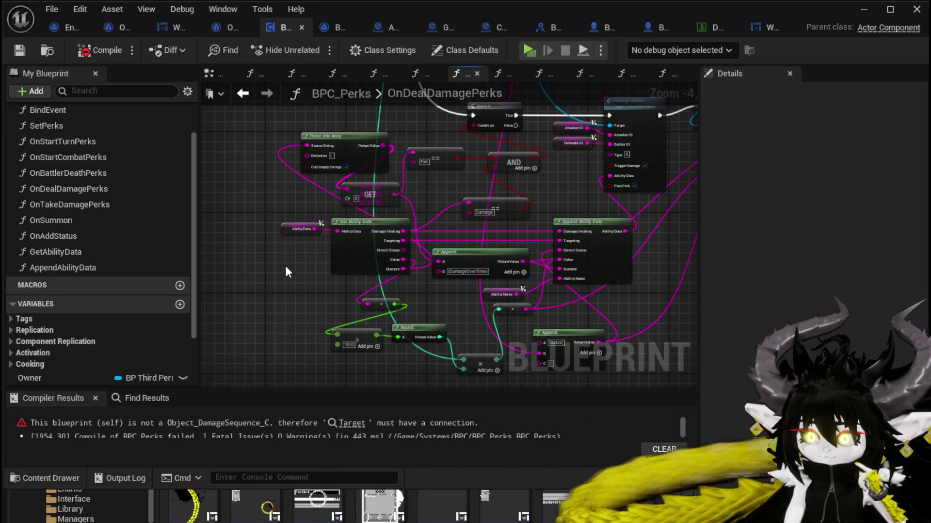
pyautogui.moveTo(368, 221); pyautogui.dragTo(246, 221)
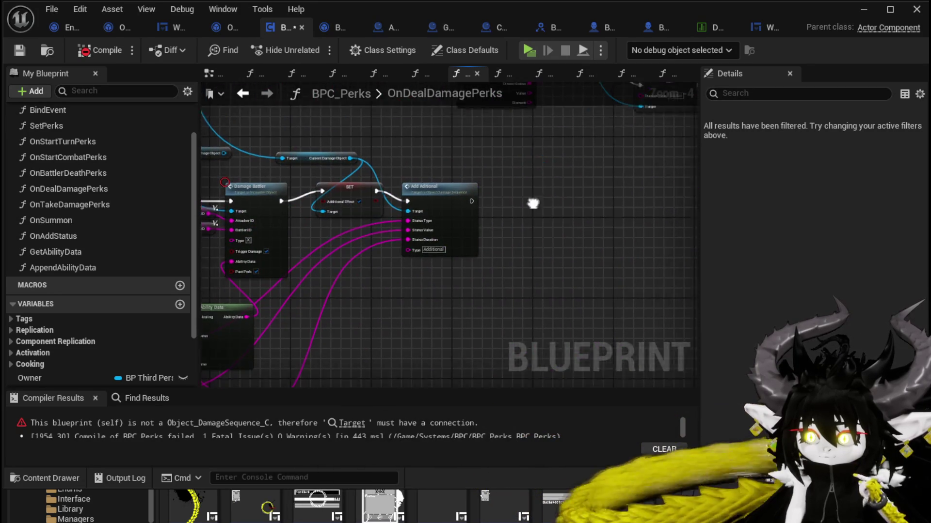
pyautogui.scroll(1, 388, 294)
pyautogui.scroll(-1, 388, 294)
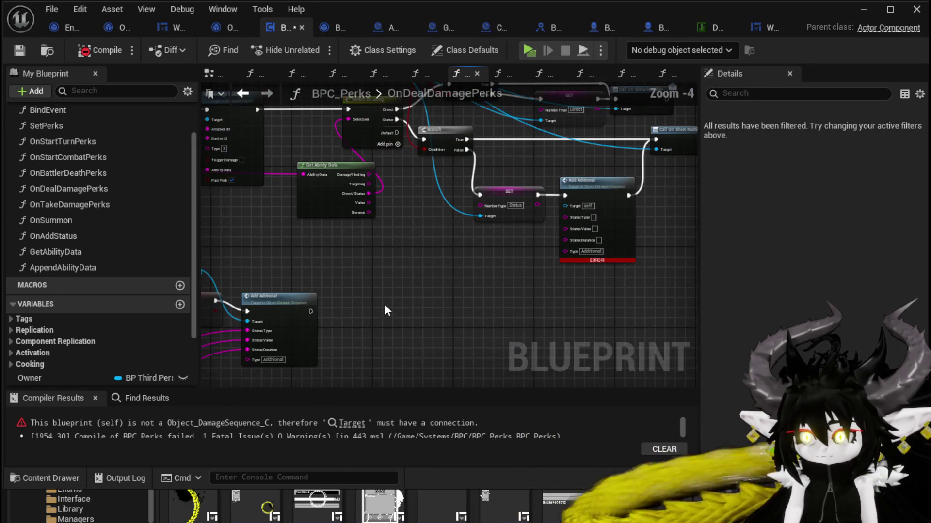
pyautogui.moveTo(262, 331)
pyautogui.mouseDown()
pyautogui.moveTo(581, 210)
pyautogui.moveTo(575, 218)
pyautogui.mouseUp()
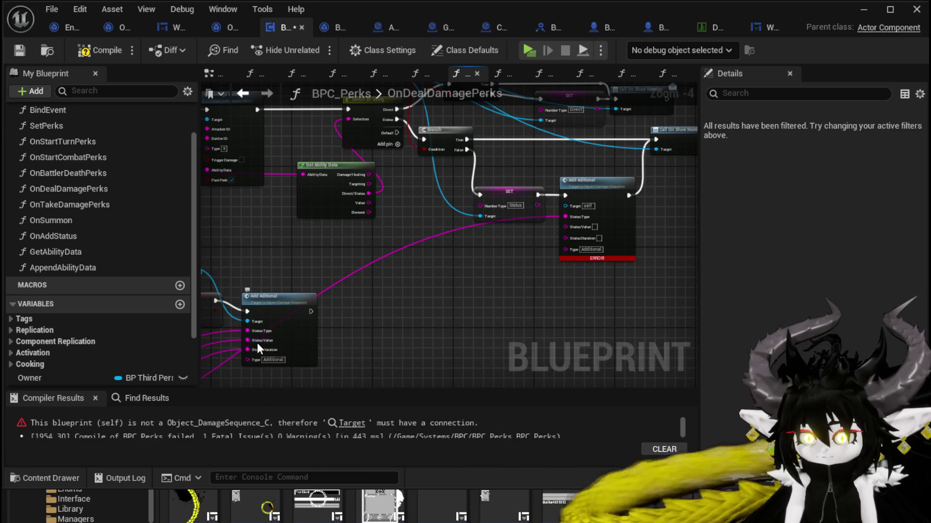
pyautogui.moveTo(254, 340); pyautogui.dragTo(582, 235)
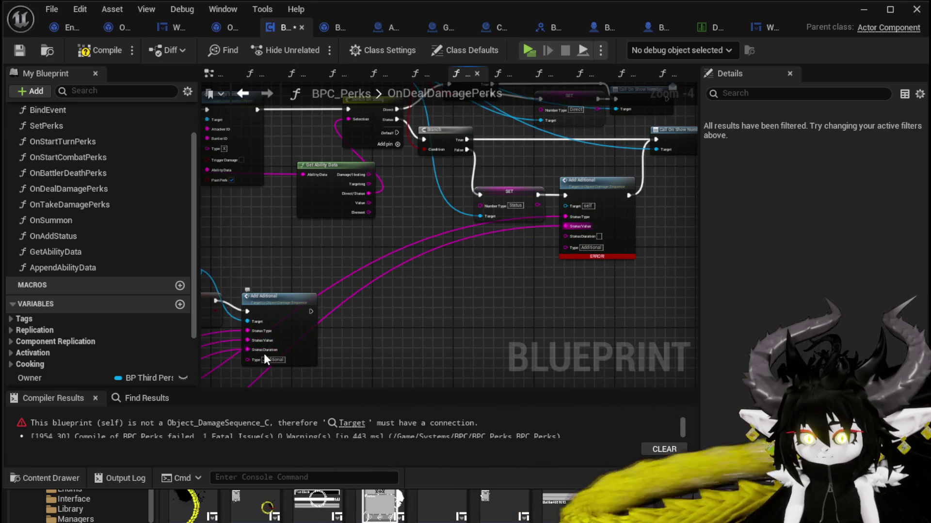
pyautogui.moveTo(264, 354)
pyautogui.mouseDown()
pyautogui.moveTo(278, 337)
pyautogui.moveTo(583, 240)
pyautogui.moveTo(565, 236)
pyautogui.mouseUp()
# - Route Branch False straight to Add Additional, delete the redundant SET, and wire the damage object into Target
pyautogui.scroll(3, 520, 268)
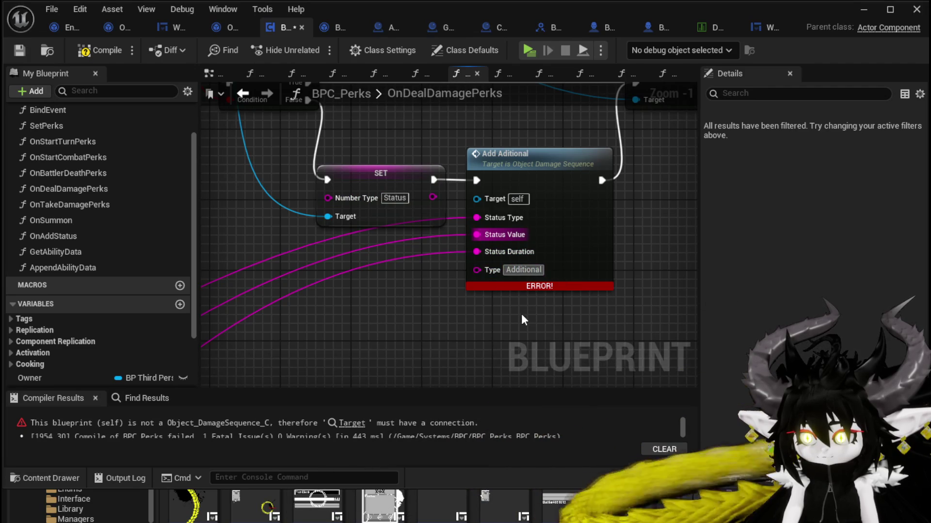
pyautogui.scroll(-2, 383, 276)
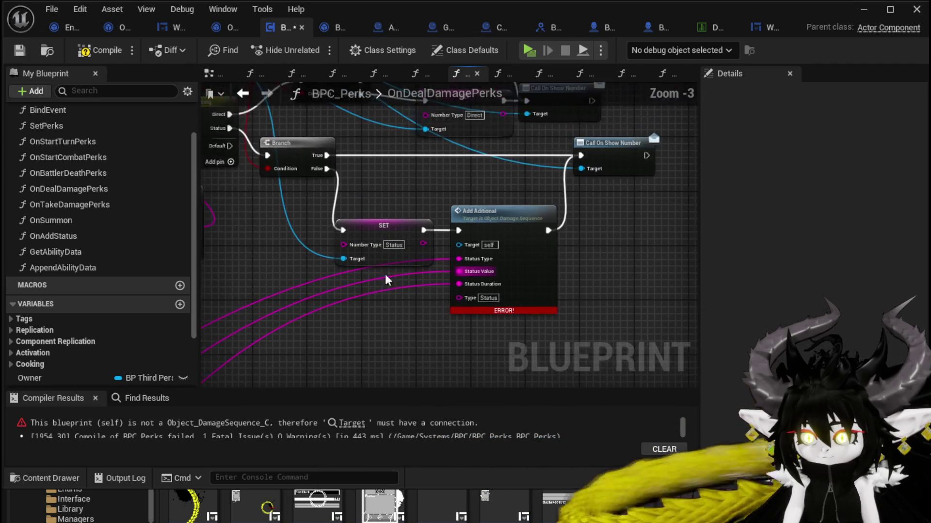
pyautogui.moveTo(311, 161)
pyautogui.mouseDown()
pyautogui.moveTo(368, 179)
pyautogui.moveTo(444, 228)
pyautogui.moveTo(448, 199)
pyautogui.moveTo(392, 185)
pyautogui.mouseUp()
pyautogui.click(368, 218)
pyautogui.press('Delete')
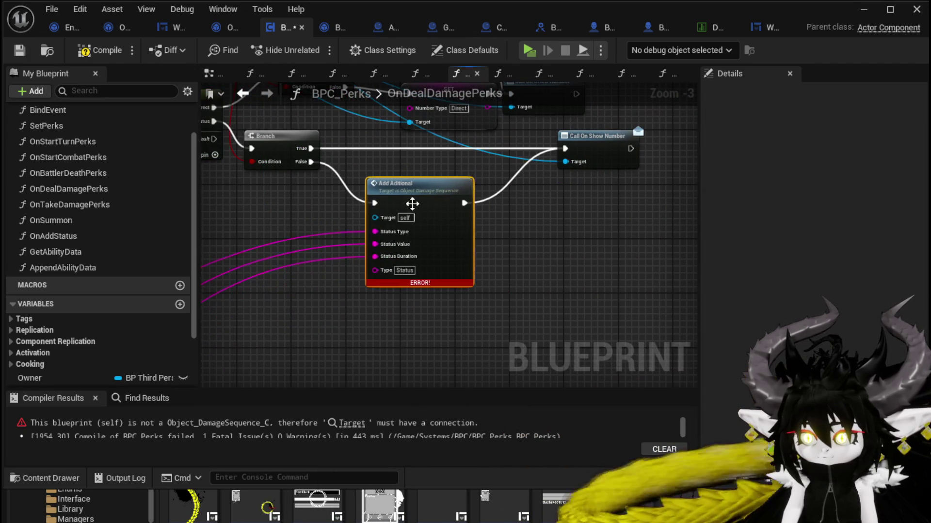
pyautogui.click(93, 50)
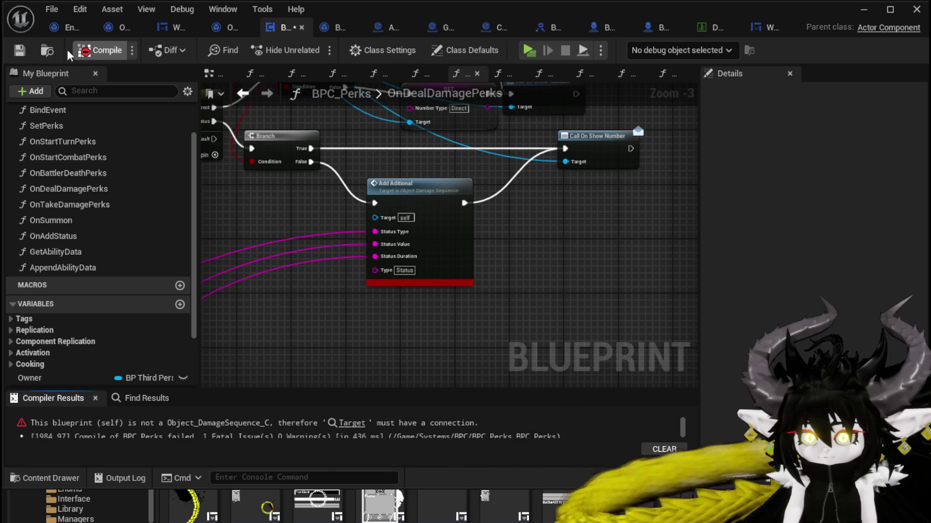
pyautogui.moveTo(453, 294); pyautogui.dragTo(530, 382)
pyautogui.moveTo(491, 212); pyautogui.dragTo(451, 304)
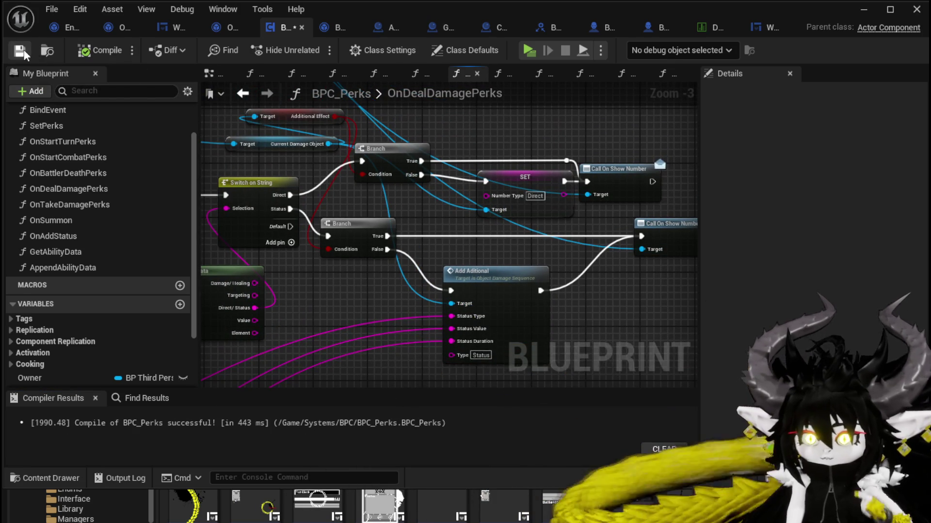
pyautogui.moveTo(536, 252); pyautogui.dragTo(440, 234)
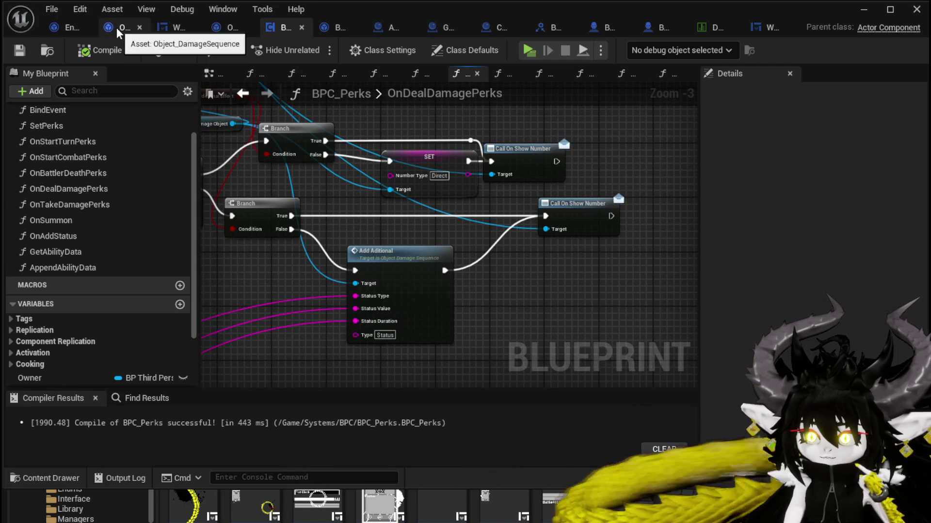
# - Open W_DamageNumber's SetNumber function graph and survey its status switch and Set Visibility nodes
pyautogui.click(161, 28)
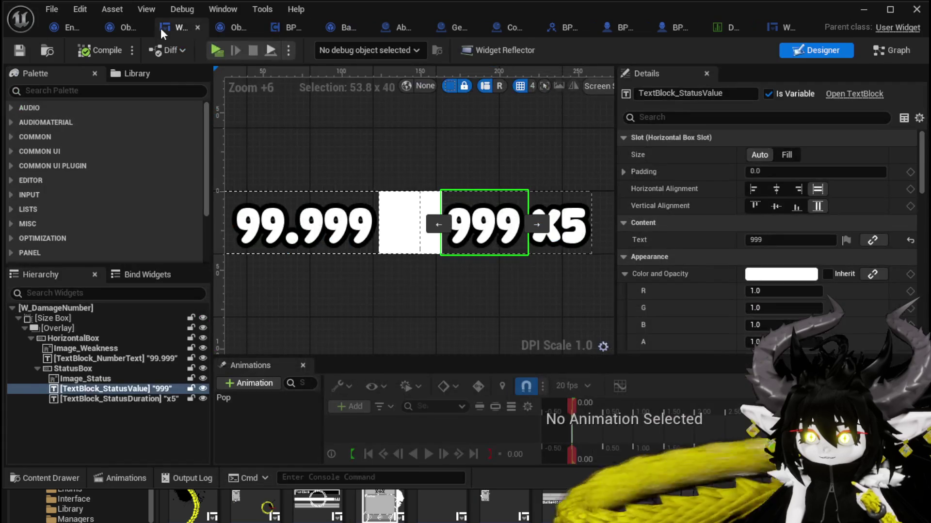
pyautogui.click(890, 50)
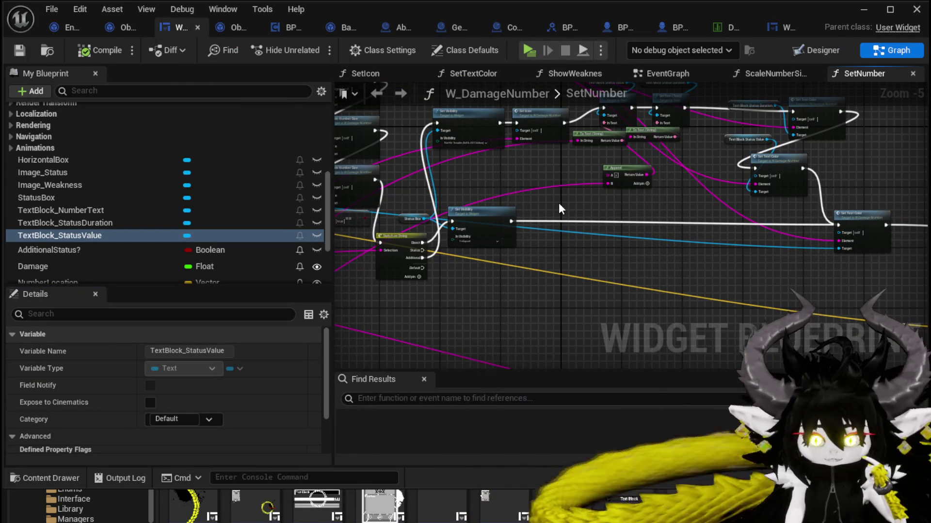
pyautogui.moveTo(558, 203); pyautogui.dragTo(603, 242)
pyautogui.scroll(3, 561, 223)
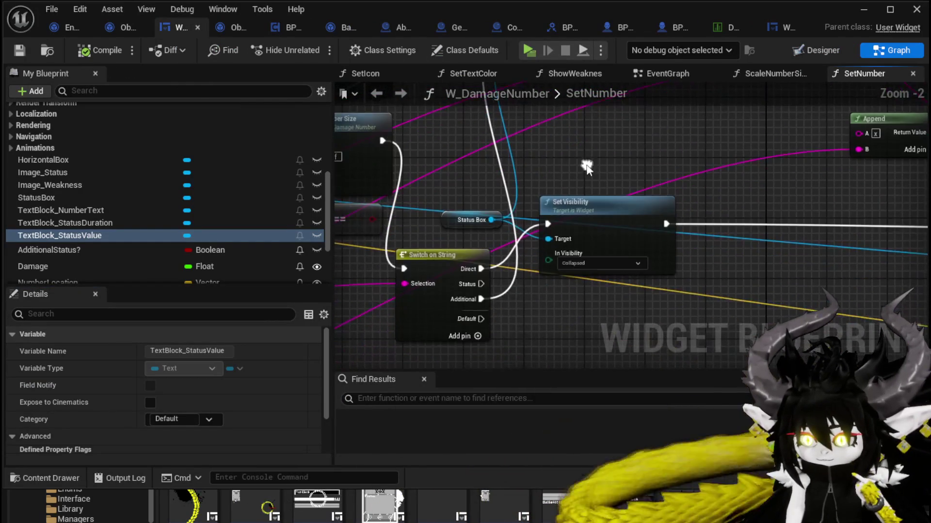
pyautogui.moveTo(597, 171); pyautogui.dragTo(498, 202)
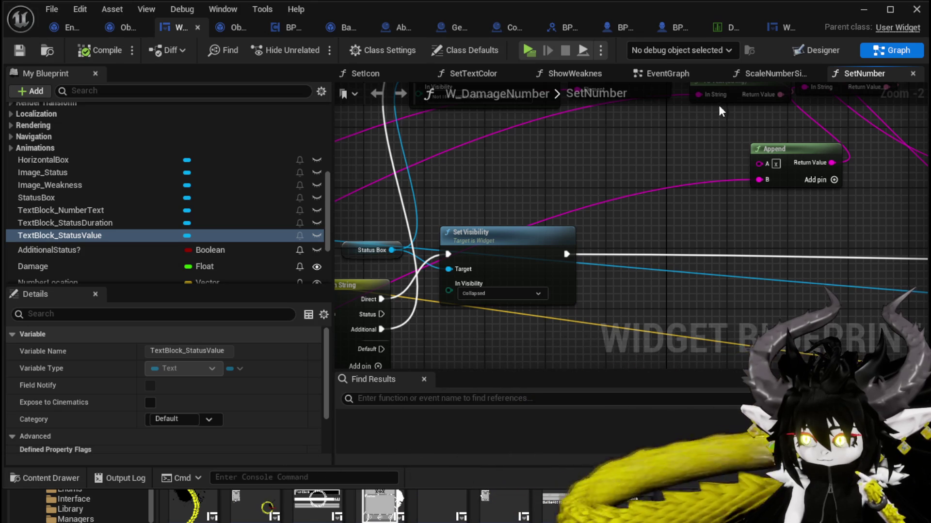
pyautogui.scroll(-2, 453, 242)
pyautogui.moveTo(442, 279); pyautogui.dragTo(439, 286)
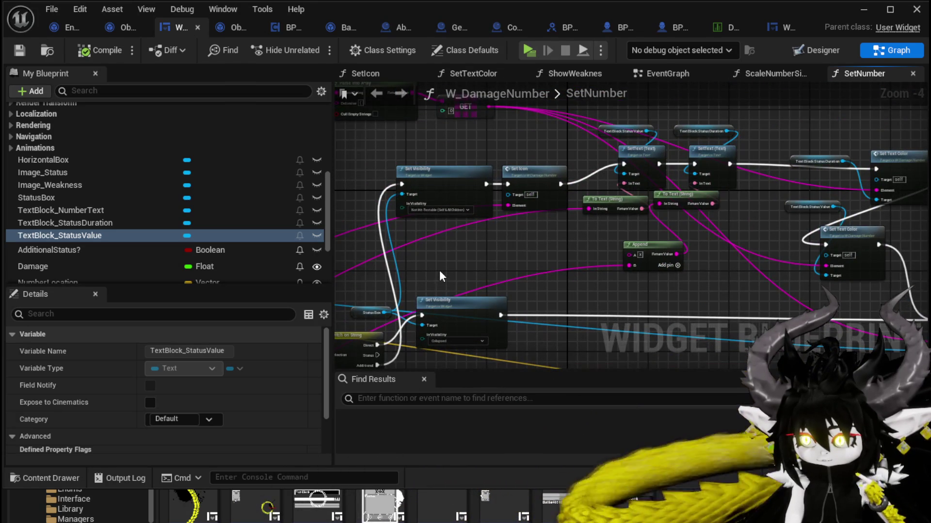
pyautogui.moveTo(502, 270)
pyautogui.mouseDown()
pyautogui.moveTo(429, 215)
pyautogui.moveTo(460, 239)
pyautogui.moveTo(436, 241)
pyautogui.moveTo(737, 139)
pyautogui.mouseUp()
pyautogui.scroll(-1, 427, 241)
# - Shift the middle nodes right and wire the Status case and StatusBox into Set Visibility
pyautogui.moveTo(604, 340); pyautogui.dragTo(542, 249)
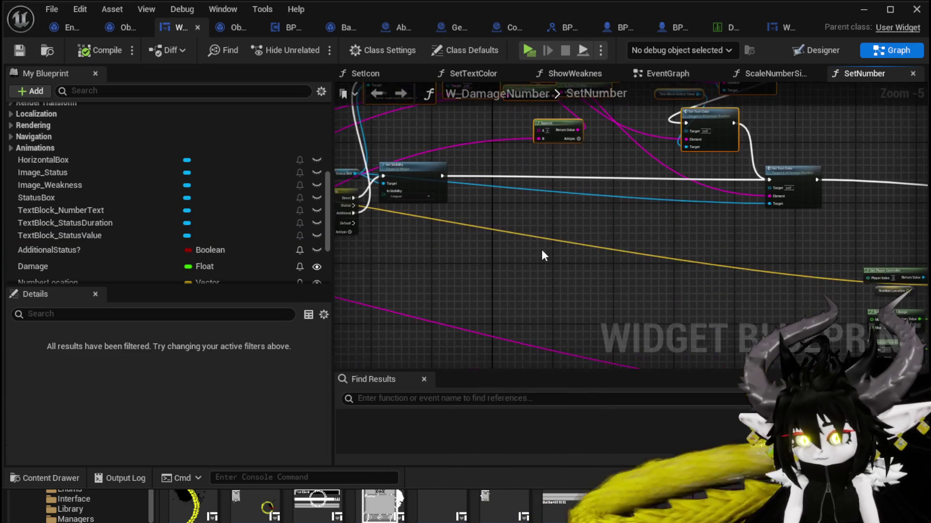
pyautogui.moveTo(367, 251); pyautogui.dragTo(397, 247)
pyautogui.scroll(3, 397, 248)
pyautogui.moveTo(448, 193)
pyautogui.mouseDown()
pyautogui.moveTo(482, 233)
pyautogui.moveTo(505, 301)
pyautogui.moveTo(500, 291)
pyautogui.mouseUp()
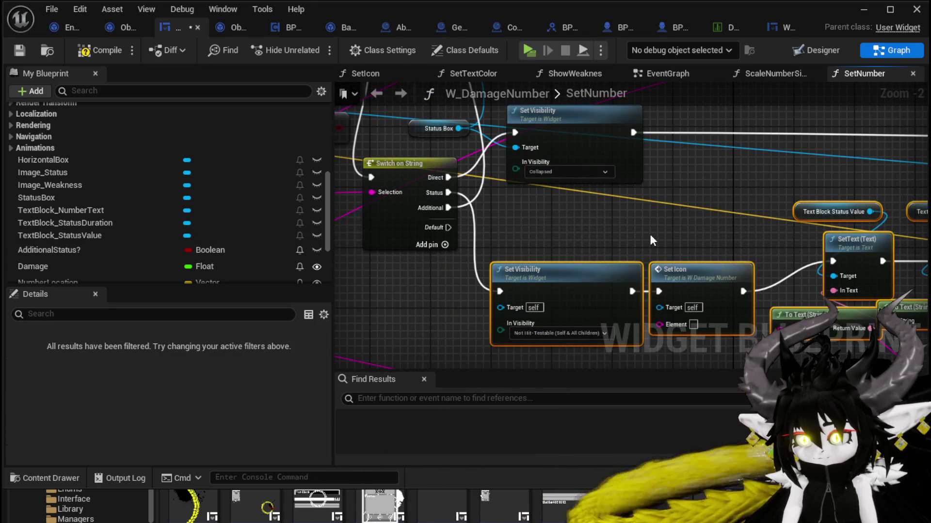
pyautogui.scroll(-2, 650, 234)
pyautogui.moveTo(649, 234)
pyautogui.mouseDown()
pyautogui.moveTo(601, 341)
pyautogui.moveTo(614, 369)
pyautogui.mouseUp()
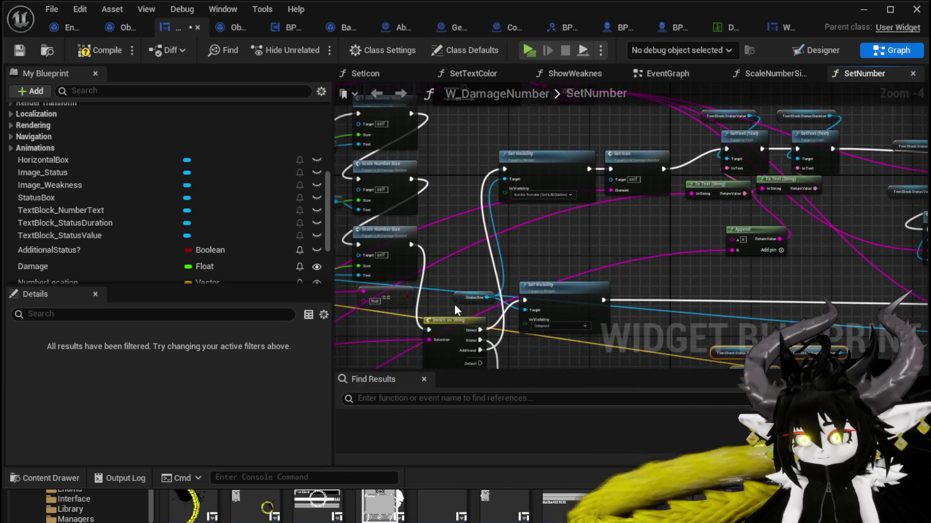
pyautogui.moveTo(470, 296)
pyautogui.mouseDown()
pyautogui.moveTo(469, 260)
pyautogui.moveTo(434, 240)
pyautogui.mouseUp()
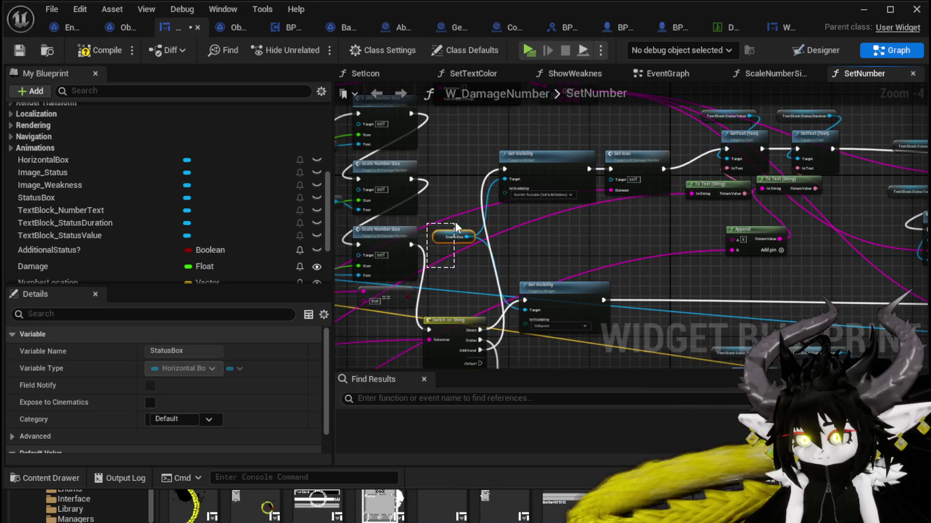
pyautogui.scroll(2, 475, 274)
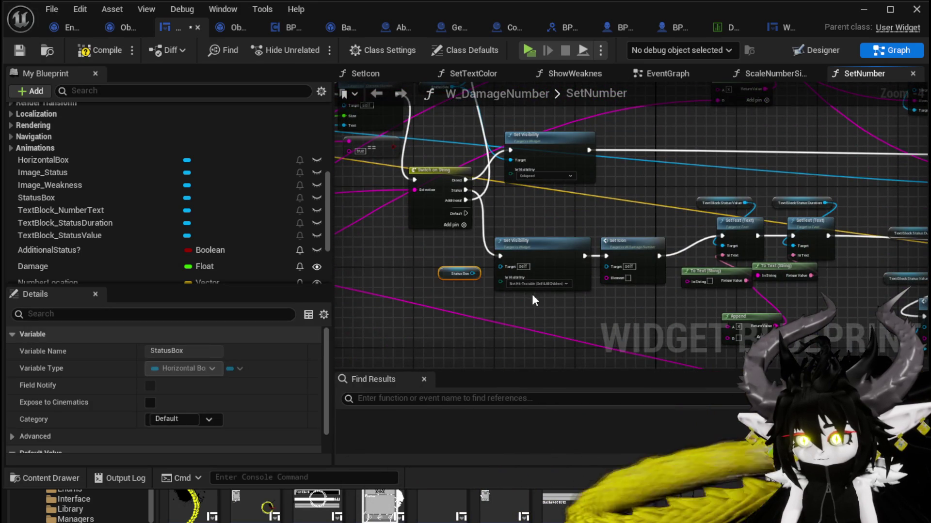
pyautogui.moveTo(446, 265); pyautogui.dragTo(489, 255)
# - Connect Element to Set Icon and the string into the lower To Text and Append inputs
pyautogui.scroll(-1, 498, 249)
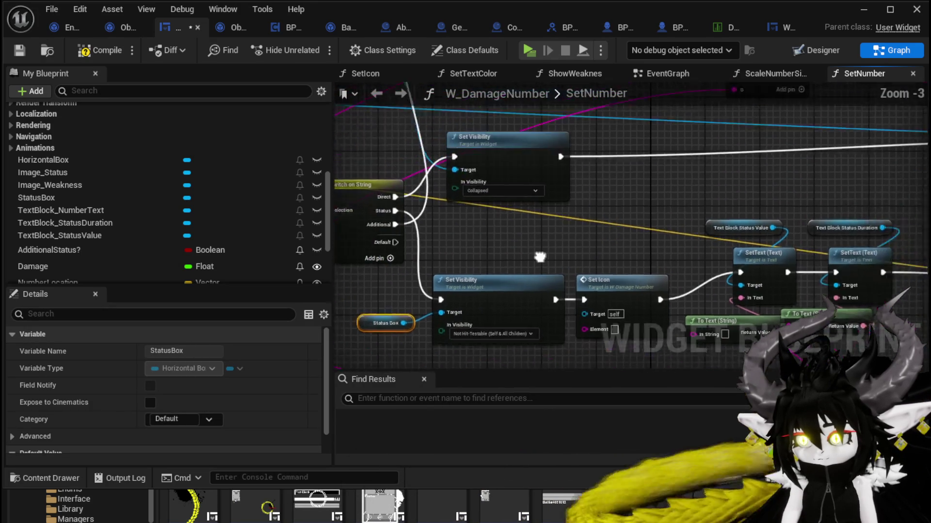
pyautogui.scroll(-1, 646, 205)
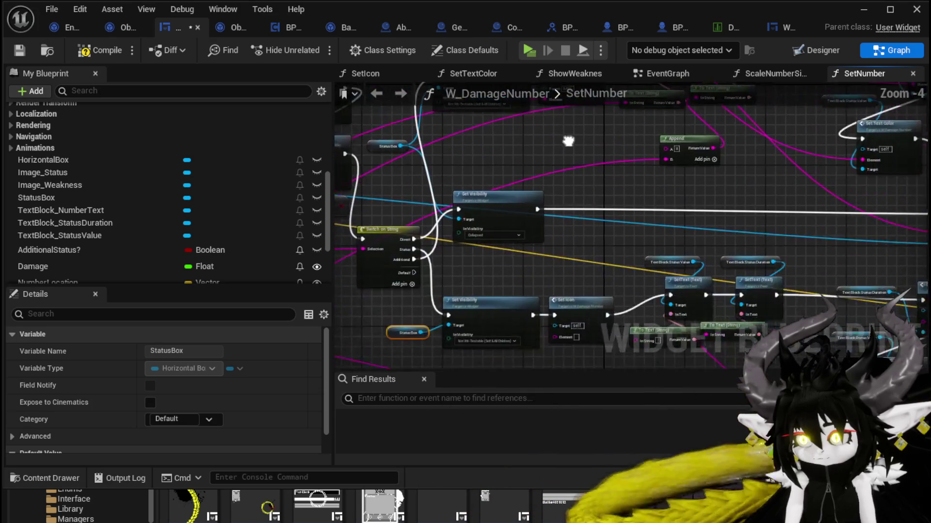
pyautogui.moveTo(528, 115)
pyautogui.mouseDown()
pyautogui.moveTo(517, 333)
pyautogui.moveTo(543, 351)
pyautogui.moveTo(548, 323)
pyautogui.mouseUp()
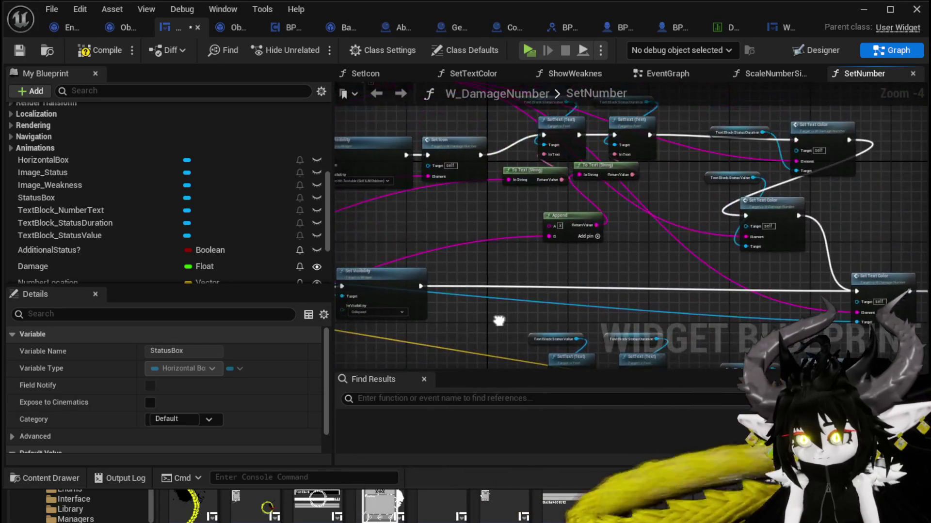
pyautogui.moveTo(508, 178); pyautogui.dragTo(531, 289)
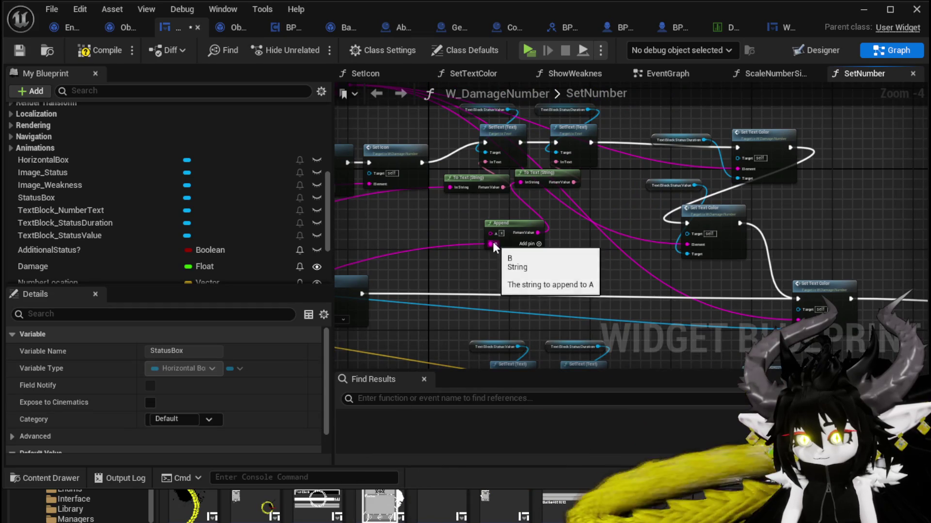
pyautogui.moveTo(492, 243)
pyautogui.mouseDown()
pyautogui.moveTo(498, 365)
pyautogui.moveTo(504, 277)
pyautogui.mouseUp()
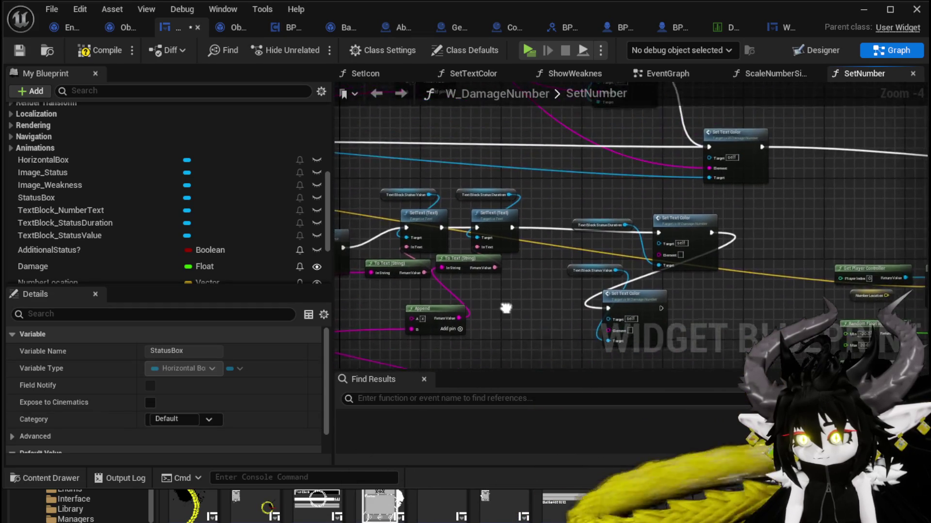
# - Wire the Element pin into both Set Text Color nodes
pyautogui.moveTo(496, 320)
pyautogui.mouseDown()
pyautogui.moveTo(514, 205)
pyautogui.moveTo(474, 209)
pyautogui.mouseUp()
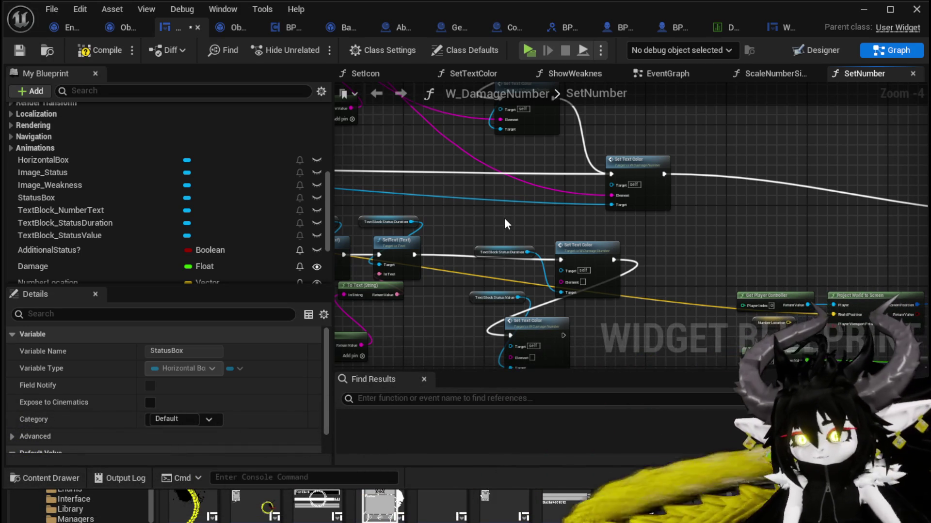
pyautogui.hscroll(3, 507, 223)
pyautogui.scroll(-2, 515, 226)
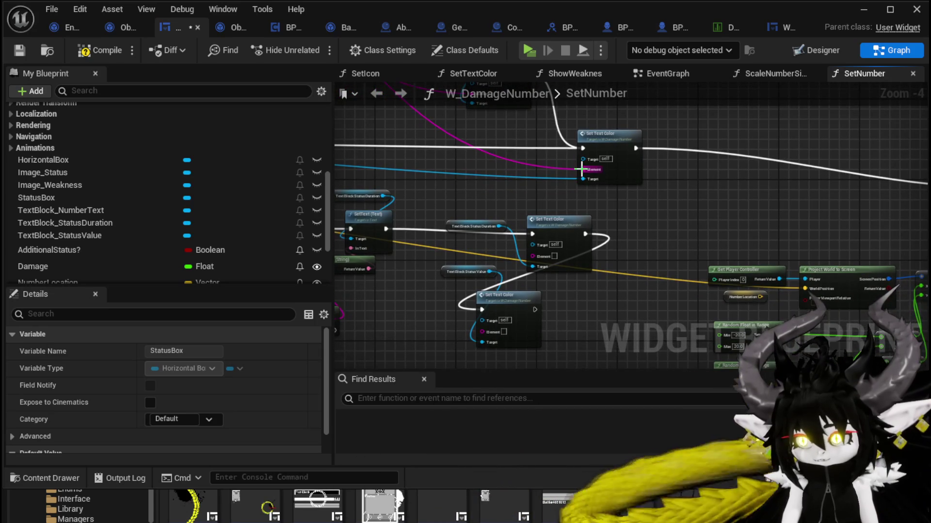
pyautogui.moveTo(569, 185); pyautogui.dragTo(534, 256)
pyautogui.scroll(-3, 571, 212)
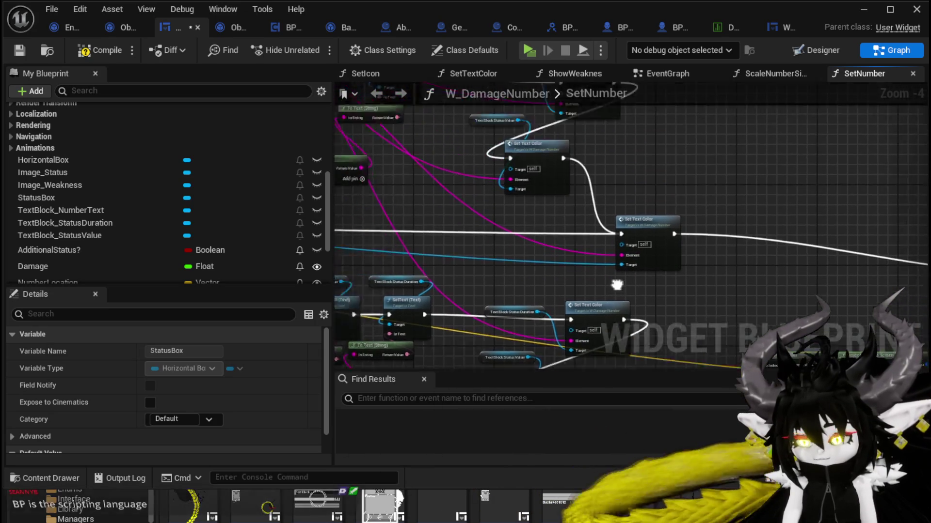
pyautogui.moveTo(666, 307); pyautogui.dragTo(571, 196)
pyautogui.moveTo(577, 164); pyautogui.dragTo(484, 328)
pyautogui.moveTo(586, 300)
pyautogui.mouseDown()
pyautogui.moveTo(493, 261)
pyautogui.moveTo(415, 269)
pyautogui.mouseUp()
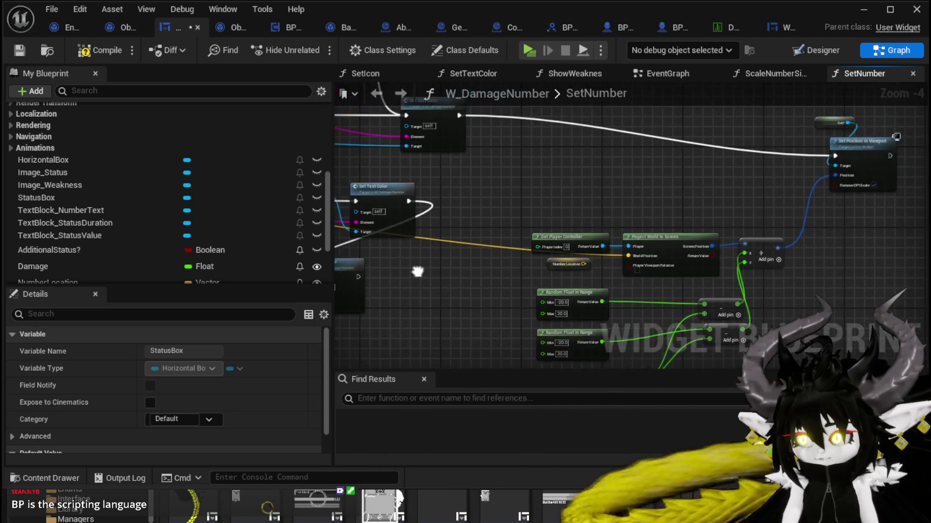
pyautogui.click(457, 280)
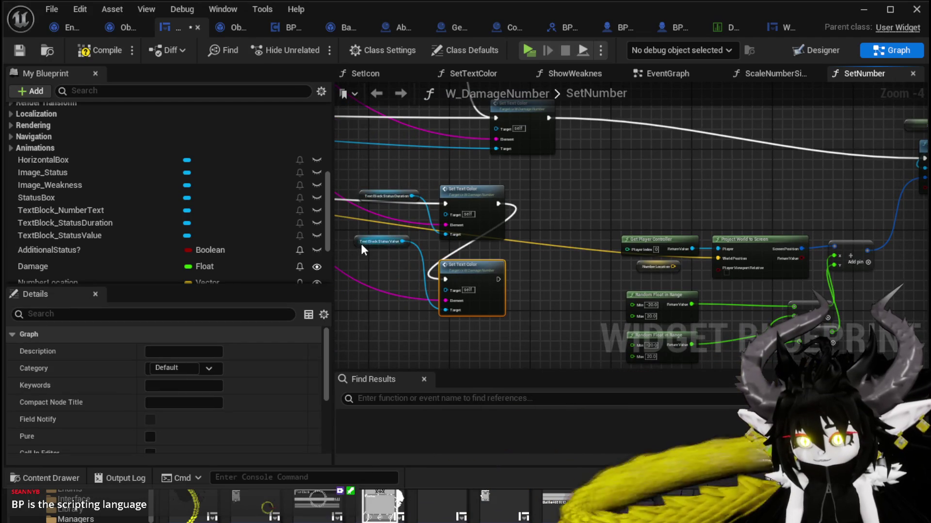
# - Rearrange the four status text colour nodes and move the Set Text Color node right
pyautogui.moveTo(388, 262)
pyautogui.mouseDown()
pyautogui.moveTo(494, 291)
pyautogui.moveTo(459, 272)
pyautogui.moveTo(624, 291)
pyautogui.moveTo(745, 340)
pyautogui.moveTo(760, 318)
pyautogui.moveTo(558, 313)
pyautogui.moveTo(514, 340)
pyautogui.moveTo(626, 321)
pyautogui.moveTo(530, 281)
pyautogui.mouseUp()
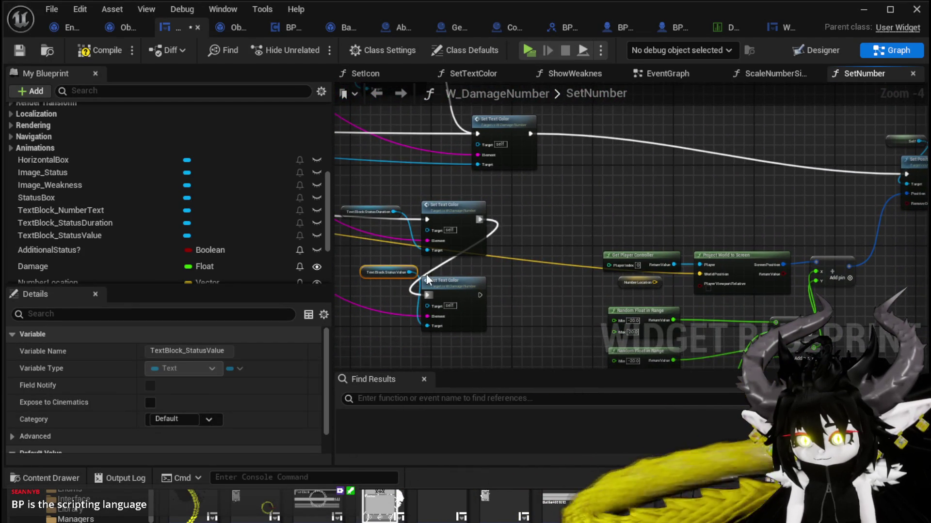
pyautogui.scroll(2, 389, 274)
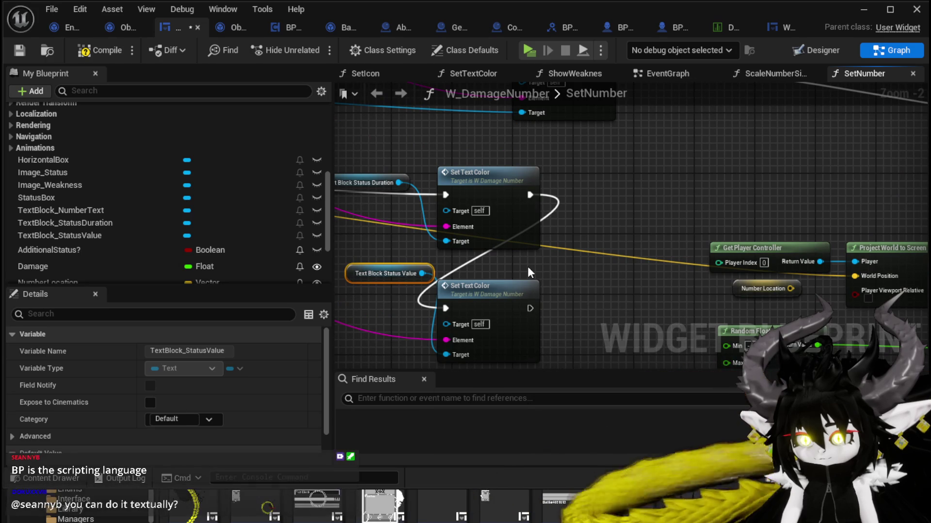
pyautogui.moveTo(529, 272); pyautogui.dragTo(584, 292)
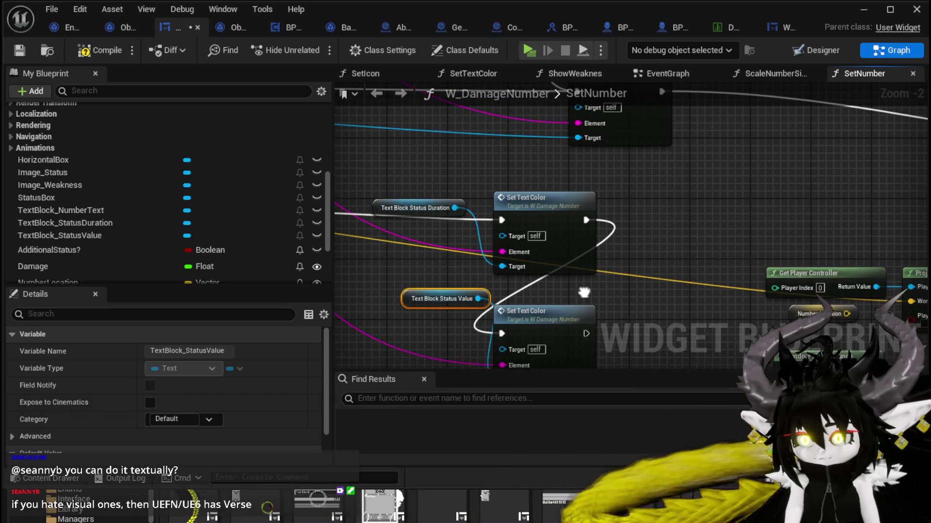
pyautogui.scroll(-2, 584, 292)
pyautogui.moveTo(493, 280)
pyautogui.mouseDown()
pyautogui.moveTo(483, 343)
pyautogui.moveTo(565, 313)
pyautogui.mouseUp()
pyautogui.moveTo(510, 327); pyautogui.dragTo(510, 328)
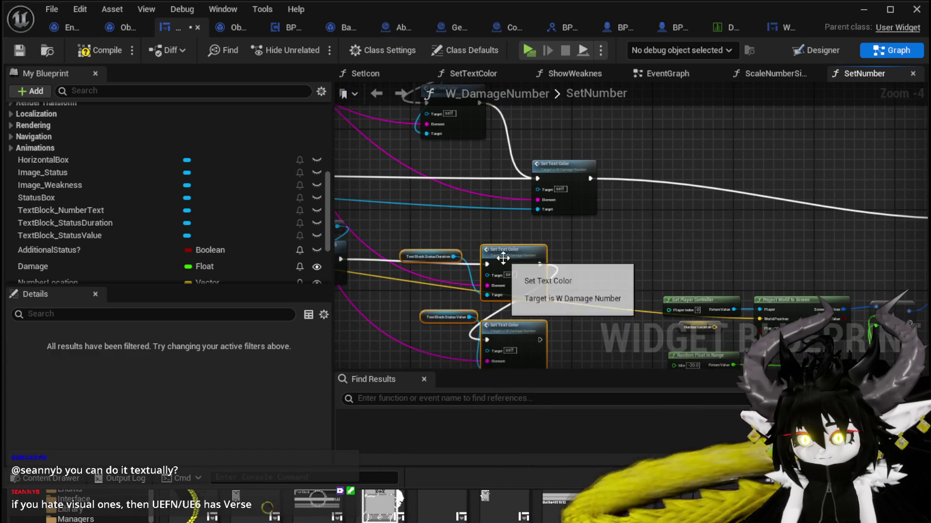
pyautogui.moveTo(502, 263)
pyautogui.mouseDown()
pyautogui.moveTo(481, 262)
pyautogui.moveTo(592, 235)
pyautogui.moveTo(549, 235)
pyautogui.moveTo(525, 263)
pyautogui.mouseUp()
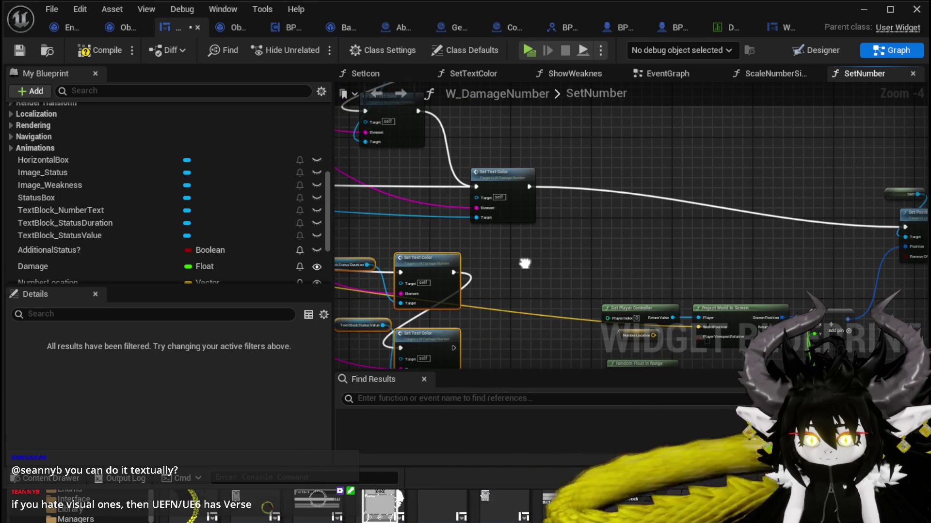
pyautogui.moveTo(525, 263); pyautogui.dragTo(551, 265)
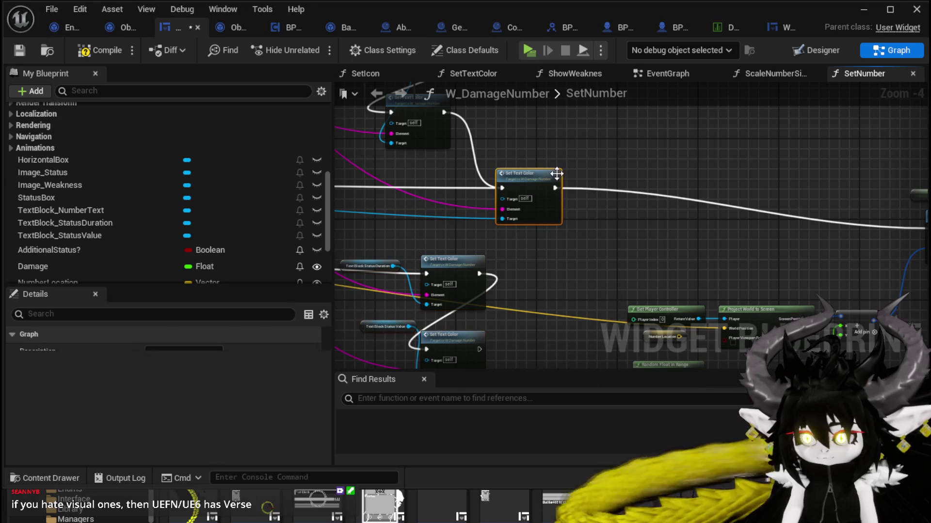
pyautogui.moveTo(556, 173); pyautogui.dragTo(624, 176)
pyautogui.click(565, 235)
# - Chain the lower Set Text Color into the upper one and on to Set Position in Viewport
pyautogui.scroll(1, 566, 235)
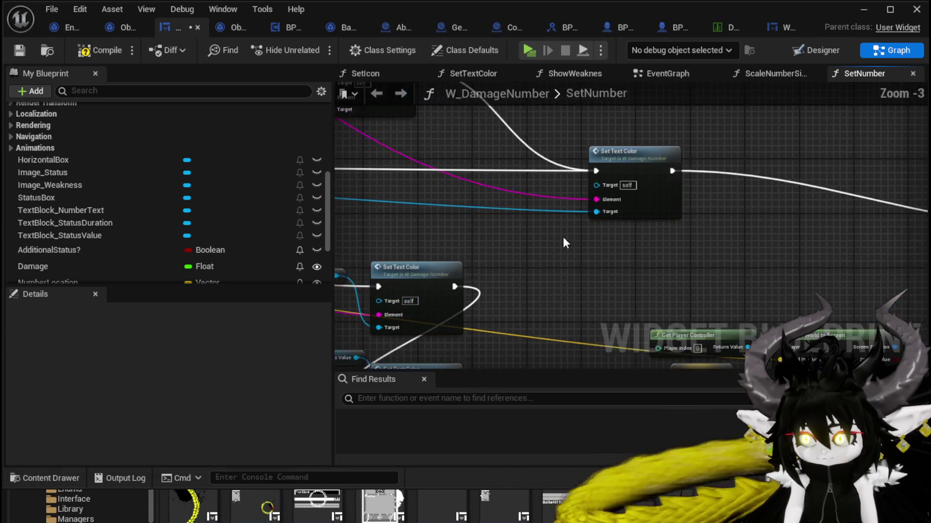
pyautogui.moveTo(563, 237); pyautogui.dragTo(562, 229)
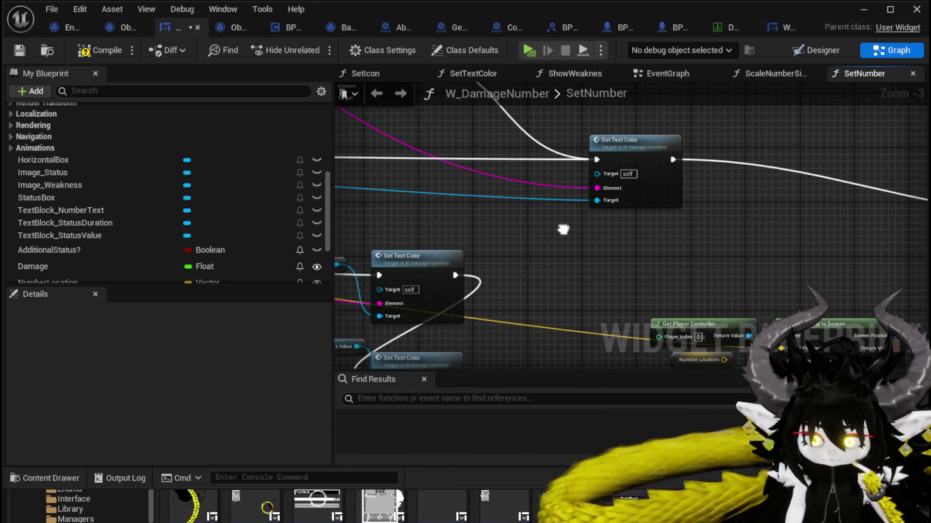
pyautogui.moveTo(563, 230)
pyautogui.mouseDown()
pyautogui.moveTo(552, 266)
pyautogui.moveTo(526, 202)
pyautogui.moveTo(528, 210)
pyautogui.mouseUp()
pyautogui.moveTo(421, 278); pyautogui.dragTo(428, 258)
pyautogui.click(549, 201)
pyautogui.moveTo(548, 200)
pyautogui.mouseDown()
pyautogui.moveTo(556, 231)
pyautogui.moveTo(601, 260)
pyautogui.moveTo(653, 169)
pyautogui.moveTo(588, 213)
pyautogui.moveTo(608, 190)
pyautogui.mouseUp()
pyautogui.moveTo(526, 318)
pyautogui.mouseDown()
pyautogui.moveTo(752, 92)
pyautogui.moveTo(667, 223)
pyautogui.moveTo(671, 237)
pyautogui.moveTo(546, 270)
pyautogui.mouseUp()
pyautogui.moveTo(436, 278)
pyautogui.mouseDown()
pyautogui.moveTo(926, 144)
pyautogui.moveTo(786, 166)
pyautogui.moveTo(775, 138)
pyautogui.mouseUp()
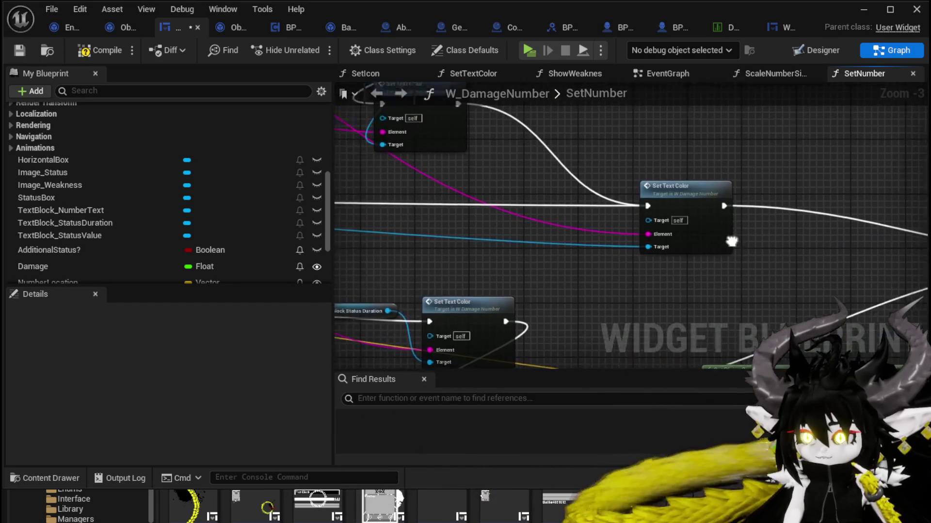
pyautogui.moveTo(678, 186)
pyautogui.mouseDown()
pyautogui.moveTo(559, 194)
pyautogui.moveTo(543, 102)
pyautogui.mouseUp()
pyautogui.scroll(-1, 543, 102)
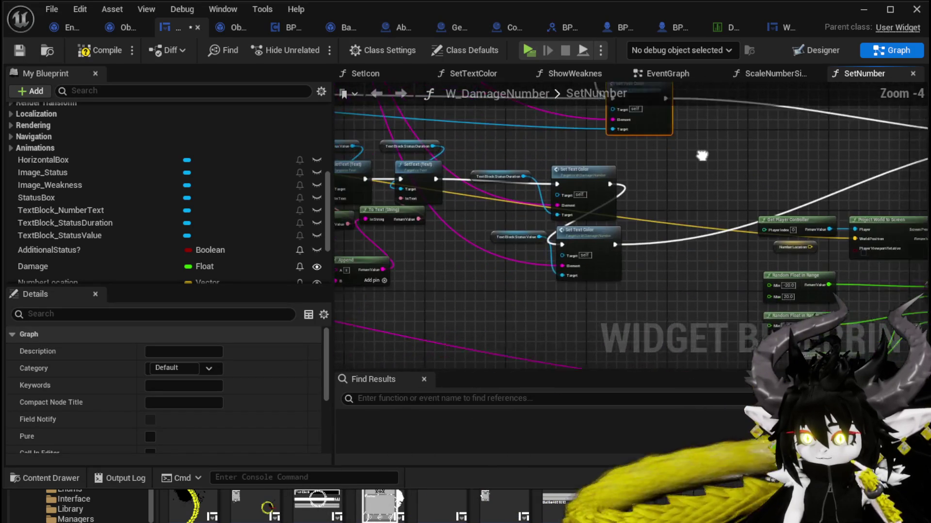
pyautogui.moveTo(386, 266); pyautogui.dragTo(594, 285)
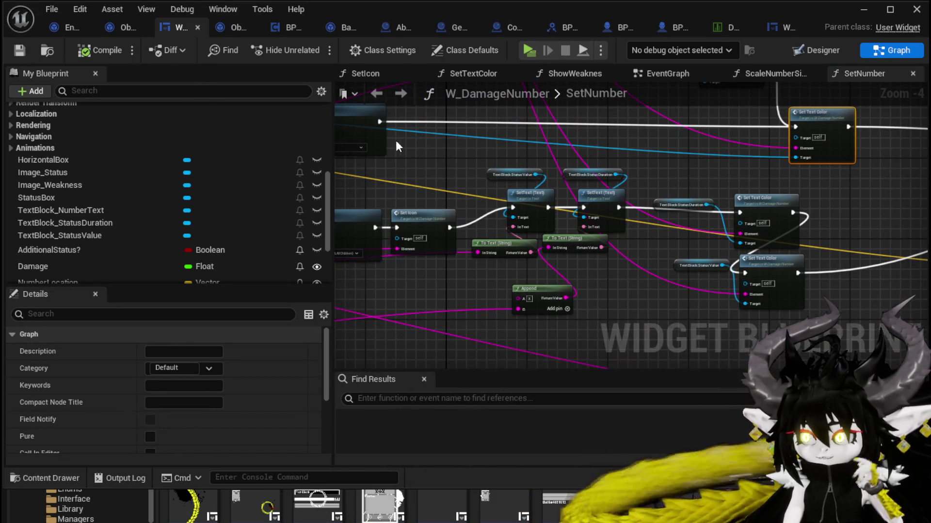
pyautogui.moveTo(397, 146); pyautogui.dragTo(656, 206)
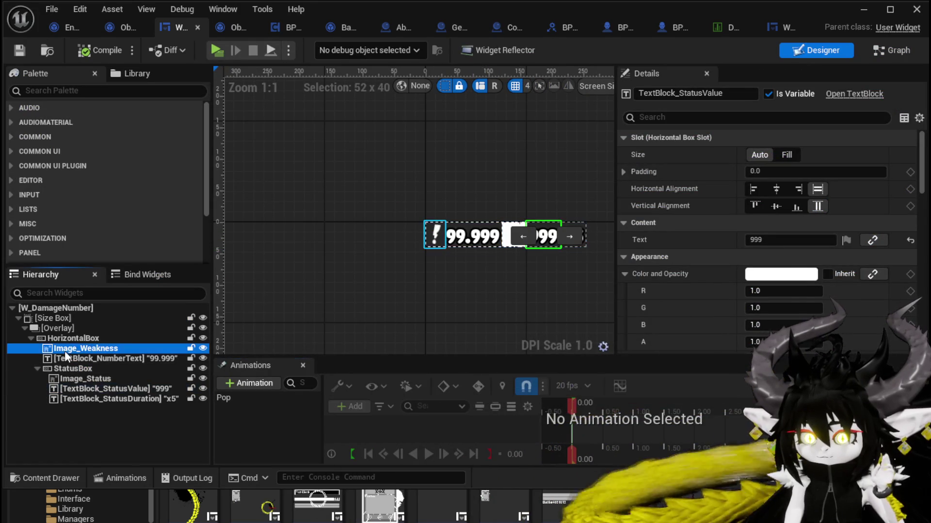
# - Check the Image_Weakness and TextBlock_NumberText details, then return to the SetNumber graph
pyautogui.click(65, 349)
pyautogui.click(64, 358)
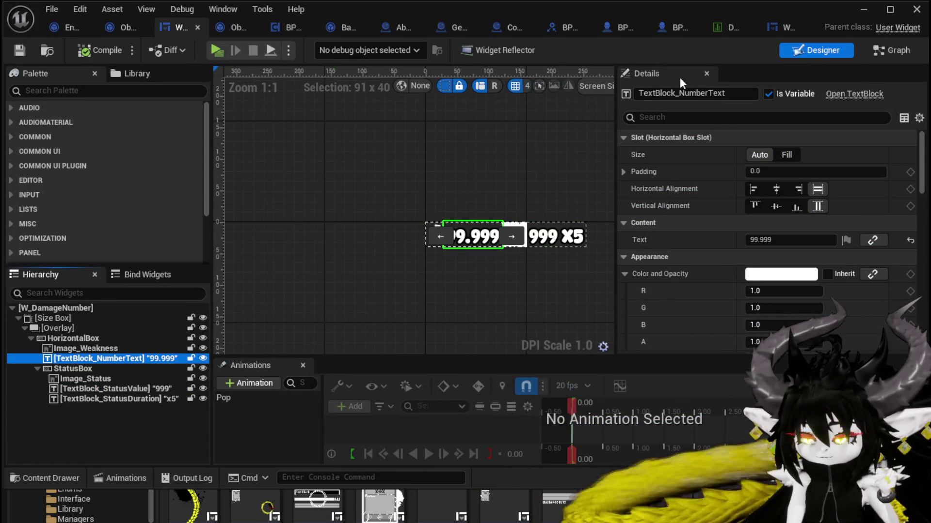
pyautogui.click(66, 350)
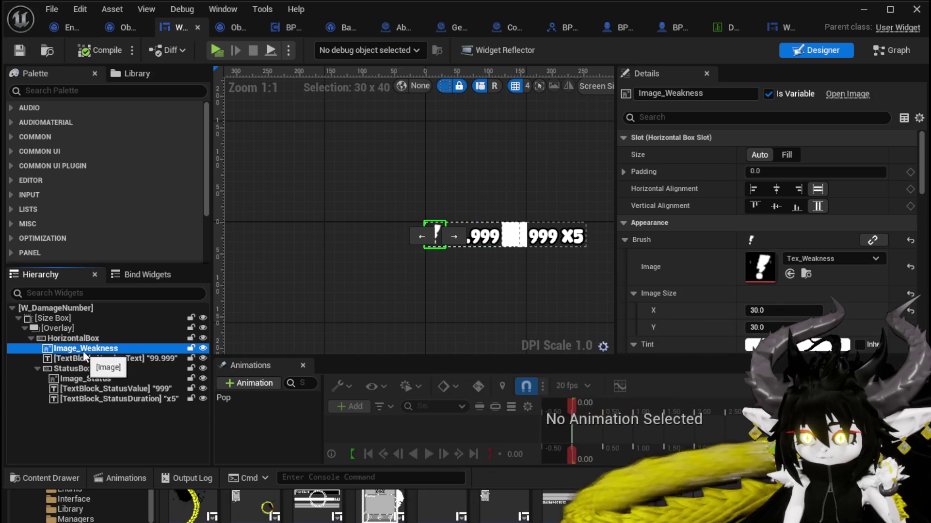
pyautogui.click(107, 358)
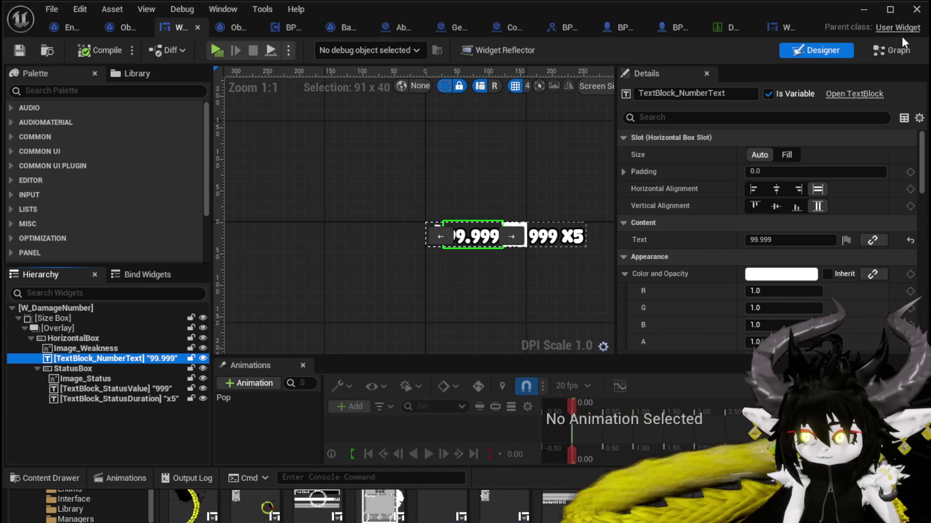
pyautogui.click(883, 54)
# - Place a TextBlock_NumberText getter and add a Set Visibility node for it in SetNumber
pyautogui.moveTo(709, 257); pyautogui.dragTo(378, 216)
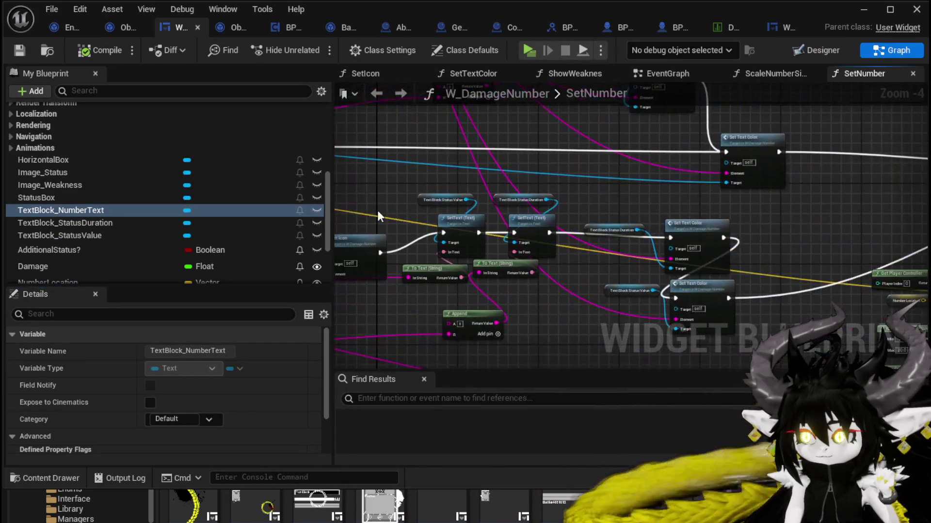
pyautogui.moveTo(339, 323)
pyautogui.mouseDown()
pyautogui.moveTo(446, 301)
pyautogui.moveTo(487, 277)
pyautogui.mouseUp()
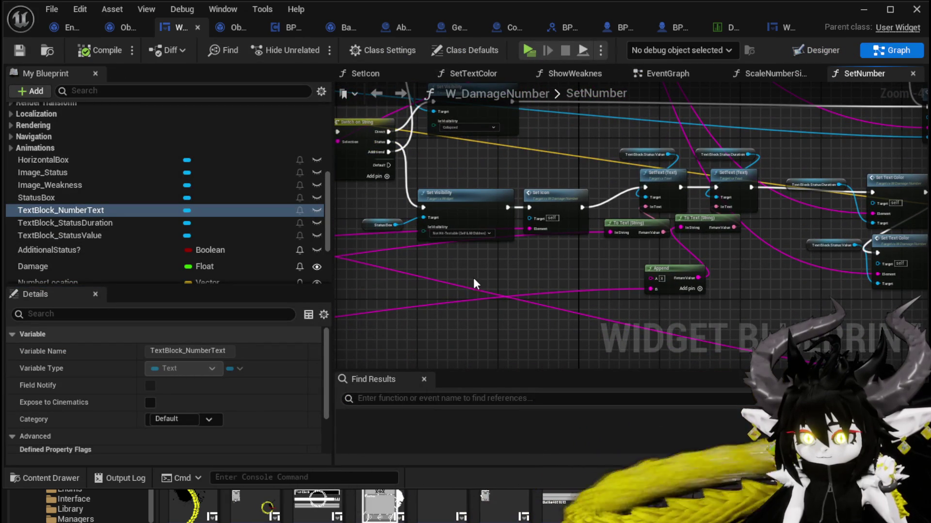
pyautogui.click(106, 214)
pyautogui.moveTo(412, 258); pyautogui.dragTo(501, 274)
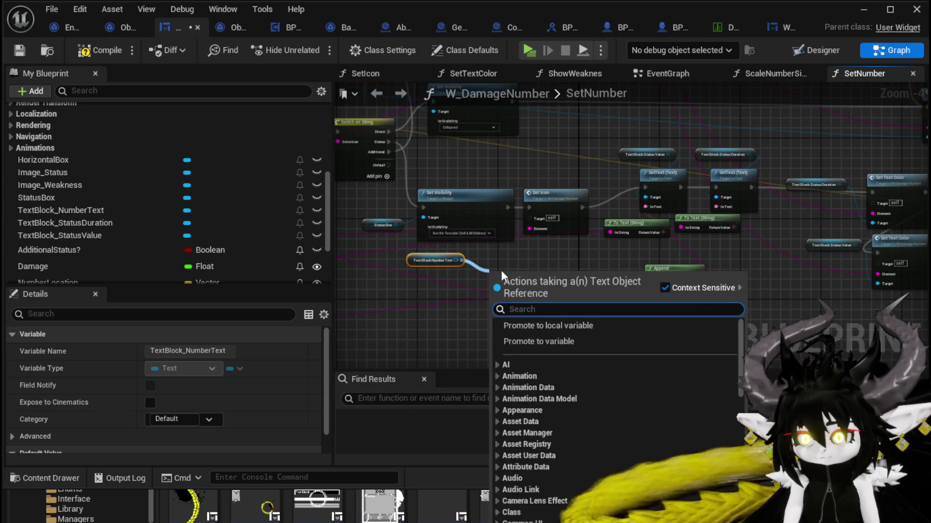
pyautogui.write('Set Visi')
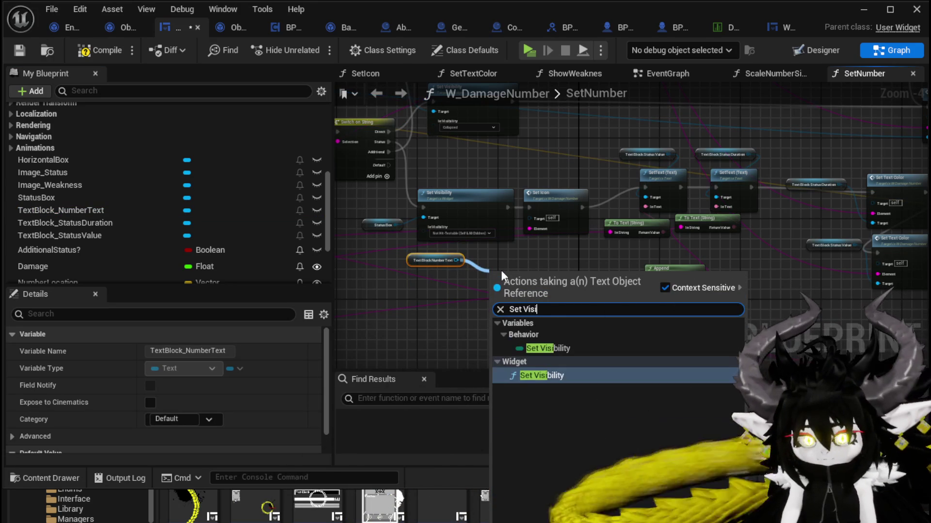
pyautogui.click(558, 374)
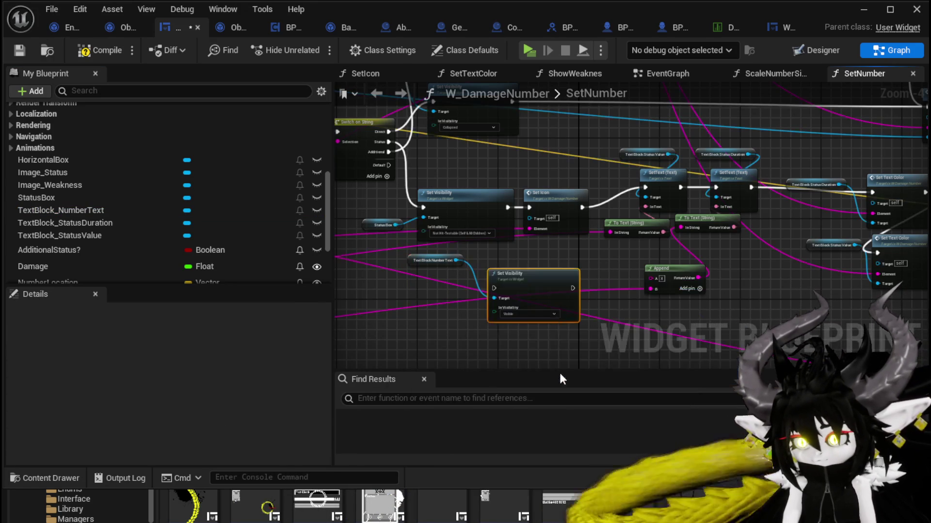
pyautogui.scroll(4, 497, 248)
pyautogui.scroll(-2, 496, 254)
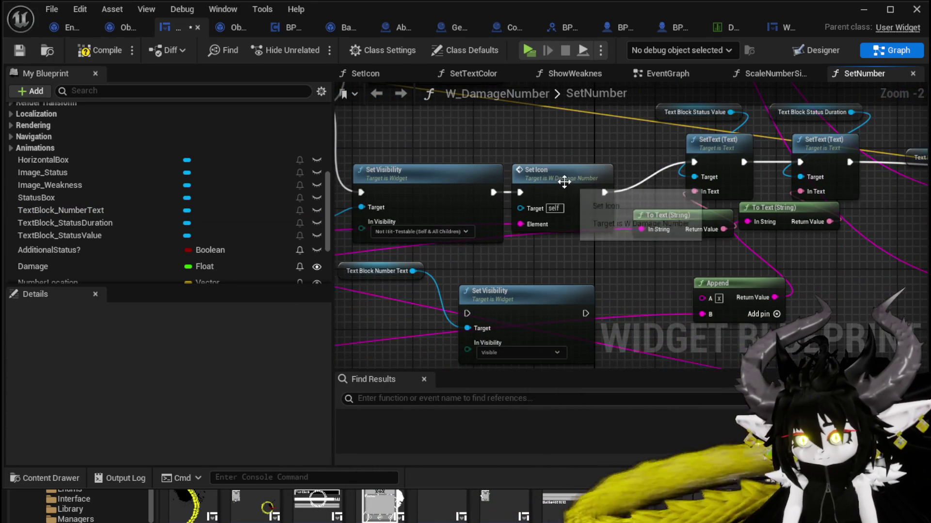
# - Chain the new Set Visibility before Set Icon with In Visibility set to Collapsed
pyautogui.moveTo(561, 183); pyautogui.dragTo(625, 183)
pyautogui.moveTo(432, 252)
pyautogui.mouseDown()
pyautogui.moveTo(554, 197)
pyautogui.moveTo(429, 194)
pyautogui.mouseUp()
pyautogui.moveTo(666, 317); pyautogui.dragTo(618, 203)
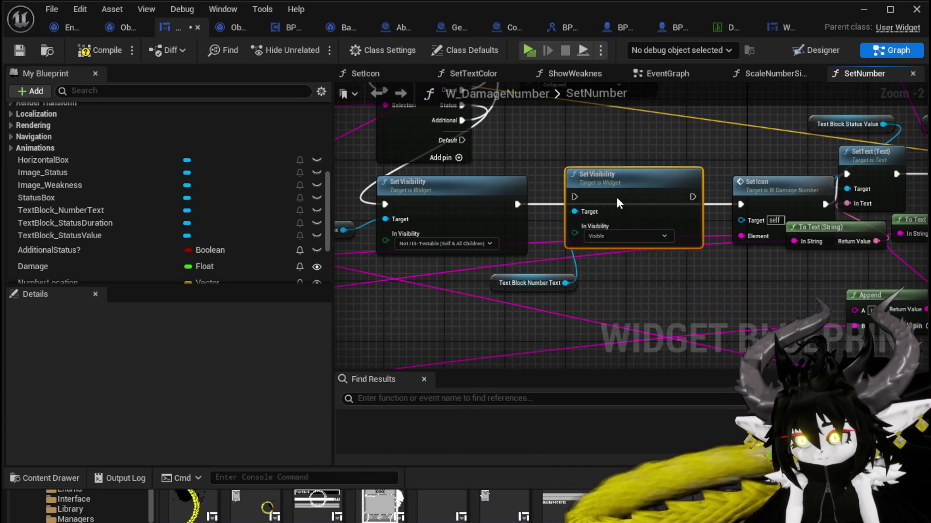
pyautogui.moveTo(517, 203); pyautogui.dragTo(738, 205)
pyautogui.click(634, 243)
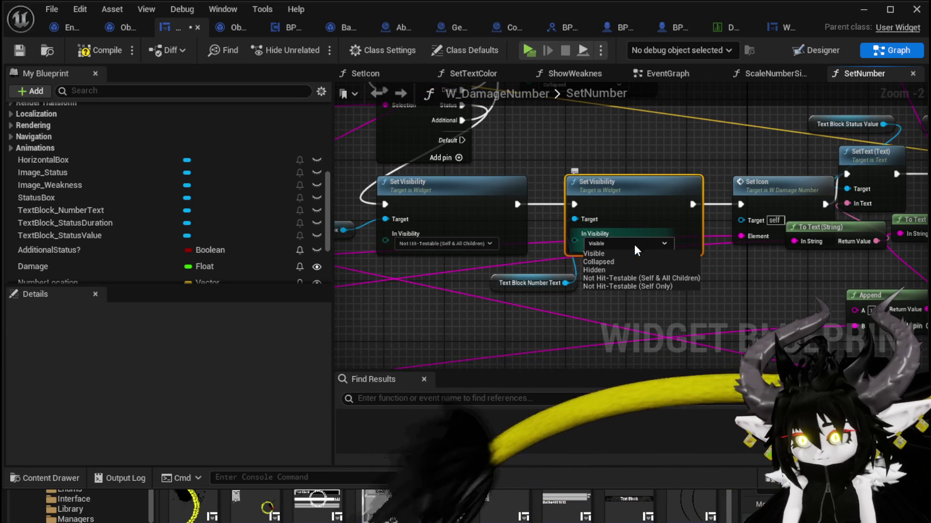
pyautogui.click(599, 262)
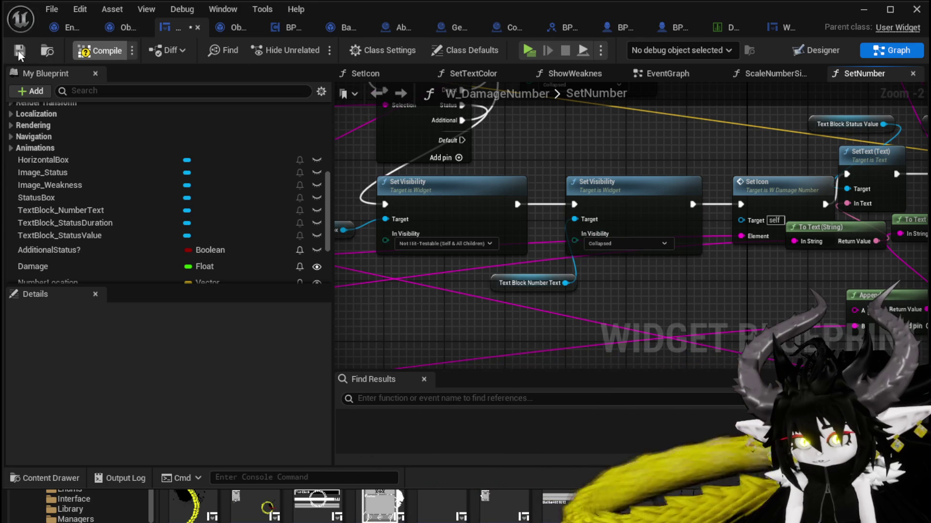
pyautogui.click(863, 9)
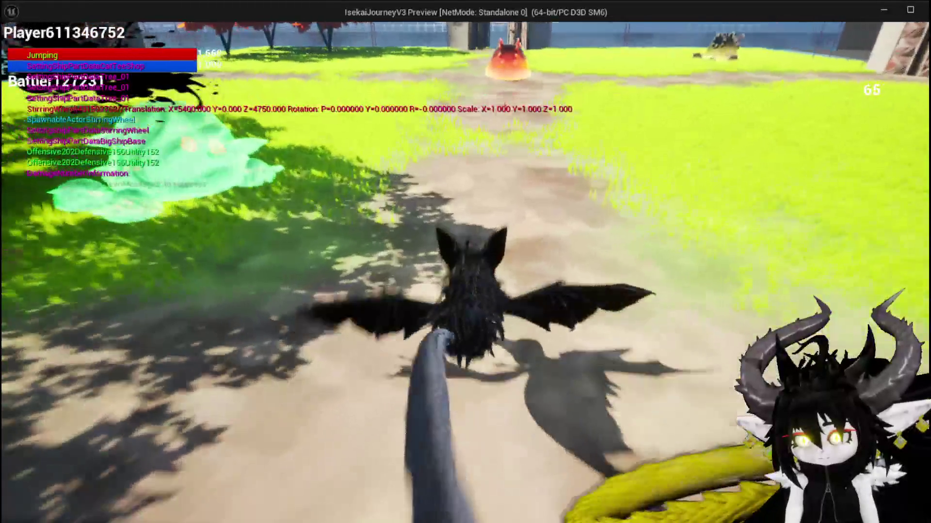
# - Jump and attack the slime, cast the TestAbility card, retarget Slime_Nature, then stop the playtest
pyautogui.press('space')
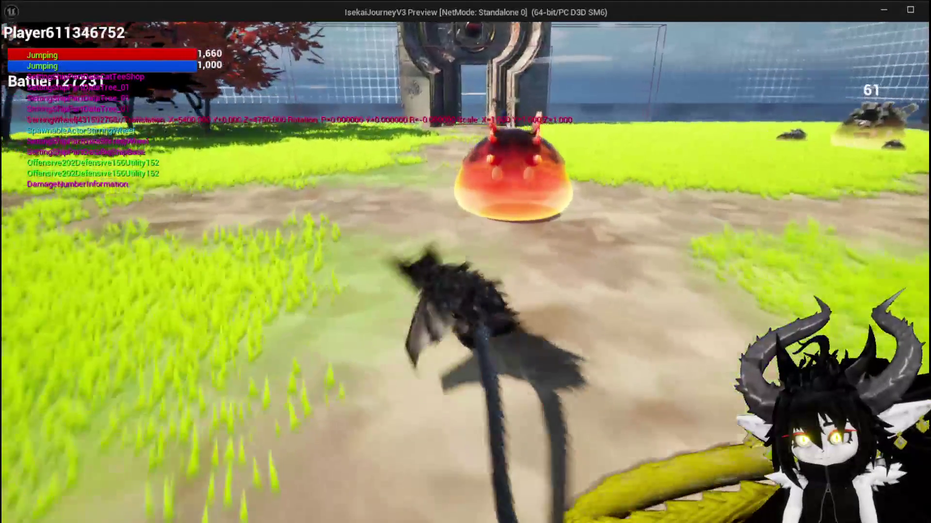
pyautogui.press('w')
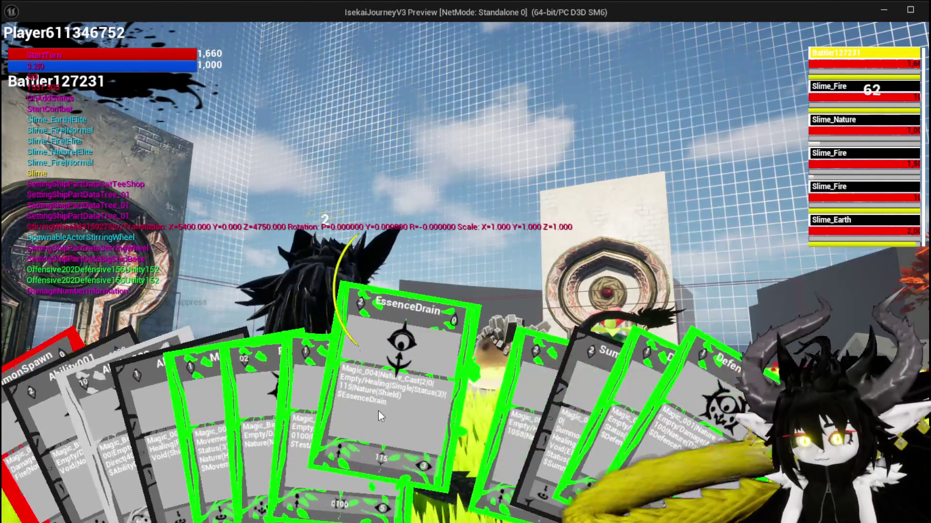
pyautogui.click(370, 414)
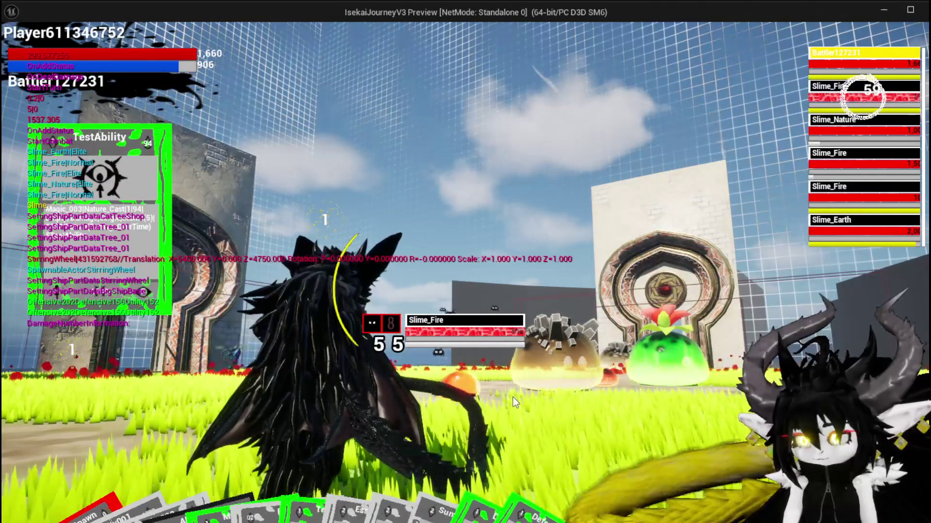
pyautogui.press('Tab')
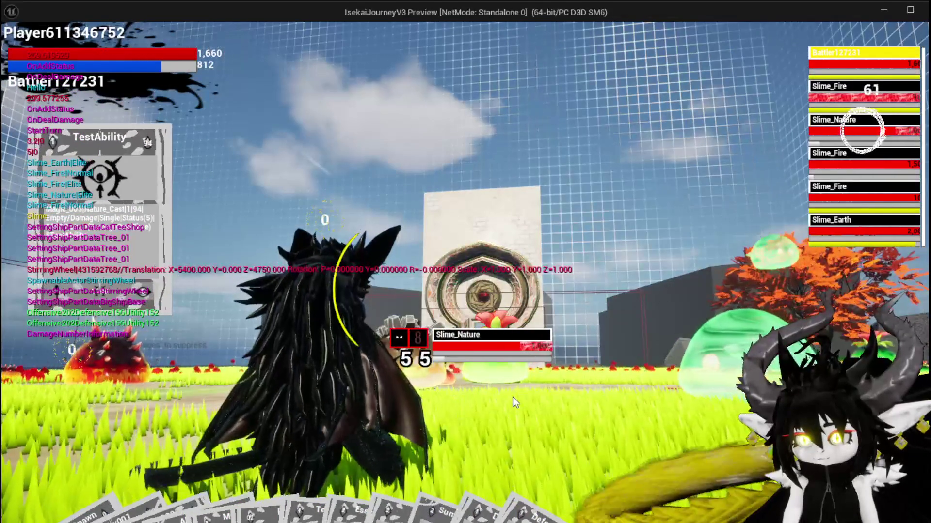
pyautogui.press('Escape')
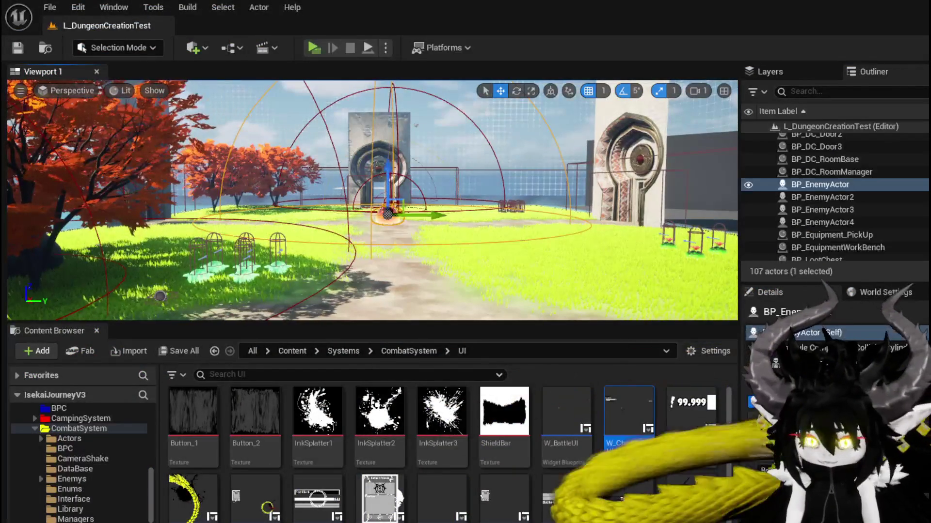
# - Save the level and reopen W_DamageNumber's graph at its SetText and Append nodes
pyautogui.click(19, 48)
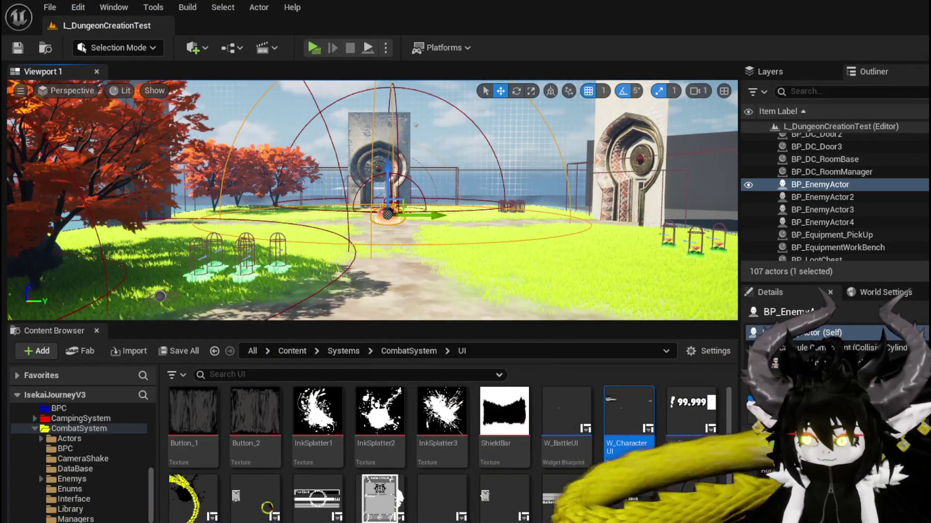
pyautogui.doubleClick(629, 412)
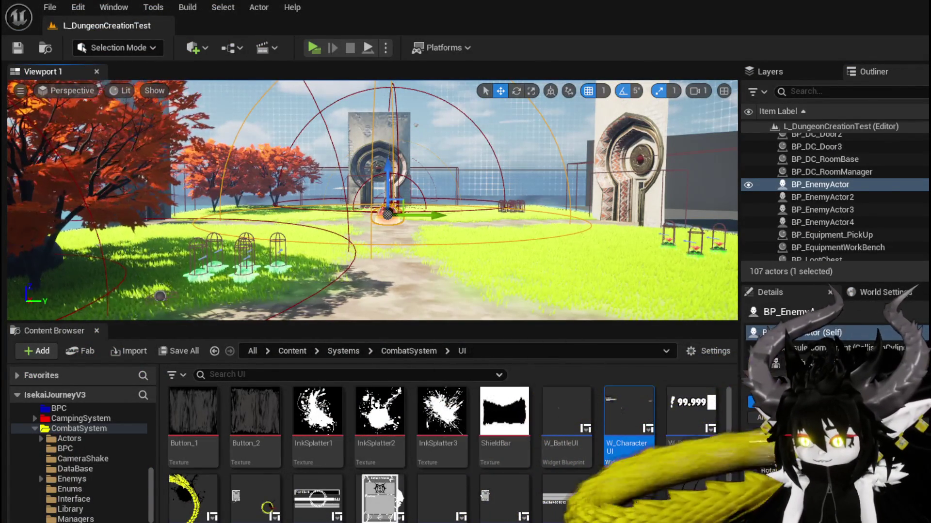
pyautogui.moveTo(679, 295)
pyautogui.mouseDown()
pyautogui.moveTo(572, 298)
pyautogui.moveTo(533, 264)
pyautogui.moveTo(531, 285)
pyautogui.moveTo(479, 294)
pyautogui.mouseUp()
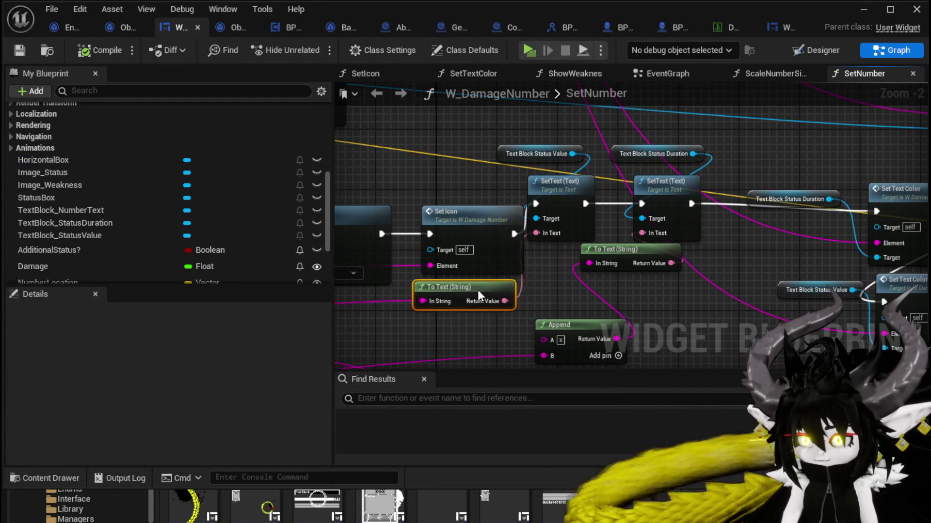
# - Move the three Scale Number Size nodes further left in the SetNumber graph
pyautogui.scroll(-3, 626, 247)
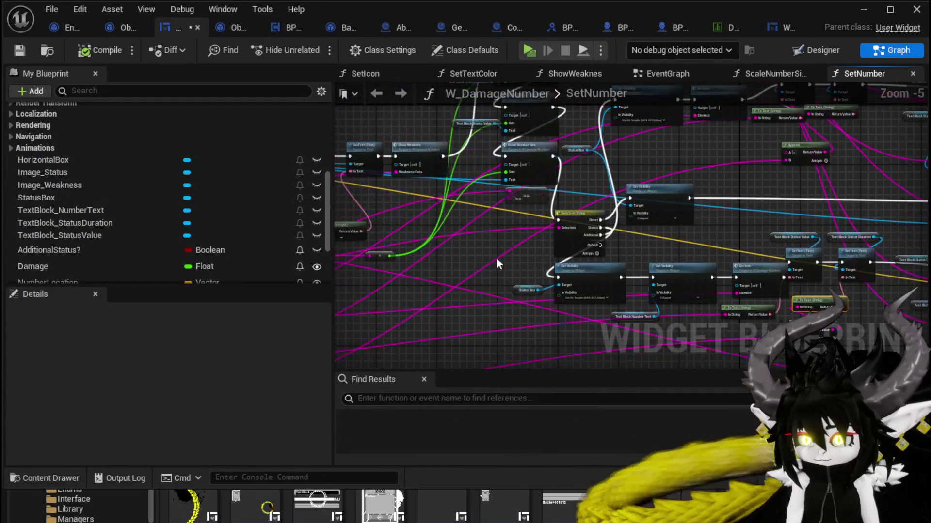
pyautogui.scroll(2, 510, 309)
pyautogui.moveTo(519, 282)
pyautogui.mouseDown()
pyautogui.moveTo(544, 381)
pyautogui.moveTo(490, 229)
pyautogui.mouseUp()
pyautogui.scroll(-1, 479, 303)
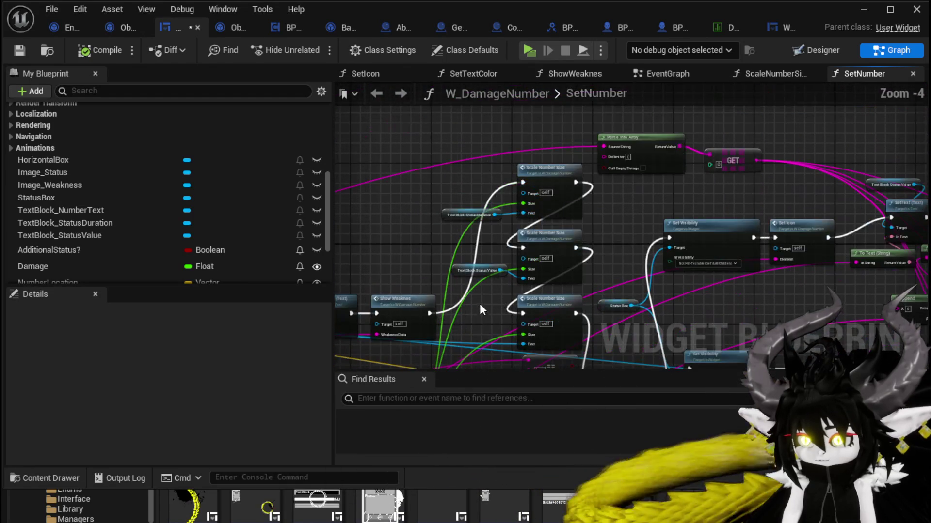
pyautogui.moveTo(543, 185); pyautogui.dragTo(482, 185)
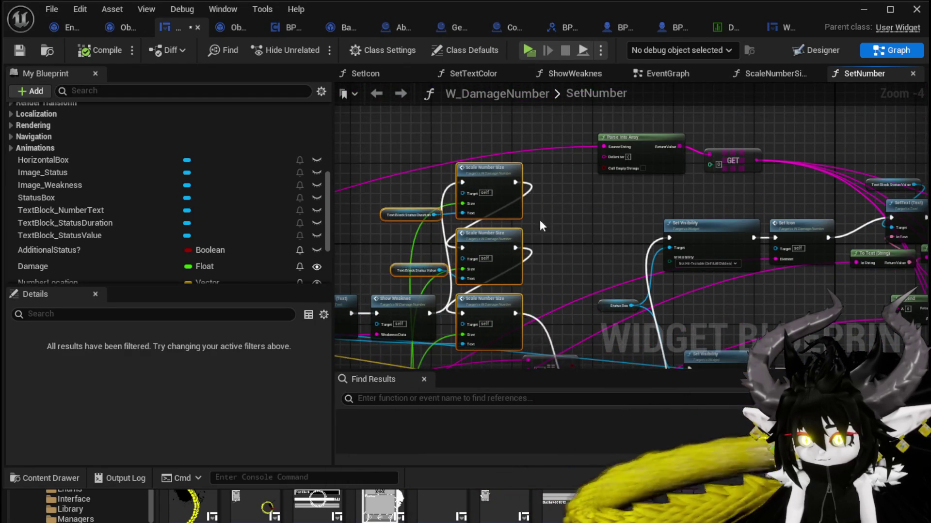
pyautogui.moveTo(540, 220); pyautogui.dragTo(471, 76)
pyautogui.scroll(3, 534, 222)
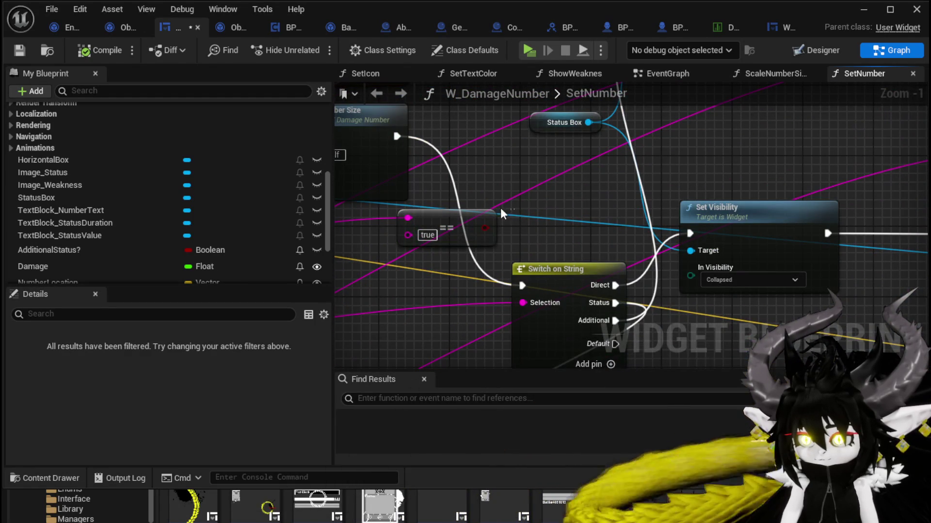
# - Delete the unused true == comparison and reposition the Switch on String node
pyautogui.click(461, 218)
pyautogui.press('Delete')
pyautogui.moveTo(556, 270); pyautogui.dragTo(460, 215)
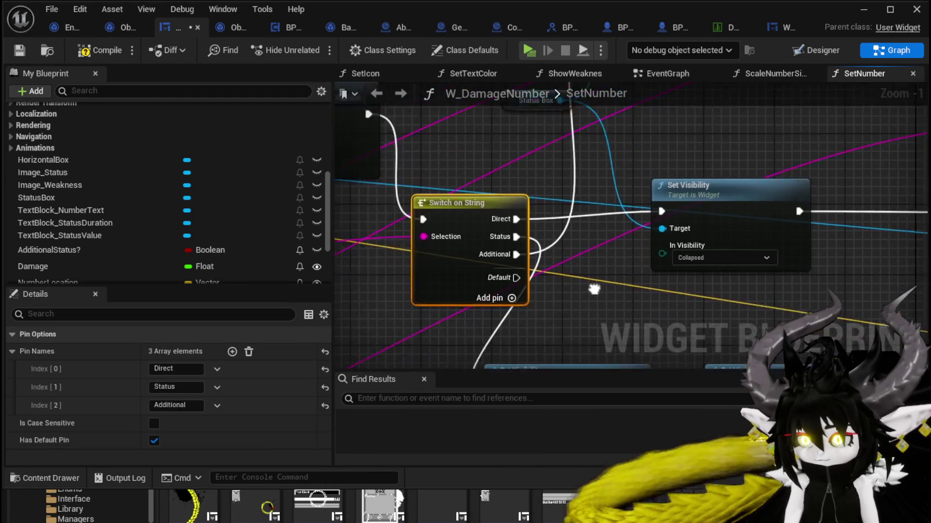
pyautogui.moveTo(604, 280)
pyautogui.mouseDown()
pyautogui.moveTo(521, 214)
pyautogui.moveTo(575, 186)
pyautogui.moveTo(504, 266)
pyautogui.moveTo(504, 344)
pyautogui.mouseUp()
pyautogui.scroll(-1, 443, 179)
pyautogui.scroll(-2, 500, 327)
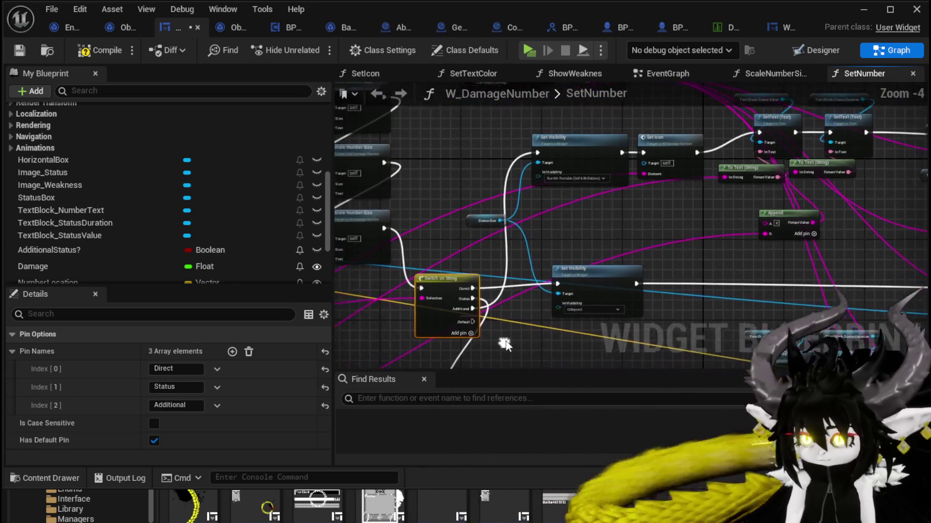
# - Save the widget blueprint and launch a fresh playtest from the level editor
pyautogui.click(19, 51)
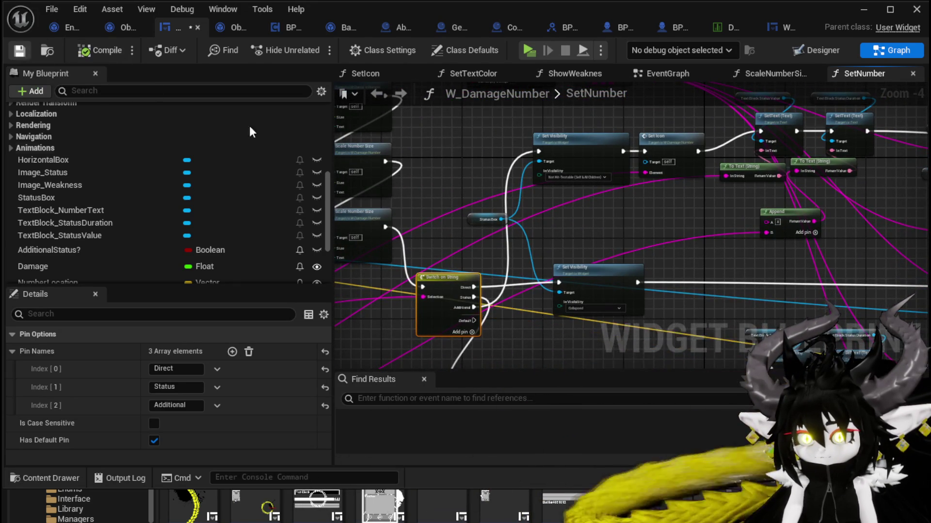
pyautogui.moveTo(766, 260)
pyautogui.mouseDown()
pyautogui.moveTo(714, 201)
pyautogui.moveTo(878, 217)
pyautogui.mouseUp()
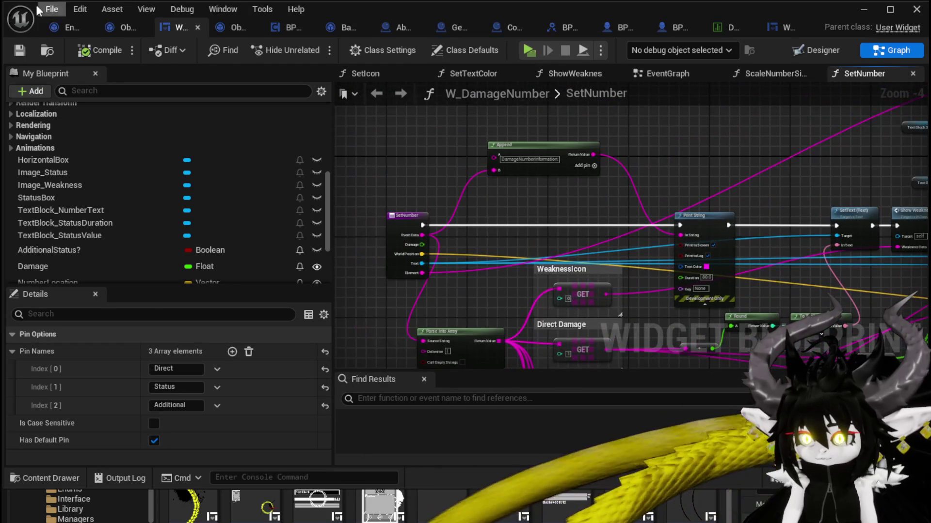
pyautogui.click(866, 15)
pyautogui.click(302, 41)
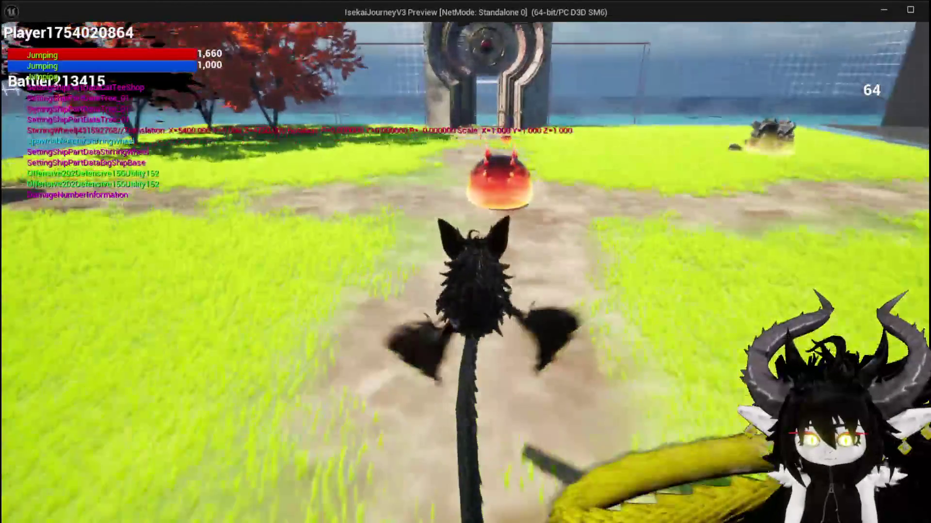
# - Advance to the slime, cast TestAbility on the enemies, stop play and save all packages
pyautogui.press('w')
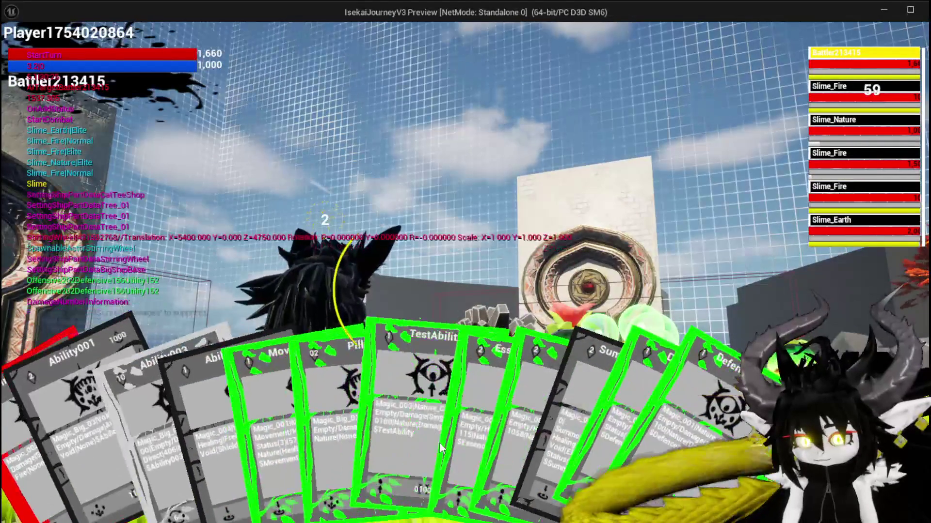
pyautogui.moveTo(379, 416)
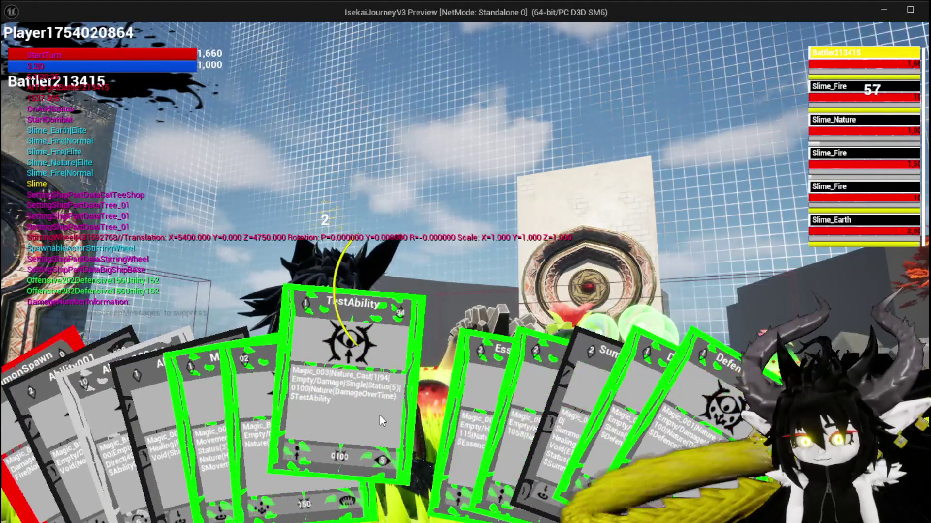
pyautogui.click(380, 415)
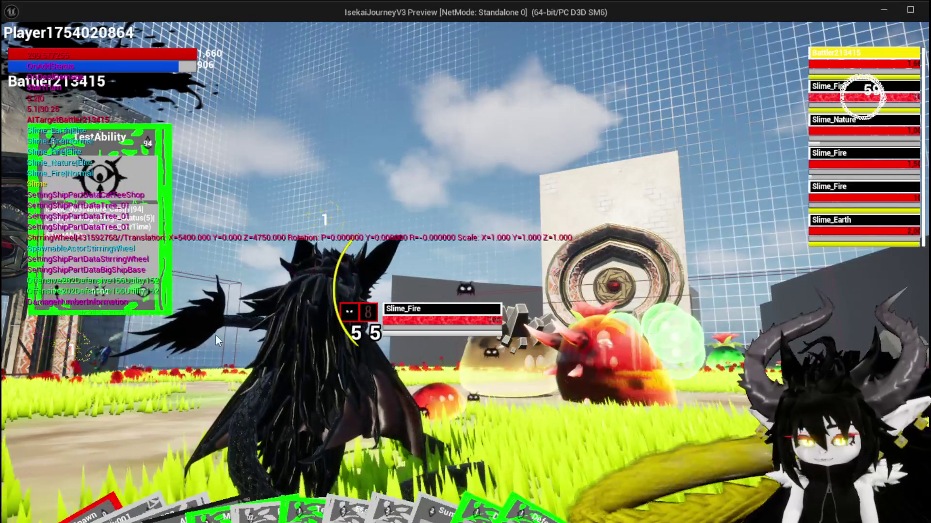
pyautogui.press('Escape')
pyautogui.click(18, 48)
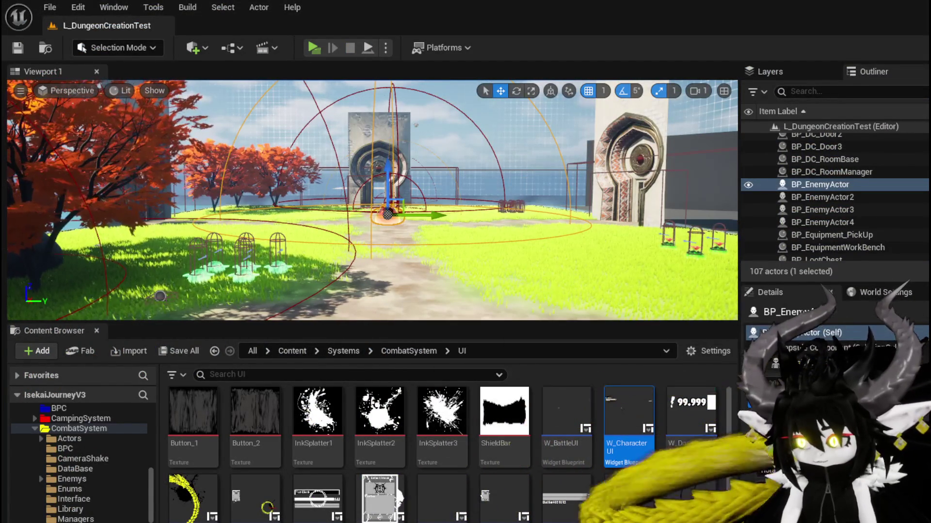
# - In BPC_Perks, align the SET, Call On Show Number and Add Aditional nodes
pyautogui.hotkey('alt', 'Tab')
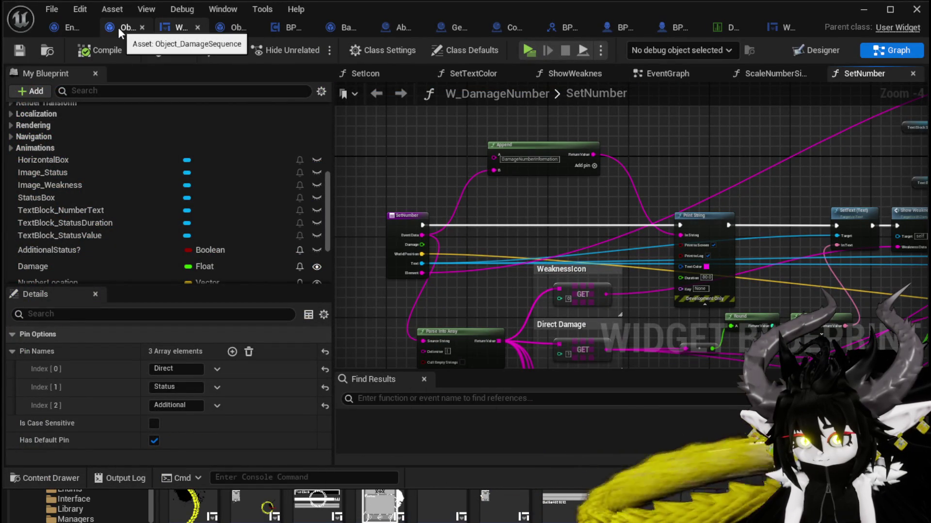
pyautogui.click(292, 28)
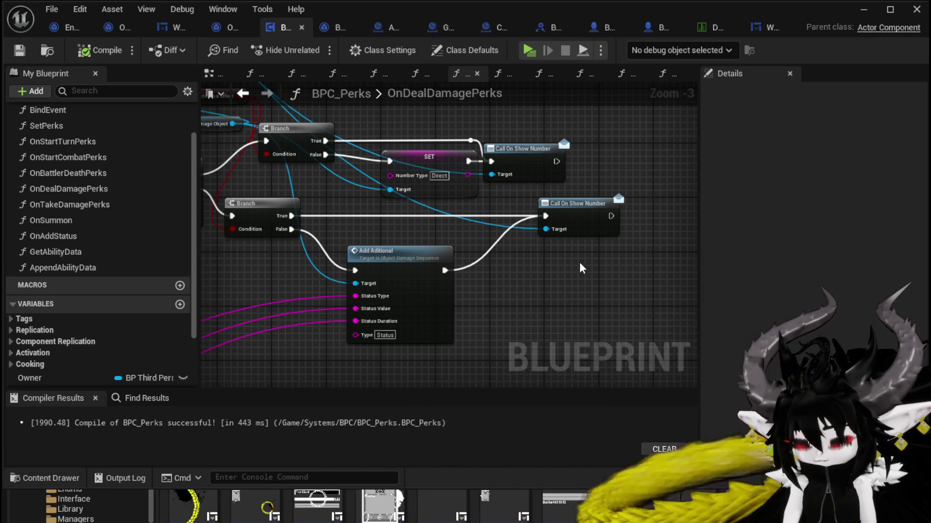
pyautogui.moveTo(446, 168); pyautogui.dragTo(427, 168)
pyautogui.click(609, 267)
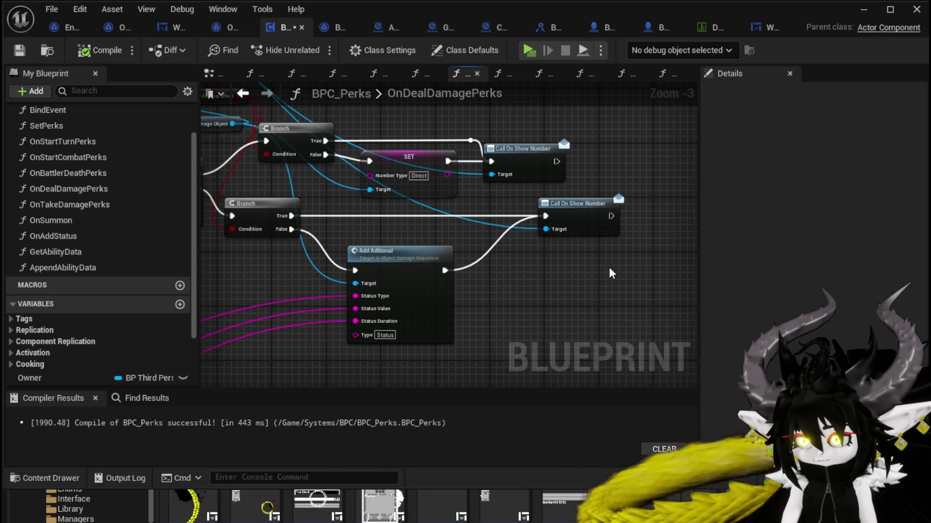
pyautogui.moveTo(574, 215); pyautogui.dragTo(529, 211)
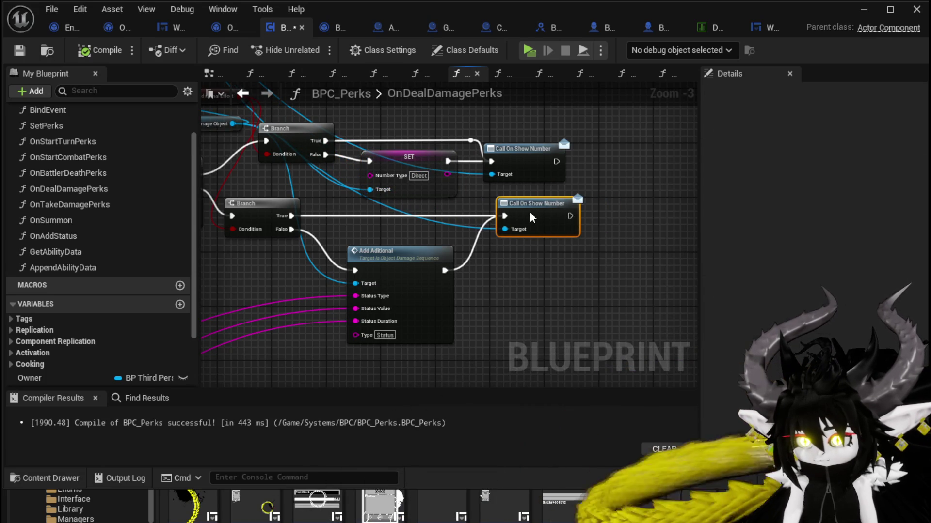
pyautogui.click(527, 290)
pyautogui.moveTo(529, 295)
pyautogui.mouseDown()
pyautogui.moveTo(448, 271)
pyautogui.moveTo(449, 233)
pyautogui.mouseUp()
pyautogui.moveTo(521, 203); pyautogui.dragTo(521, 210)
pyautogui.click(405, 224)
# - Pan through the graph to inspect the Parse Into Array, loop, Branch and Switch on String nodes
pyautogui.scroll(-3, 406, 224)
pyautogui.scroll(4, 508, 222)
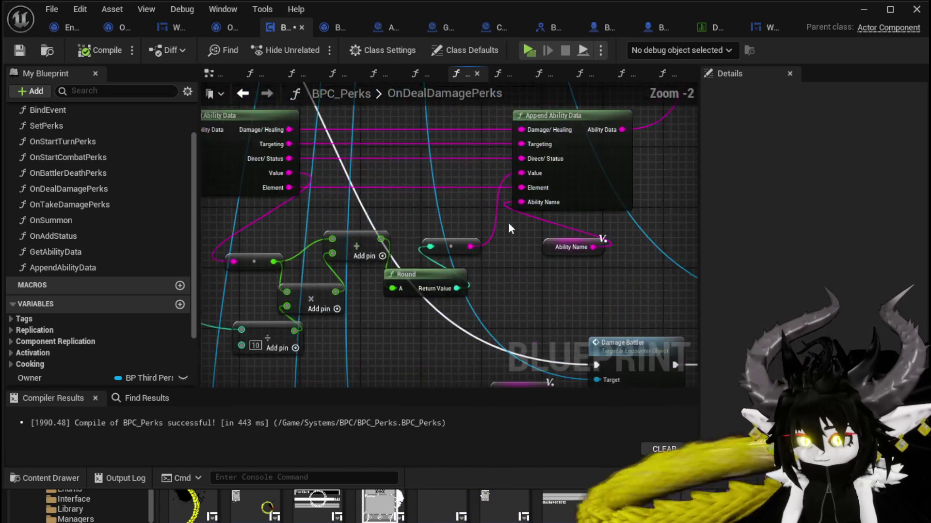
pyautogui.scroll(-1, 438, 211)
pyautogui.scroll(-1, 437, 211)
pyautogui.moveTo(438, 211)
pyautogui.mouseDown()
pyautogui.moveTo(465, 283)
pyautogui.moveTo(592, 276)
pyautogui.mouseUp()
pyautogui.scroll(-1, 481, 266)
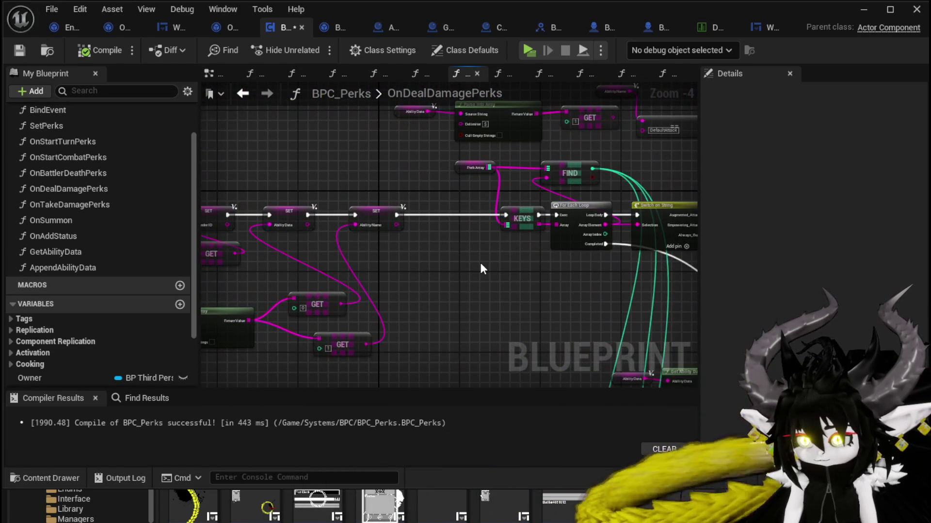
pyautogui.moveTo(477, 260)
pyautogui.mouseDown()
pyautogui.moveTo(590, 257)
pyautogui.moveTo(538, 252)
pyautogui.moveTo(567, 242)
pyautogui.moveTo(568, 260)
pyautogui.moveTo(485, 286)
pyautogui.moveTo(508, 219)
pyautogui.moveTo(595, 237)
pyautogui.mouseUp()
pyautogui.scroll(2, 508, 219)
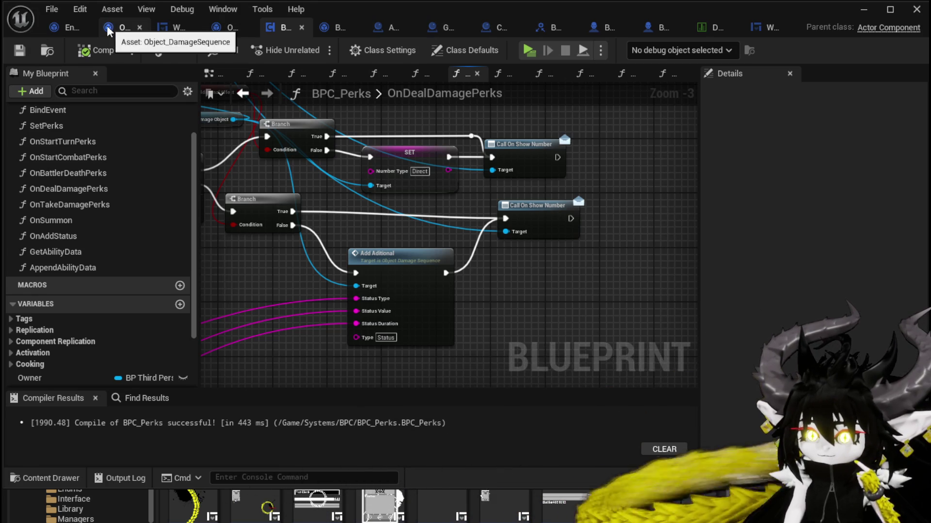
# - Switch to the Encounter_Object blueprint and browse through the DamageBattler graph nodes
pyautogui.click(58, 31)
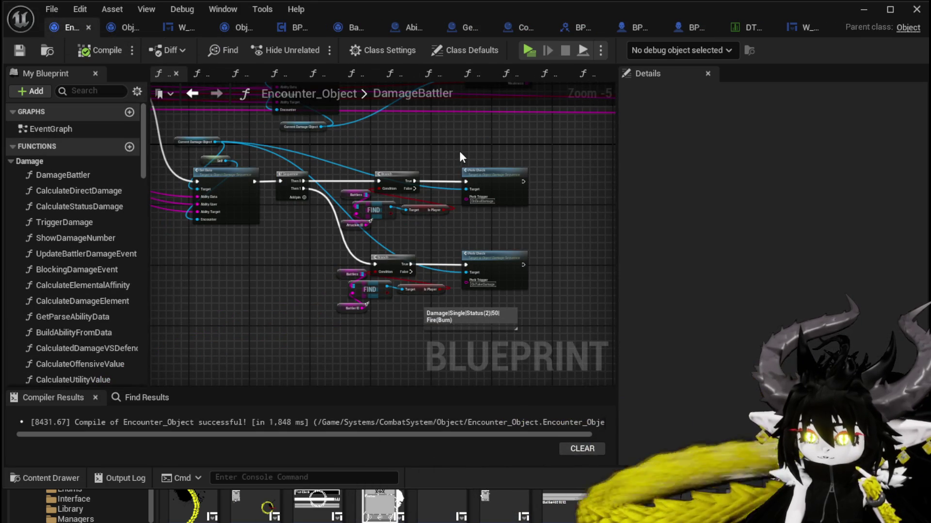
pyautogui.moveTo(458, 150)
pyautogui.mouseDown()
pyautogui.moveTo(398, 207)
pyautogui.moveTo(234, 191)
pyautogui.moveTo(521, 131)
pyautogui.moveTo(315, 183)
pyautogui.mouseUp()
pyautogui.scroll(-2, 446, 163)
pyautogui.scroll(2, 333, 165)
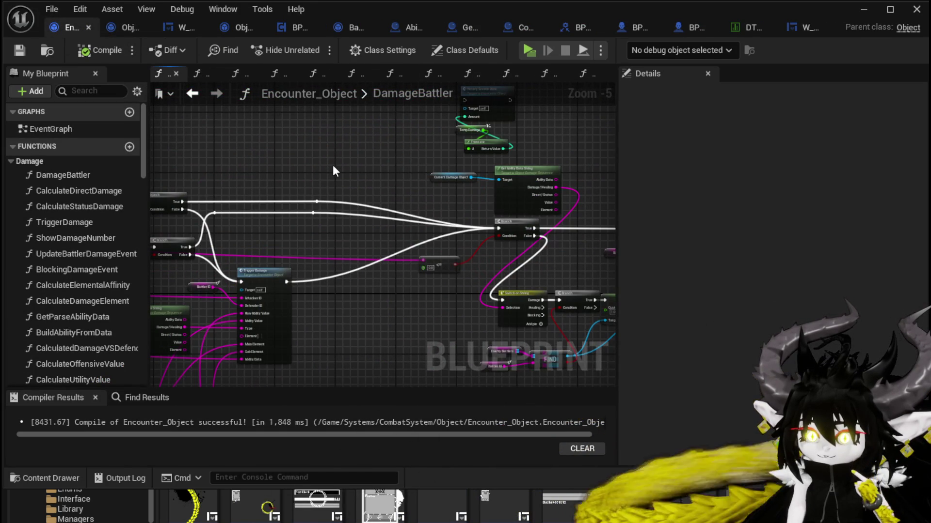
pyautogui.scroll(-3, 334, 162)
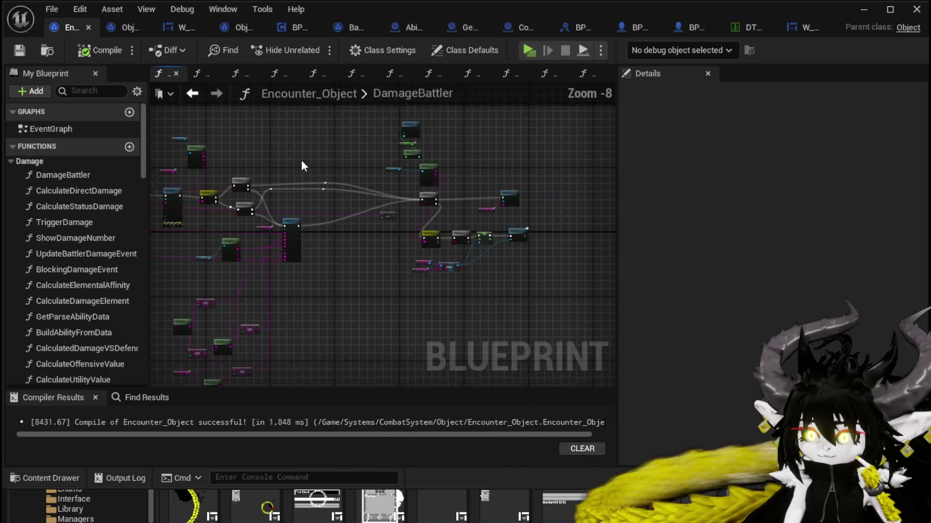
pyautogui.moveTo(301, 160)
pyautogui.mouseDown()
pyautogui.moveTo(323, 158)
pyautogui.moveTo(266, 234)
pyautogui.moveTo(295, 257)
pyautogui.moveTo(484, 249)
pyautogui.mouseUp()
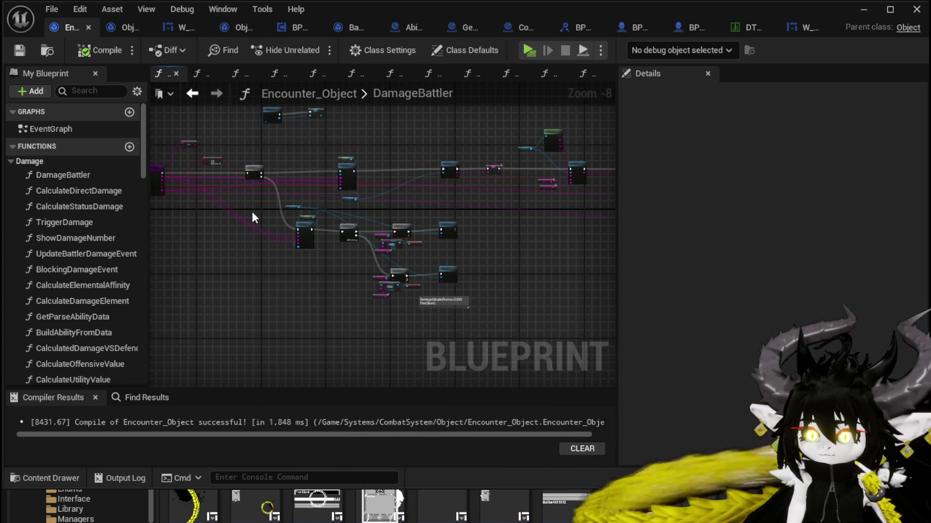
pyautogui.scroll(4, 252, 213)
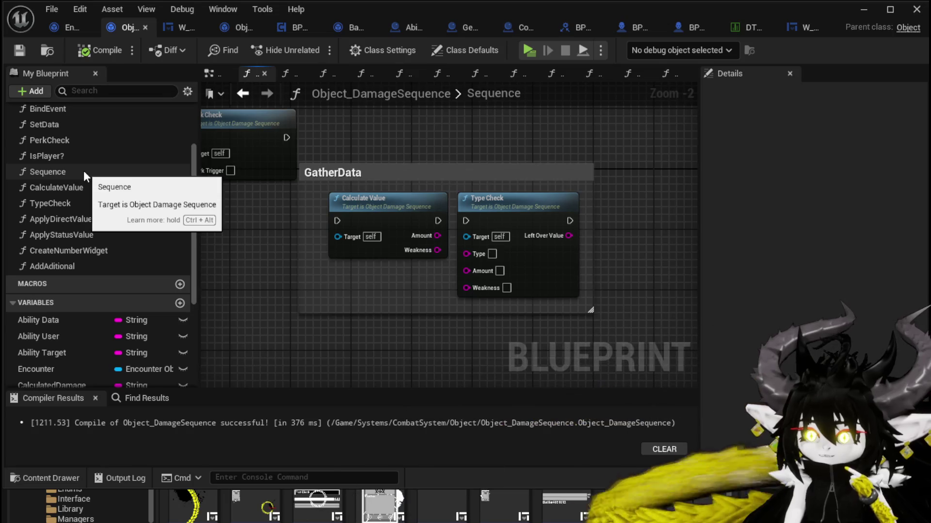
# - In TypeCheck, move Apply Status Value and delete Create Number Widget with its input nodes
pyautogui.doubleClick(479, 199)
pyautogui.moveTo(478, 193)
pyautogui.mouseDown()
pyautogui.moveTo(323, 170)
pyautogui.moveTo(291, 141)
pyautogui.moveTo(380, 197)
pyautogui.moveTo(347, 187)
pyautogui.moveTo(385, 201)
pyautogui.mouseUp()
pyautogui.click(342, 229)
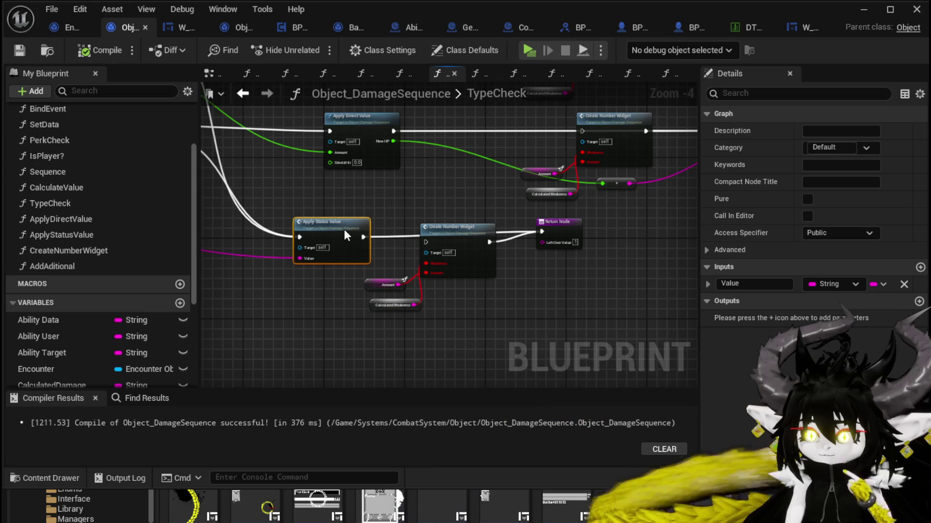
pyautogui.moveTo(344, 229); pyautogui.dragTo(435, 201)
pyautogui.moveTo(435, 319)
pyautogui.mouseDown()
pyautogui.moveTo(482, 192)
pyautogui.moveTo(337, 290)
pyautogui.moveTo(465, 218)
pyautogui.moveTo(376, 267)
pyautogui.moveTo(488, 162)
pyautogui.moveTo(459, 270)
pyautogui.moveTo(562, 168)
pyautogui.mouseUp()
pyautogui.press('Delete')
pyautogui.press('Delete')
pyautogui.press('Delete')
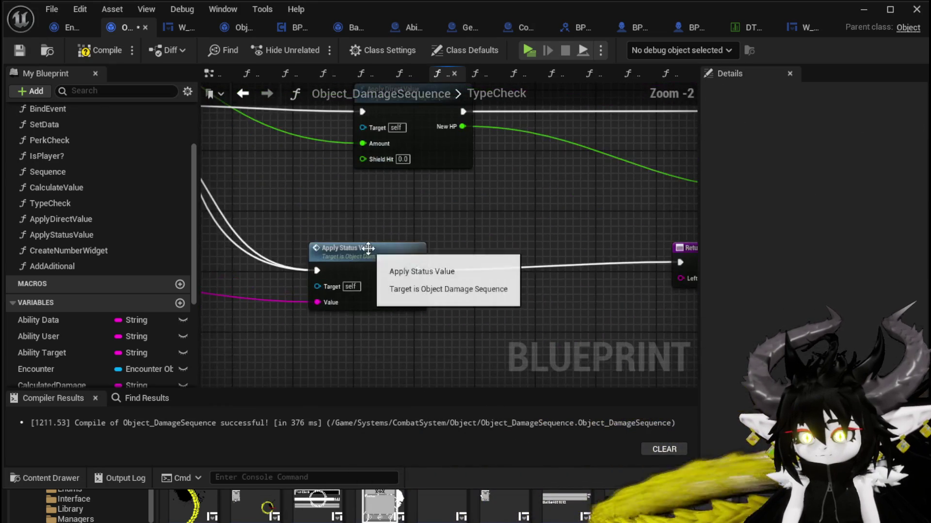
# - Inspect the Add Status node in ApplyStatusValue, then compile and save Object_DamageSequence
pyautogui.doubleClick(383, 262)
pyautogui.scroll(-2, 416, 251)
pyautogui.moveTo(416, 251); pyautogui.dragTo(320, 202)
pyautogui.scroll(2, 538, 243)
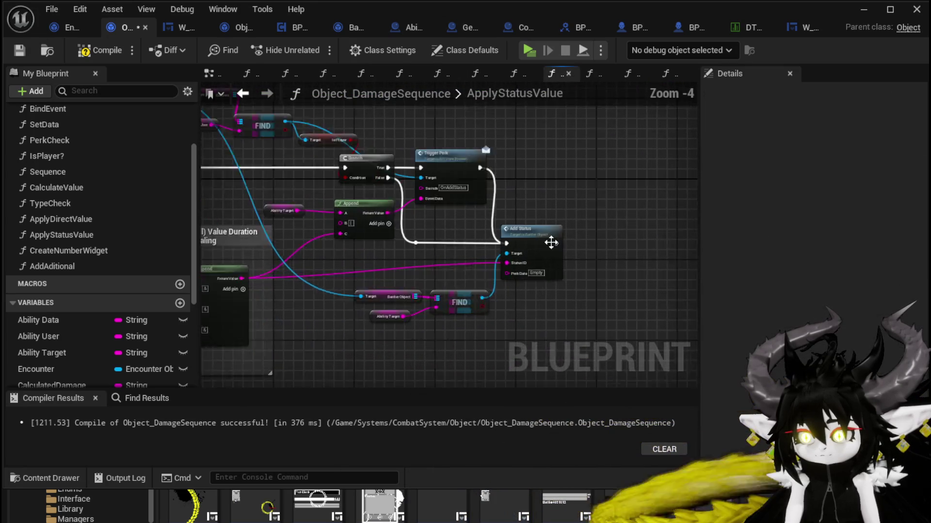
pyautogui.moveTo(511, 170); pyautogui.dragTo(531, 333)
pyautogui.click(521, 175)
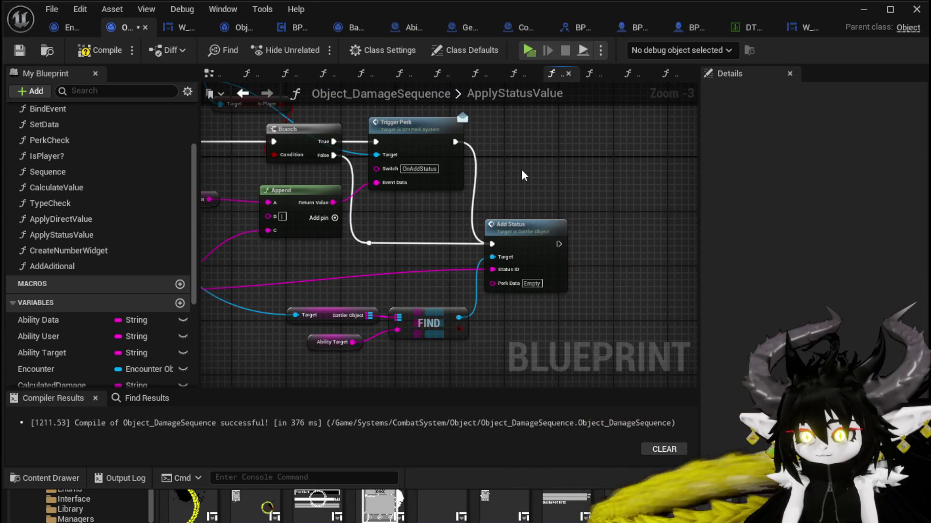
pyautogui.scroll(-2, 521, 175)
pyautogui.moveTo(521, 175)
pyautogui.mouseDown()
pyautogui.moveTo(441, 276)
pyautogui.moveTo(497, 273)
pyautogui.moveTo(325, 285)
pyautogui.mouseUp()
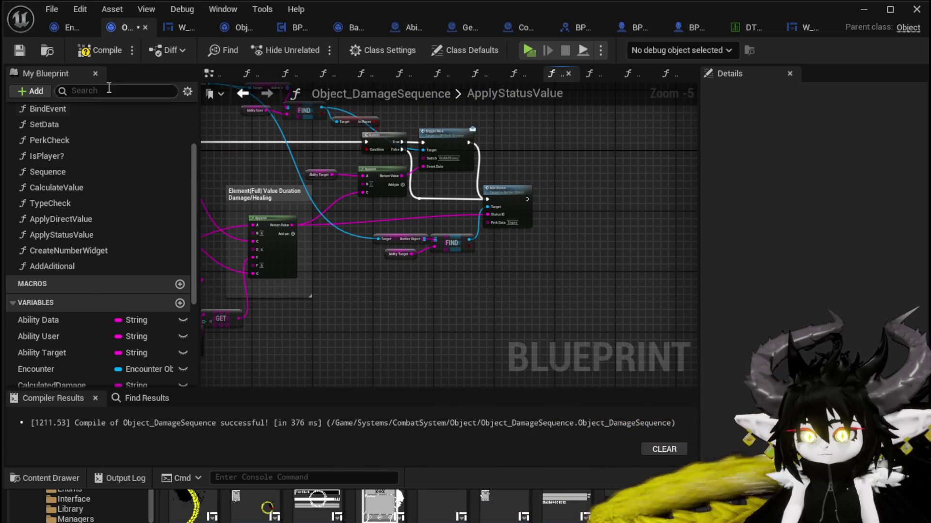
pyautogui.click(19, 50)
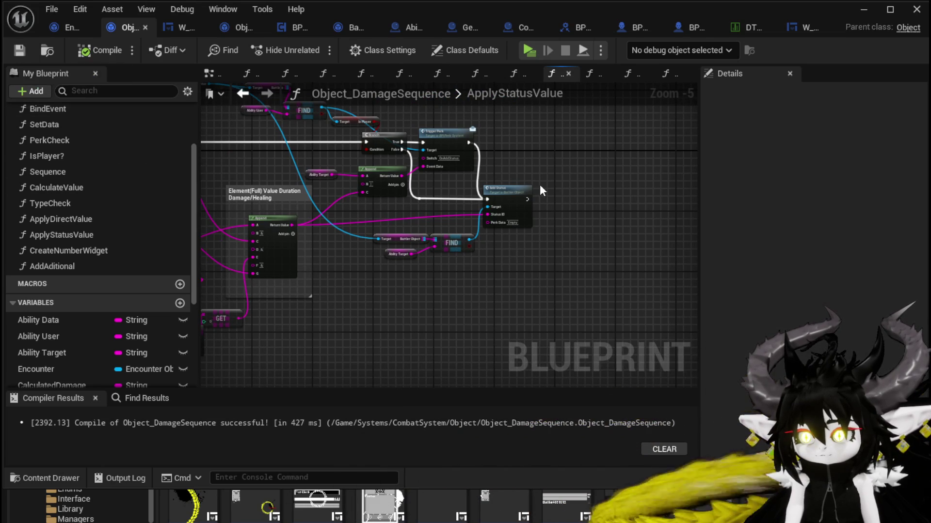
# - Review the Trigger Perk OnAddStatus node in ApplyStatusValue and save the blueprint again
pyautogui.scroll(3, 528, 188)
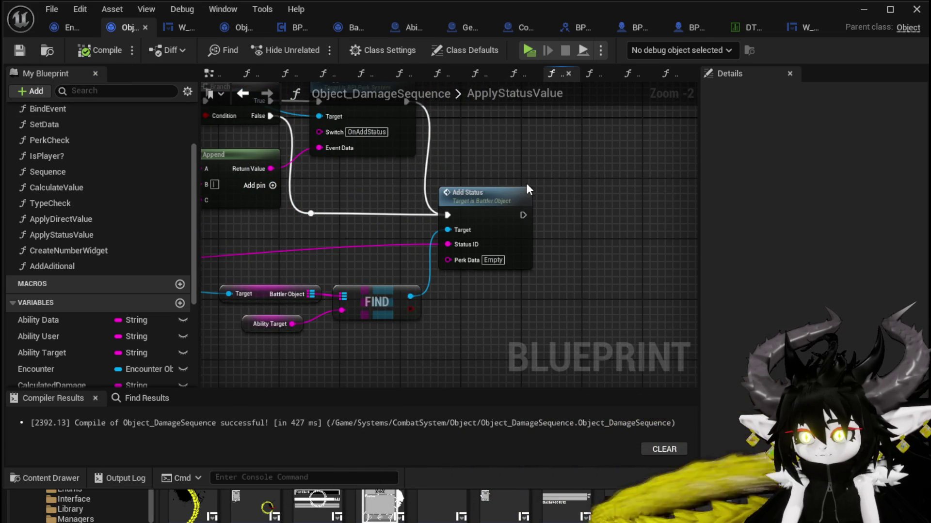
pyautogui.scroll(-4, 527, 186)
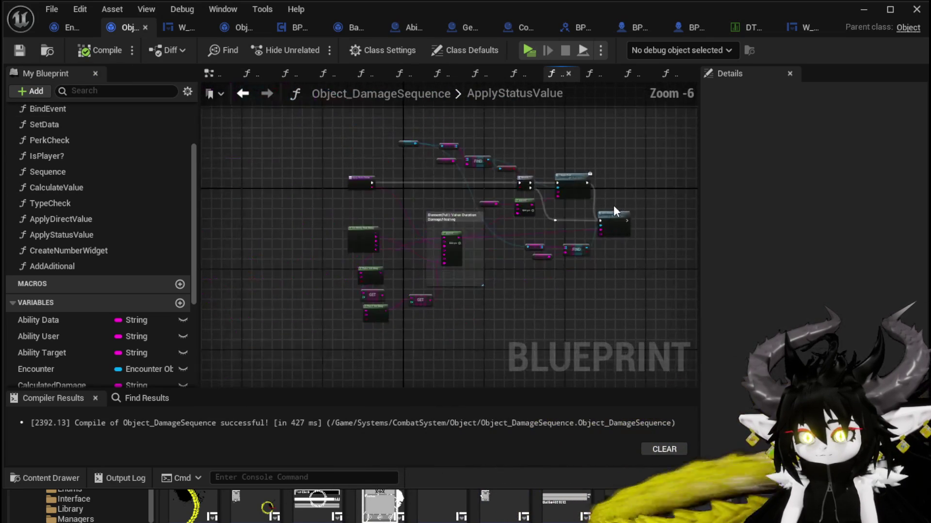
pyautogui.scroll(3, 614, 208)
pyautogui.moveTo(612, 205); pyautogui.dragTo(574, 189)
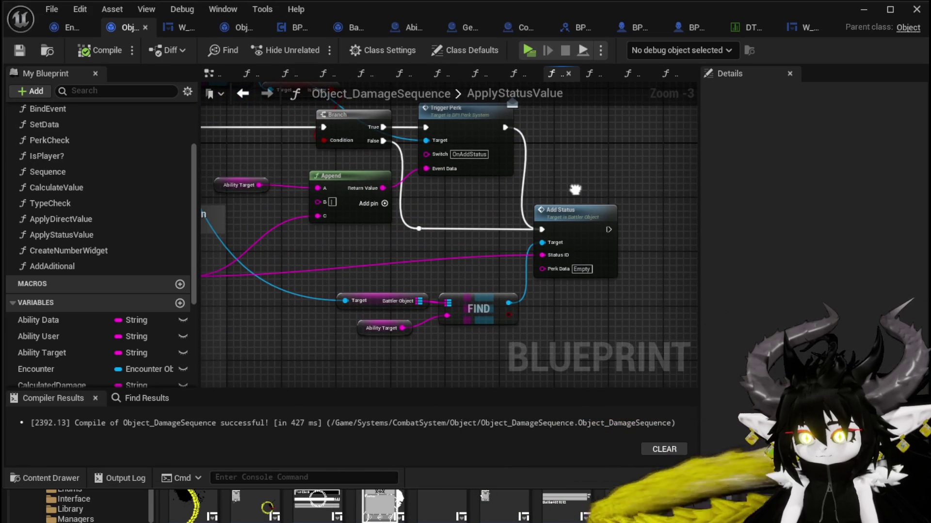
pyautogui.moveTo(574, 189); pyautogui.dragTo(573, 227)
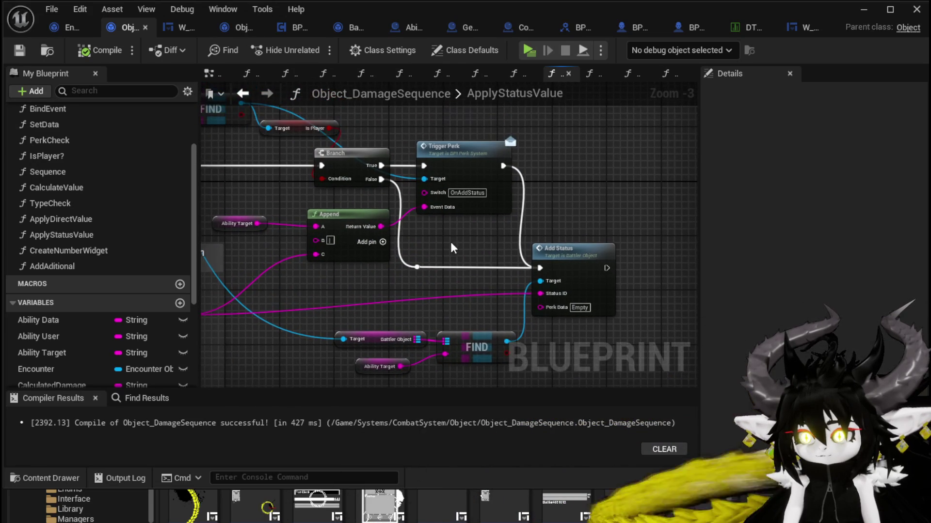
pyautogui.moveTo(450, 241); pyautogui.dragTo(499, 123)
pyautogui.click(19, 50)
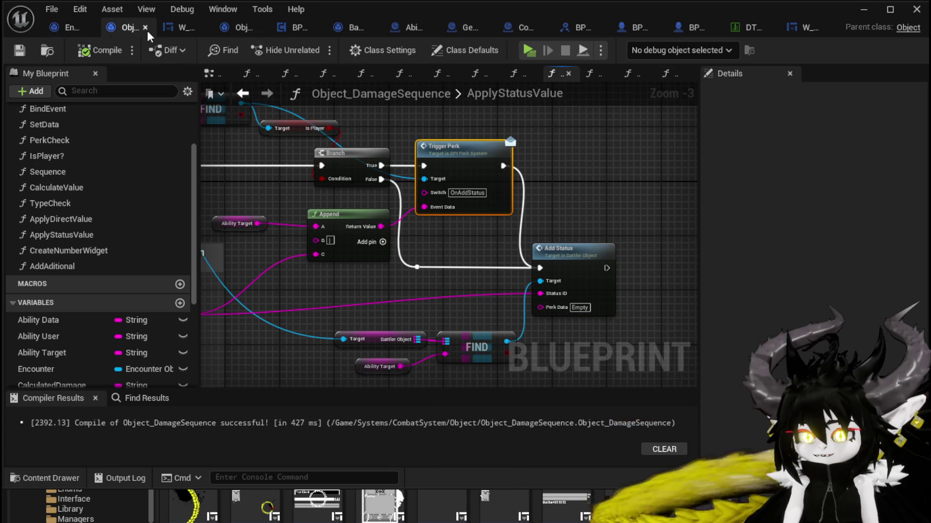
pyautogui.scroll(-3, 490, 129)
pyautogui.moveTo(248, 322); pyautogui.dragTo(543, 124)
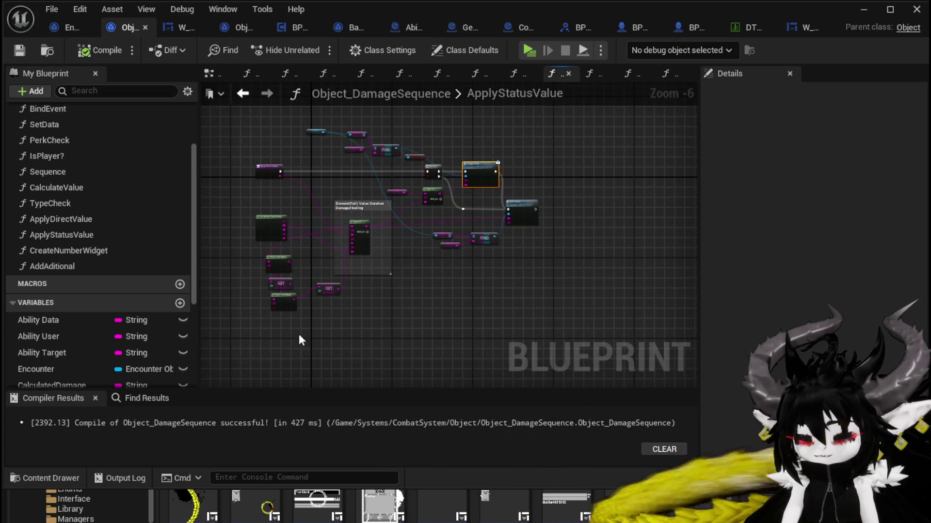
pyautogui.click(563, 129)
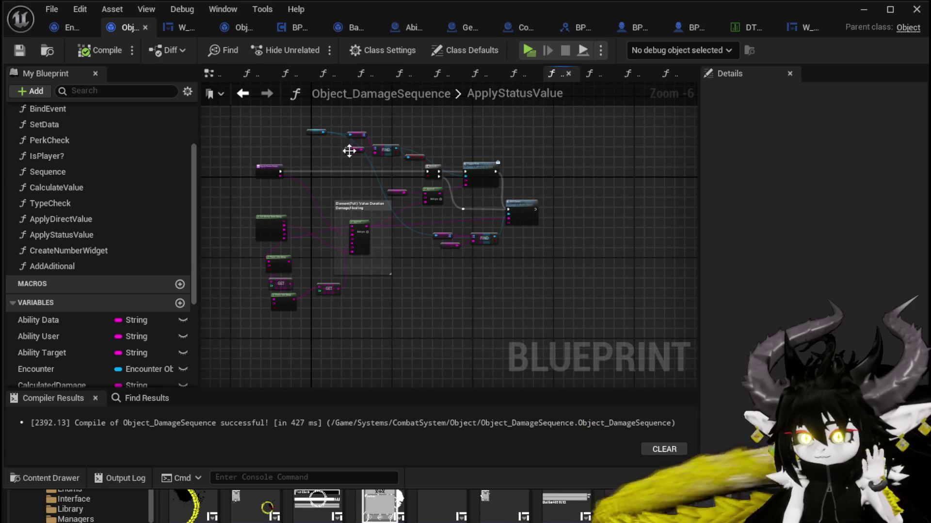
# - In BPC_Perks' OnAddStatus, drag the Data pin out into a new Get Ability Data node
pyautogui.click(176, 27)
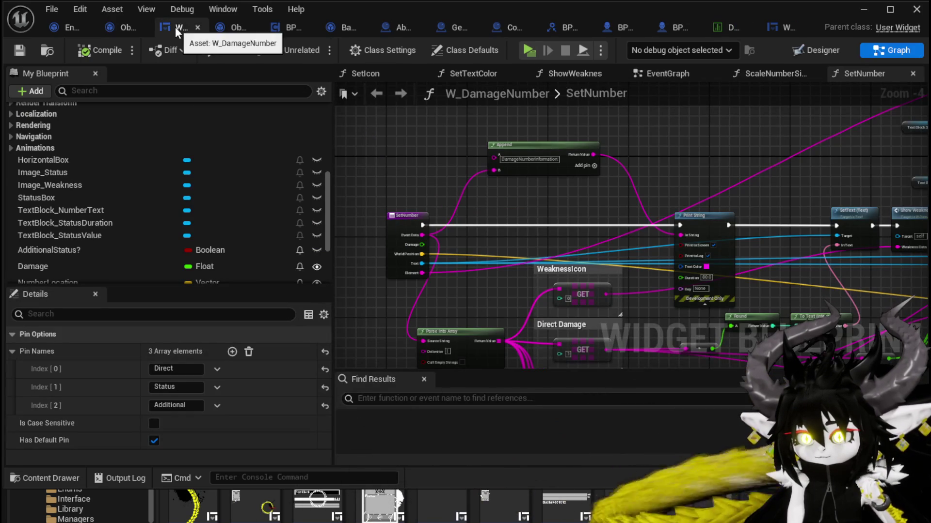
pyautogui.click(117, 26)
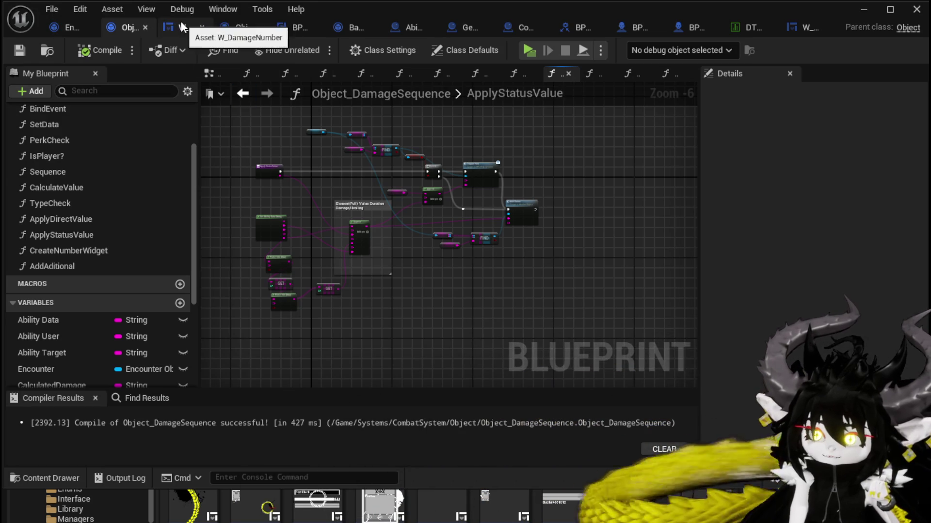
pyautogui.click(295, 28)
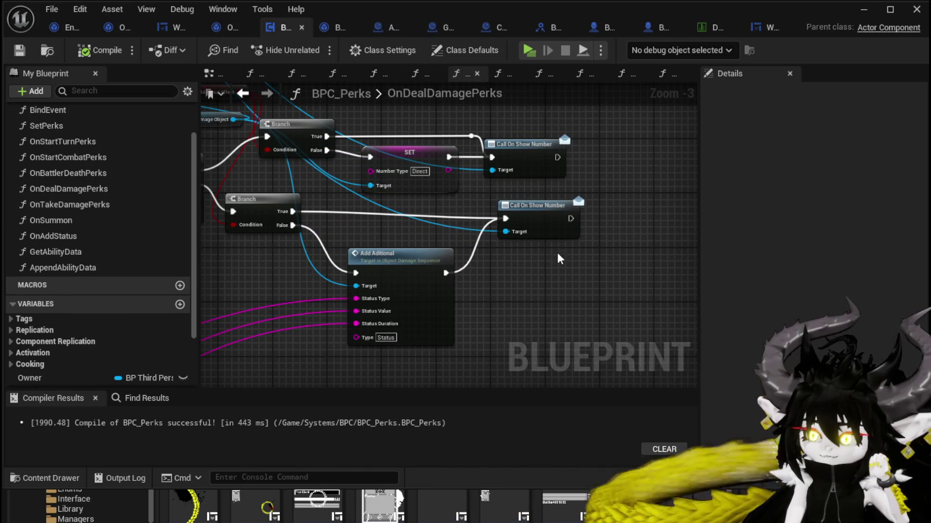
pyautogui.moveTo(557, 252); pyautogui.dragTo(615, 199)
pyautogui.moveTo(383, 312); pyautogui.dragTo(529, 203)
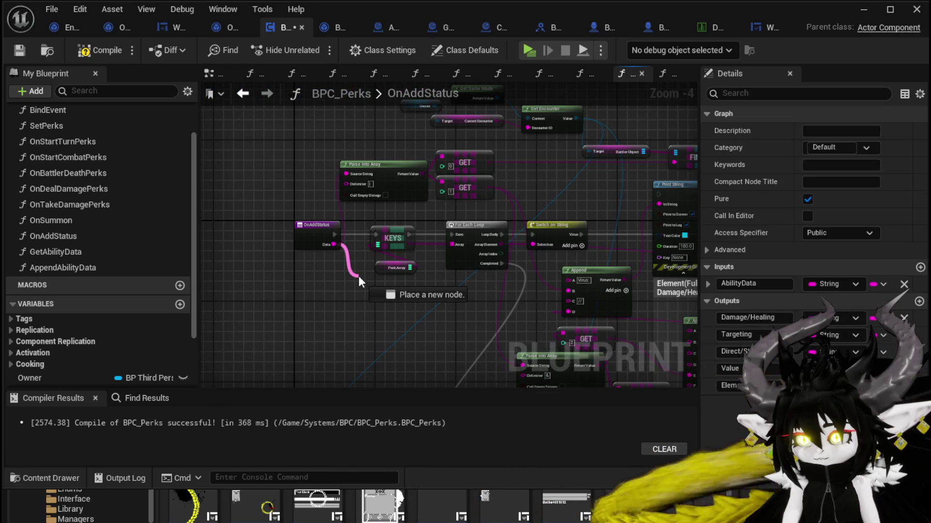
pyautogui.moveTo(358, 275)
pyautogui.mouseDown()
pyautogui.moveTo(377, 244)
pyautogui.moveTo(318, 236)
pyautogui.moveTo(300, 207)
pyautogui.mouseUp()
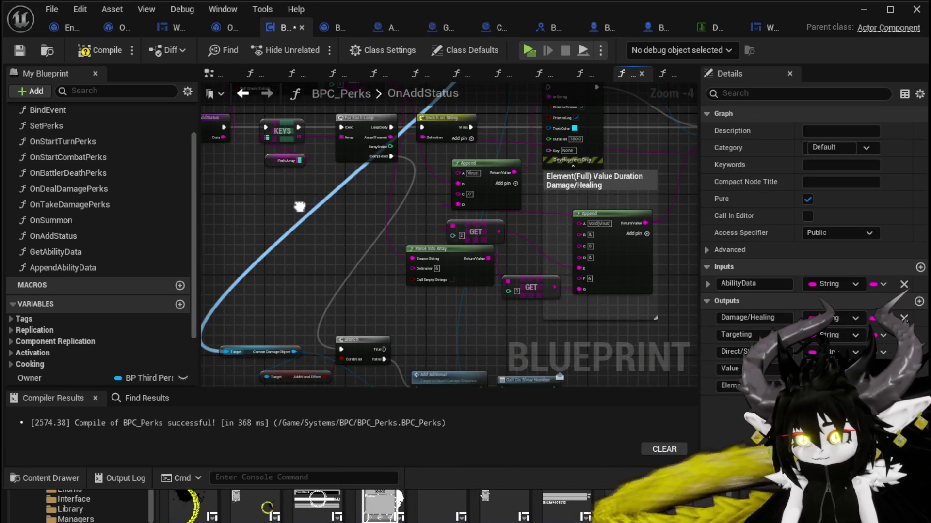
pyautogui.moveTo(300, 207); pyautogui.dragTo(223, 186)
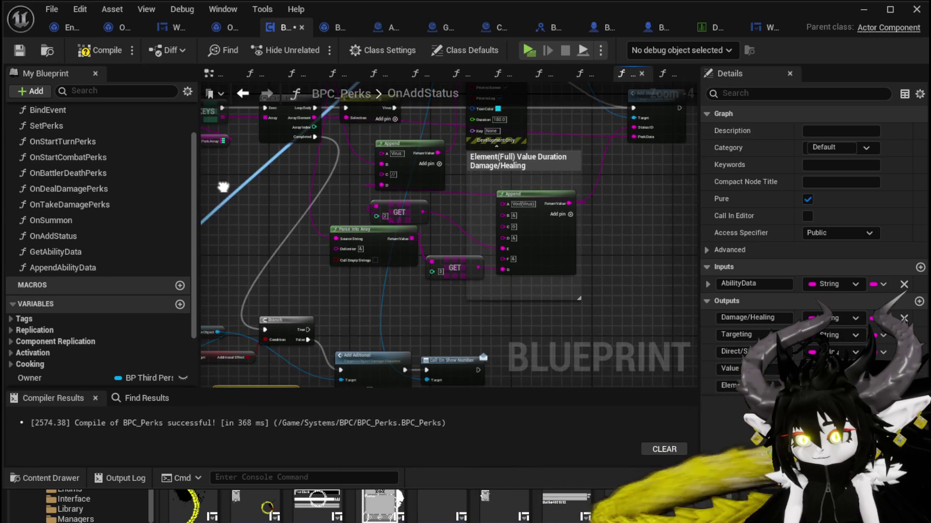
pyautogui.moveTo(223, 185)
pyautogui.mouseDown()
pyautogui.moveTo(310, 276)
pyautogui.moveTo(329, 313)
pyautogui.moveTo(328, 220)
pyautogui.moveTo(307, 171)
pyautogui.moveTo(370, 387)
pyautogui.moveTo(388, 178)
pyautogui.moveTo(473, 190)
pyautogui.mouseUp()
# - Link Value, Direct/Status and Element to Add Aditional's Status Value, Duration and Type, then compile
pyautogui.scroll(5, 473, 190)
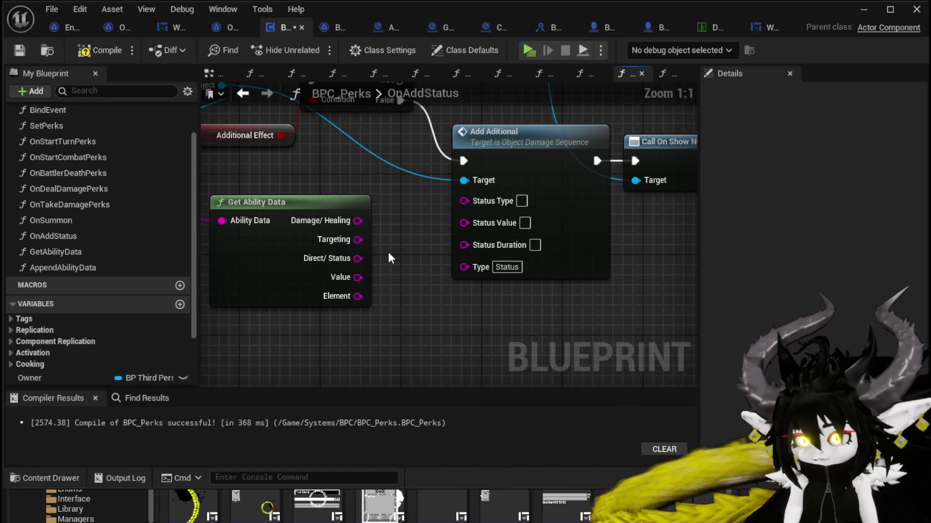
pyautogui.moveTo(388, 250)
pyautogui.mouseDown()
pyautogui.moveTo(379, 222)
pyautogui.moveTo(387, 257)
pyautogui.mouseUp()
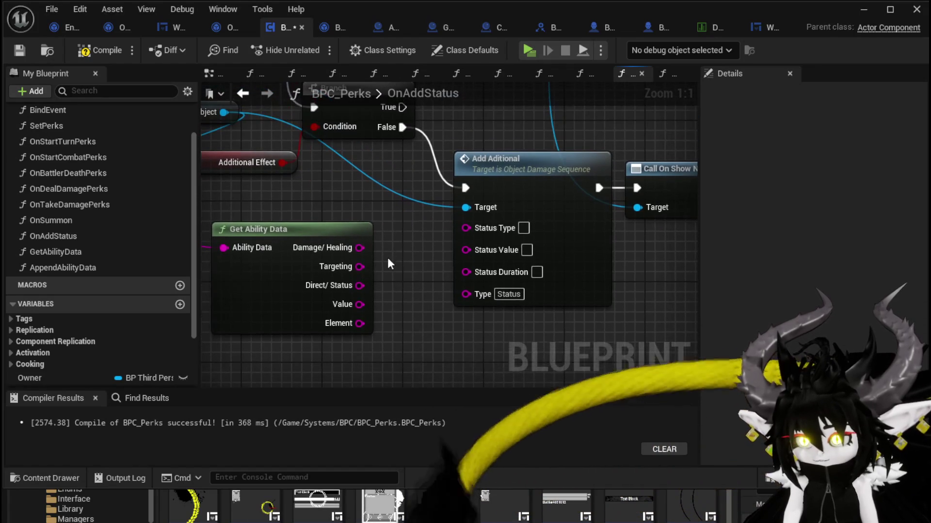
pyautogui.click(339, 229)
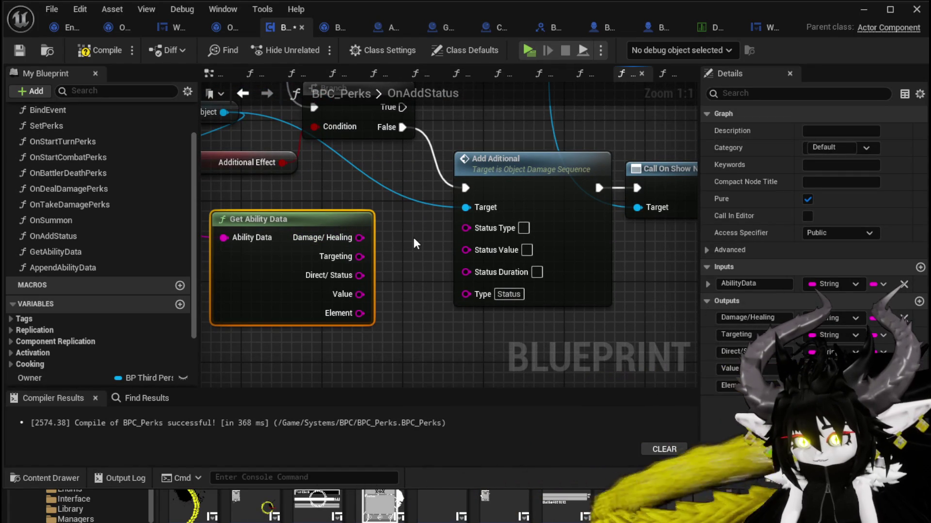
pyautogui.moveTo(359, 294)
pyautogui.mouseDown()
pyautogui.moveTo(498, 273)
pyautogui.moveTo(466, 249)
pyautogui.mouseUp()
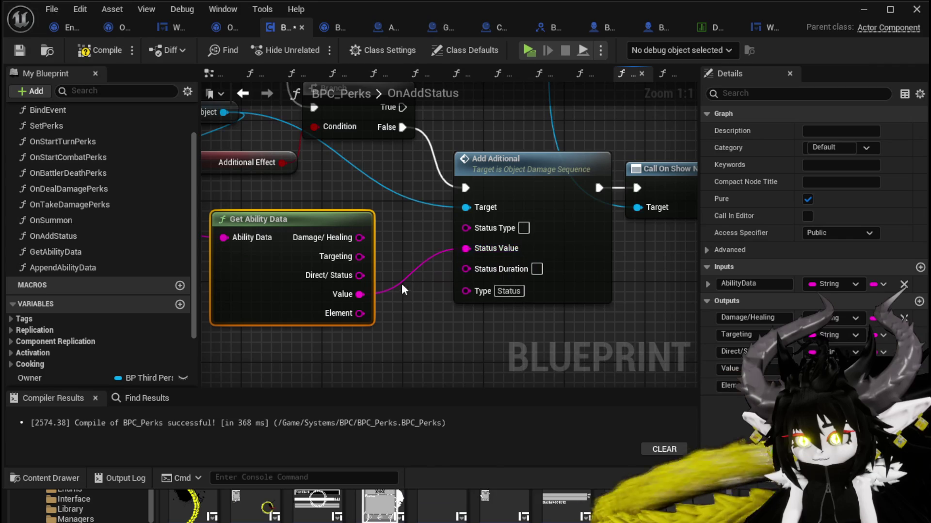
pyautogui.moveTo(344, 278)
pyautogui.mouseDown()
pyautogui.moveTo(479, 275)
pyautogui.moveTo(467, 268)
pyautogui.mouseUp()
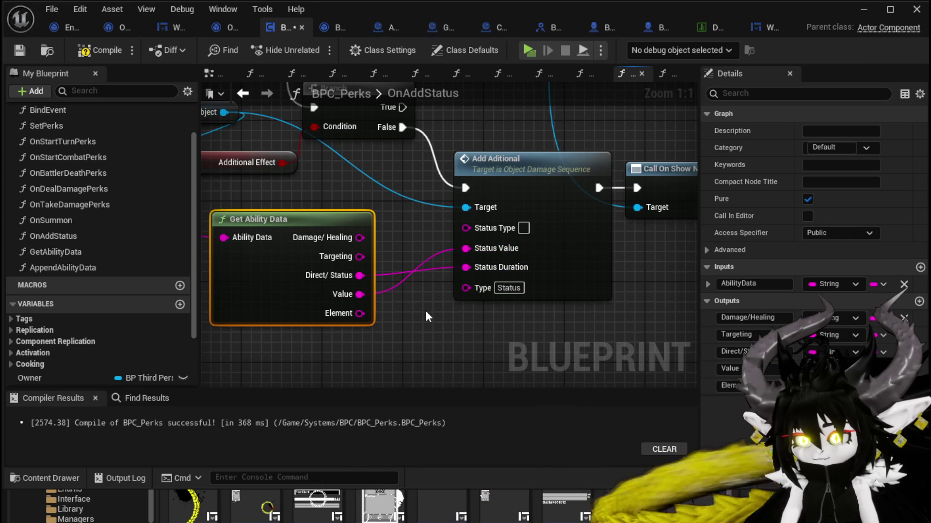
pyautogui.moveTo(360, 314)
pyautogui.mouseDown()
pyautogui.moveTo(459, 287)
pyautogui.moveTo(441, 324)
pyautogui.moveTo(428, 297)
pyautogui.mouseUp()
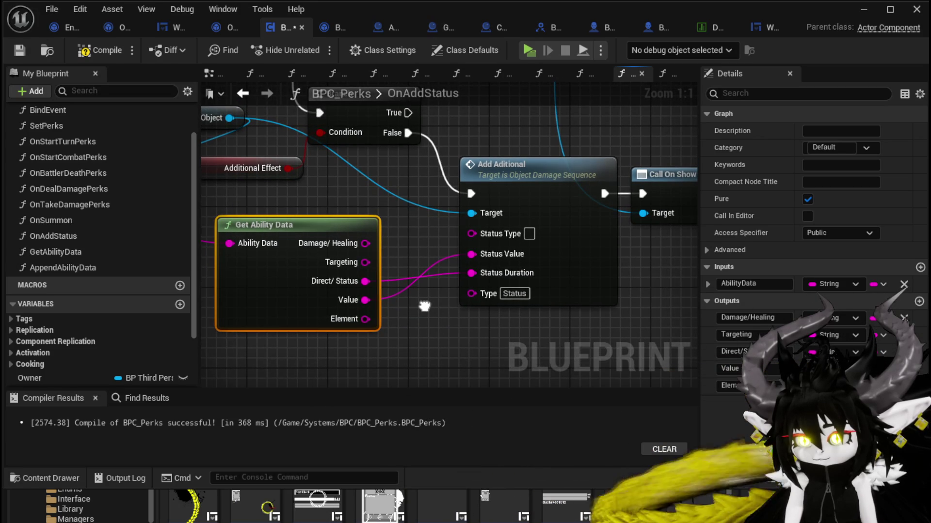
pyautogui.moveTo(338, 232); pyautogui.dragTo(328, 218)
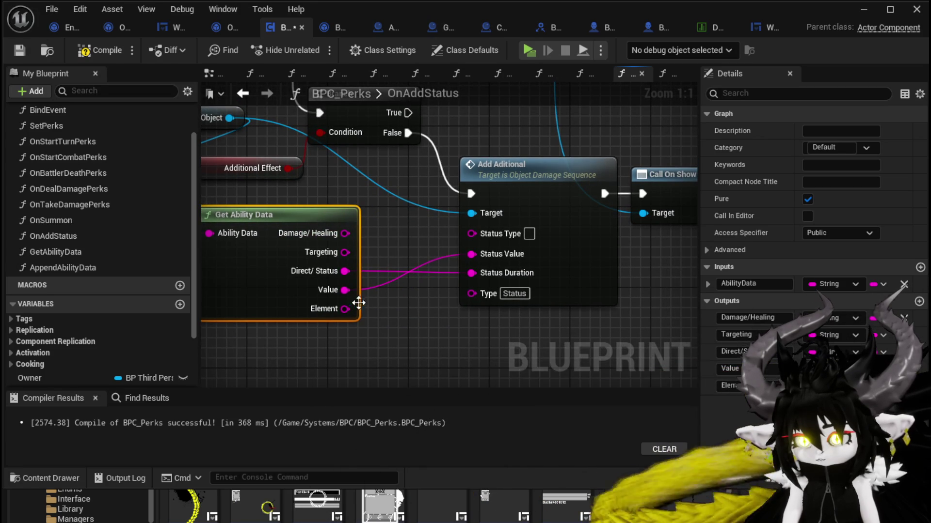
pyautogui.moveTo(345, 308); pyautogui.dragTo(471, 233)
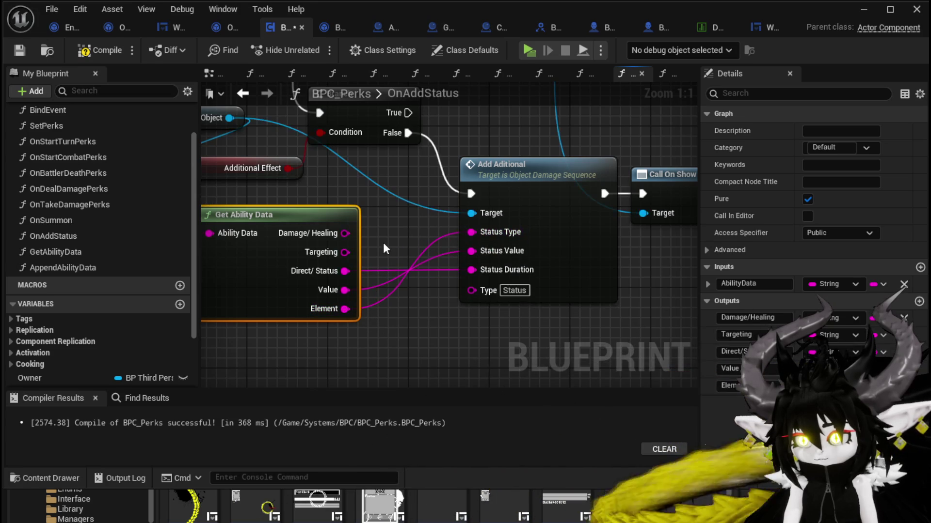
pyautogui.click(390, 239)
pyautogui.scroll(-2, 390, 238)
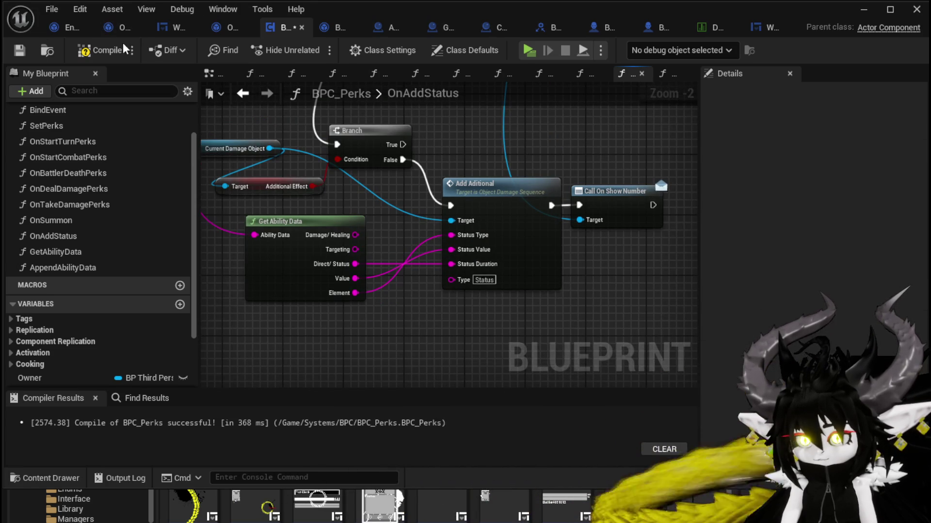
pyautogui.click(100, 50)
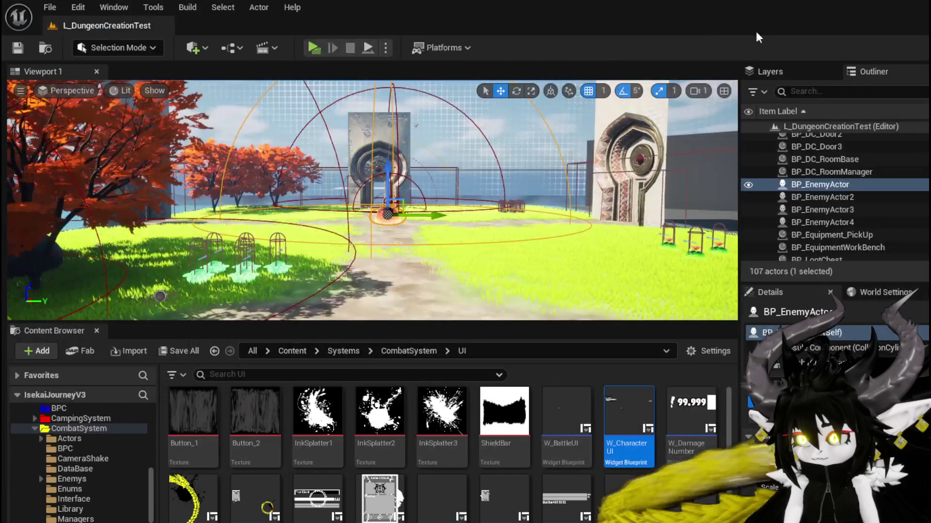
# - Return to the level editor, start a playtest and run the character into the red slime
pyautogui.click(863, 9)
pyautogui.click(314, 47)
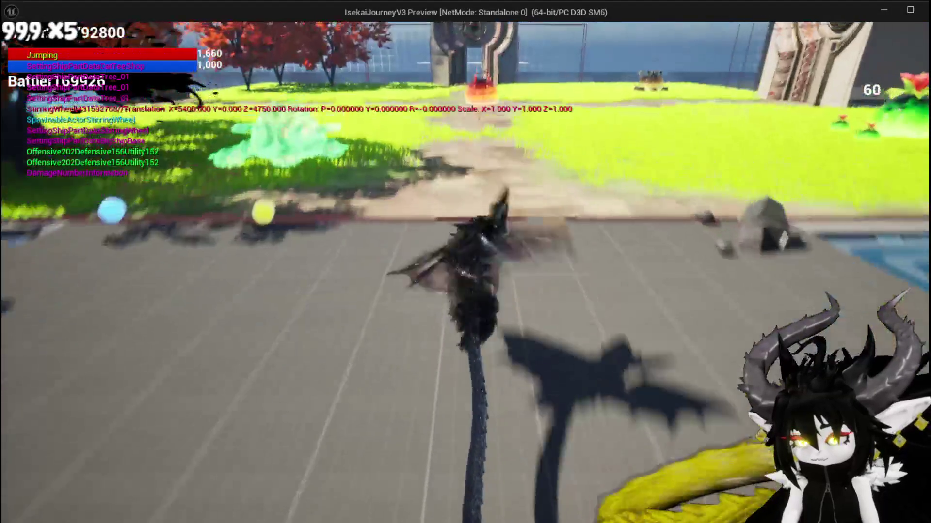
pyautogui.press('w')
pyautogui.press('space')
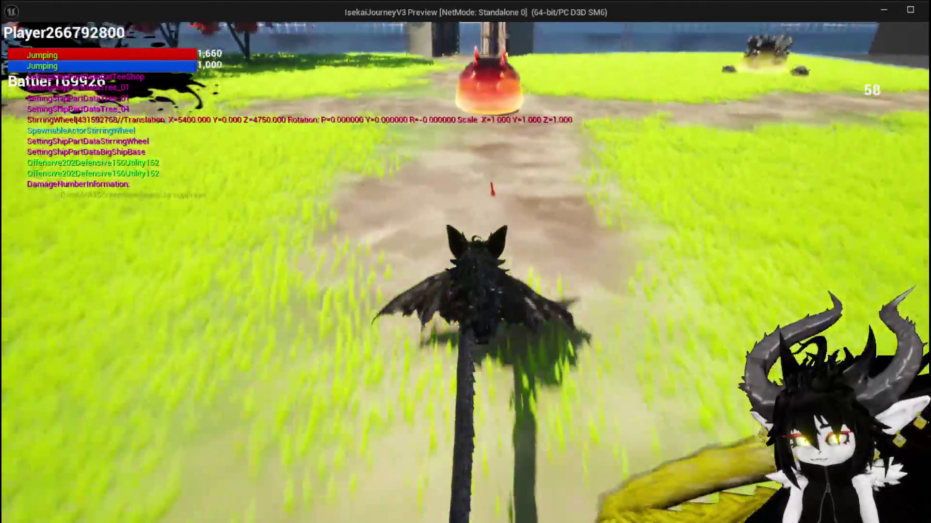
pyautogui.press('w')
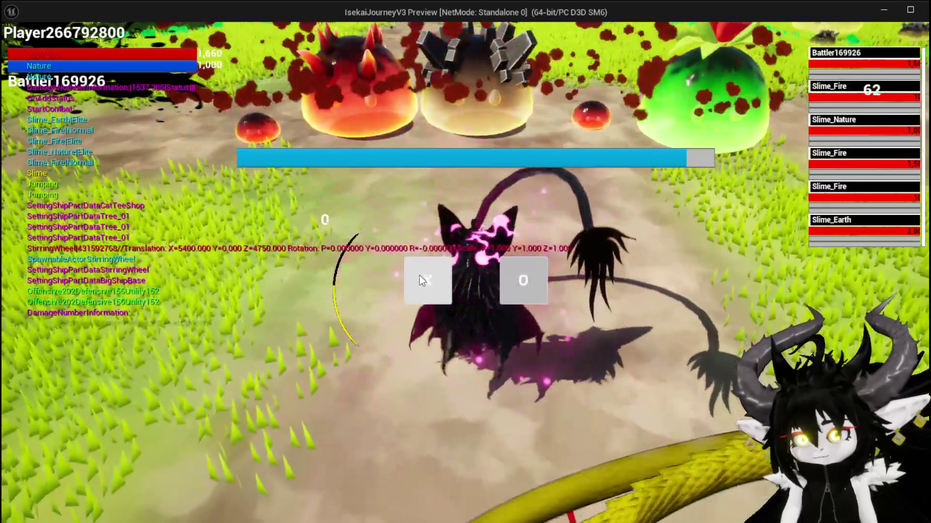
# - Begin the fight, play the TestAbility card, then stop the playtest and save the project
pyautogui.click(420, 276)
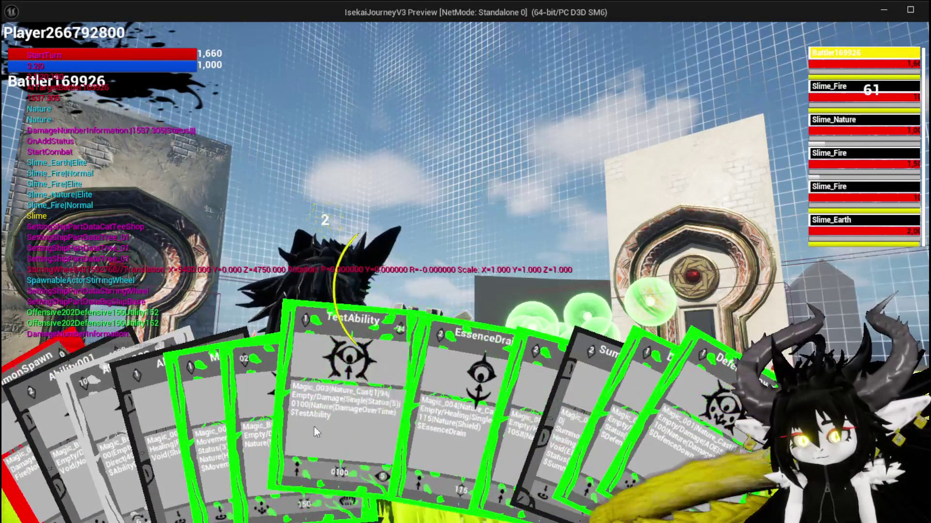
pyautogui.click(330, 426)
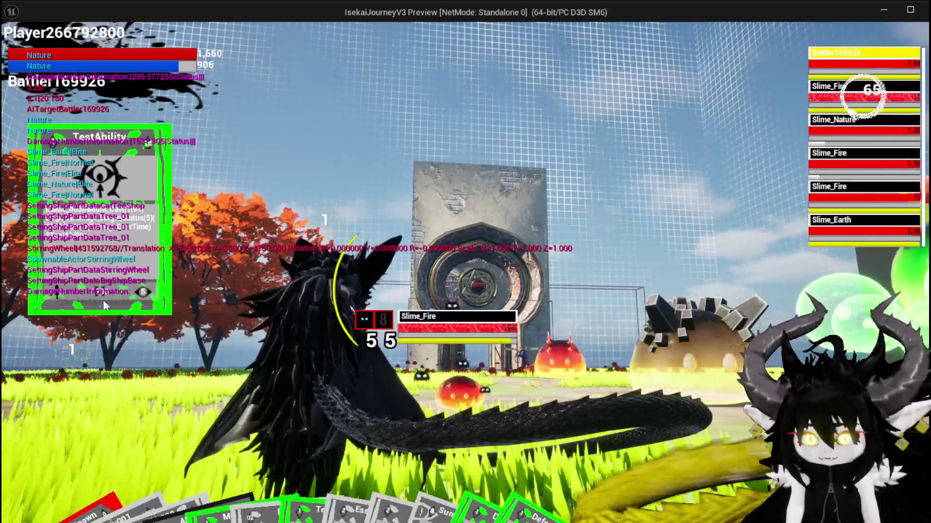
pyautogui.press('Escape')
pyautogui.click(16, 48)
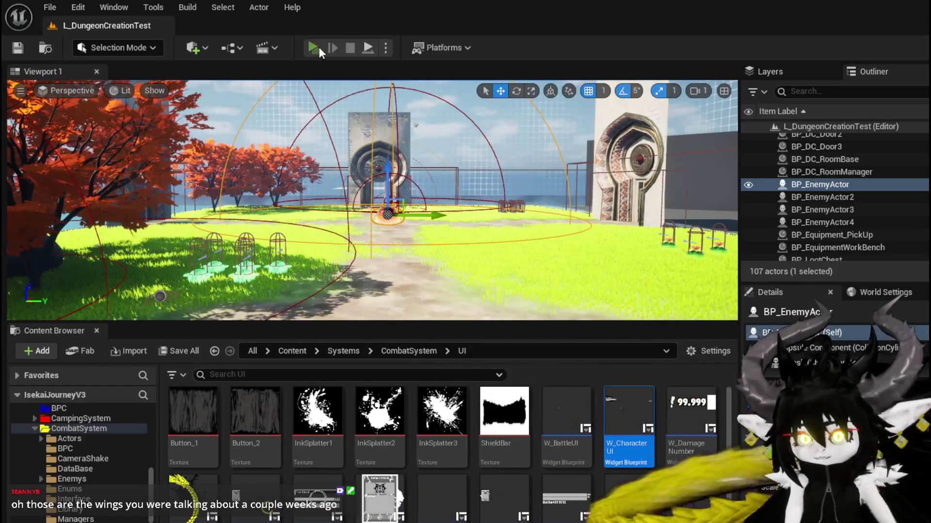
# - Playtest jumping, double jumping and gliding toward the green slimes, then stop with Esc
pyautogui.click(314, 47)
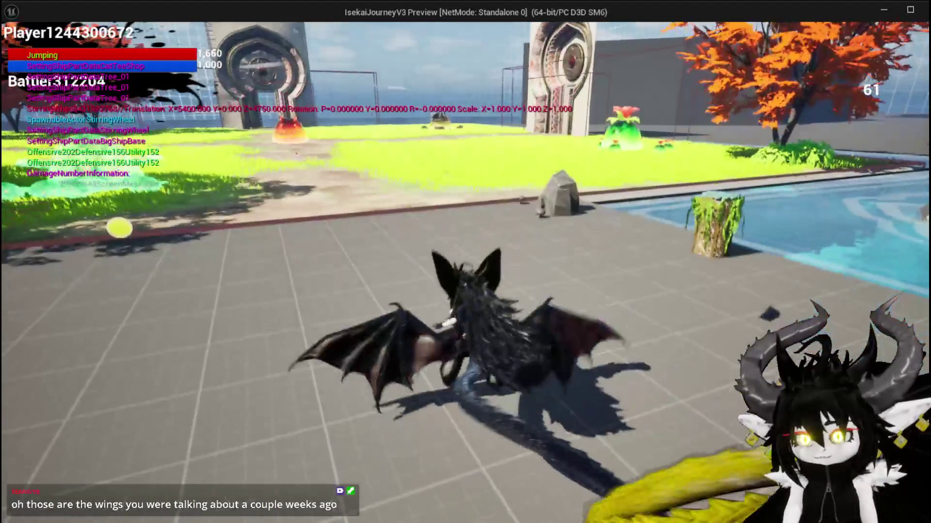
pyautogui.press('space')
pyautogui.press('space')
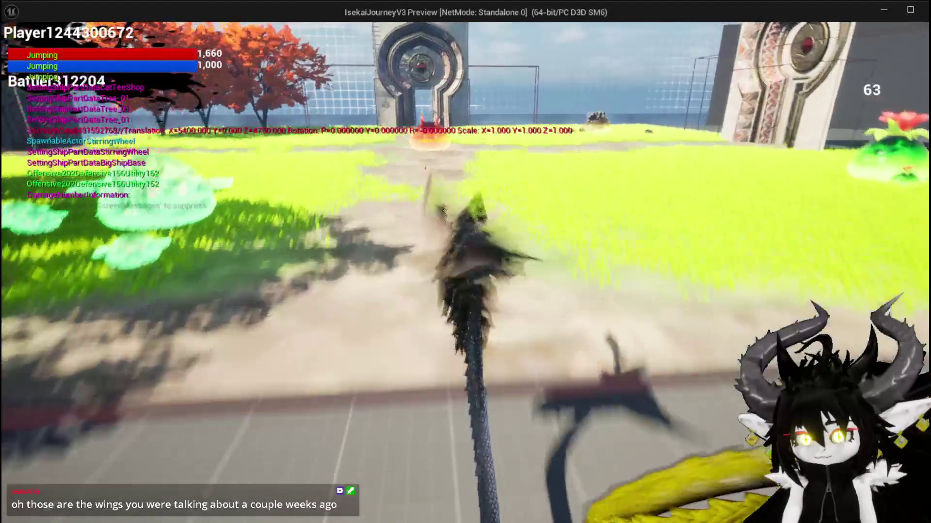
pyautogui.press('space')
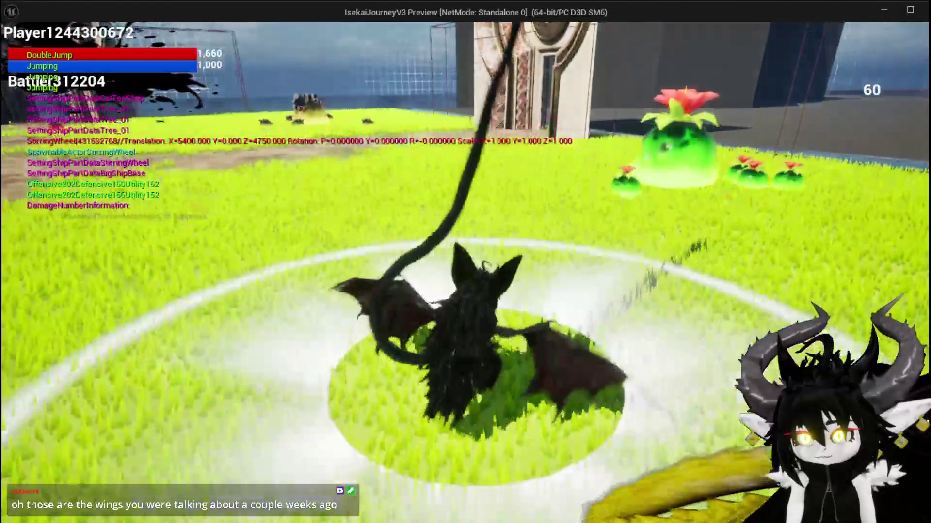
pyautogui.press('w')
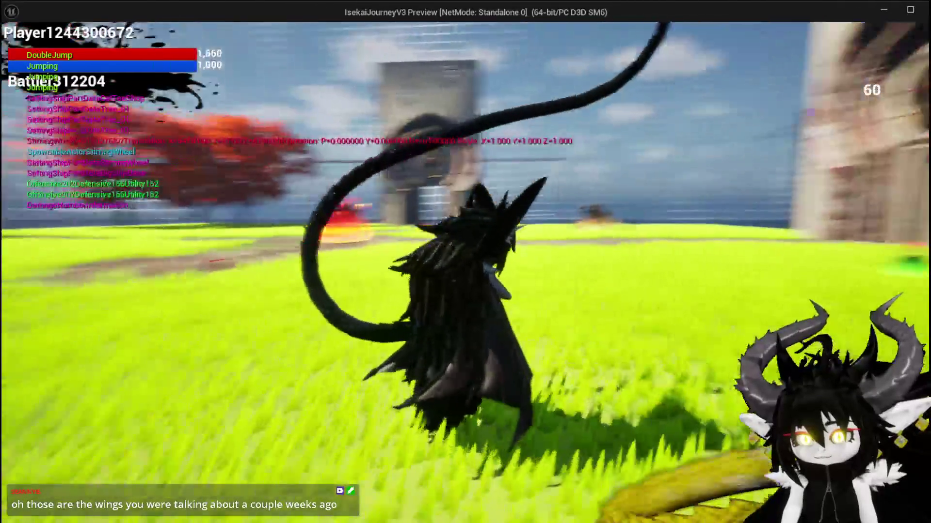
pyautogui.press('space')
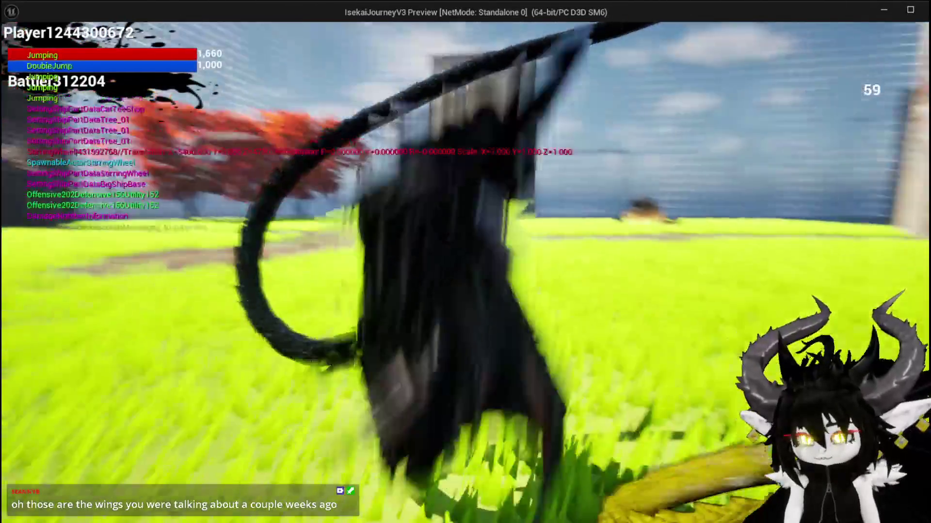
pyautogui.press('space')
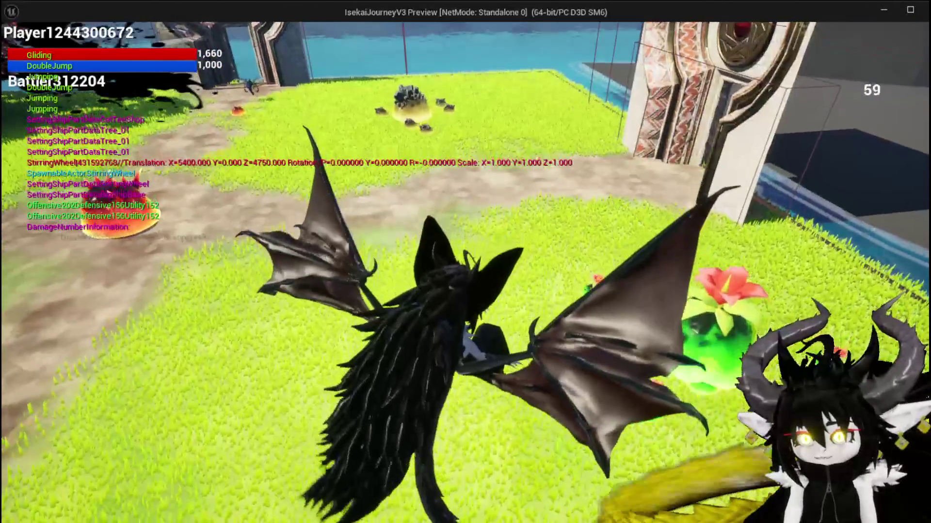
pyautogui.press('w')
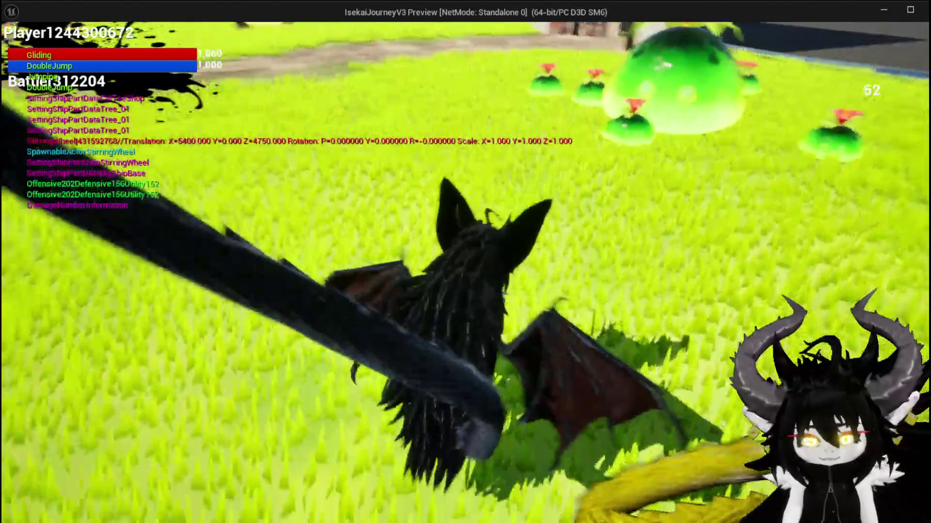
pyautogui.press('space')
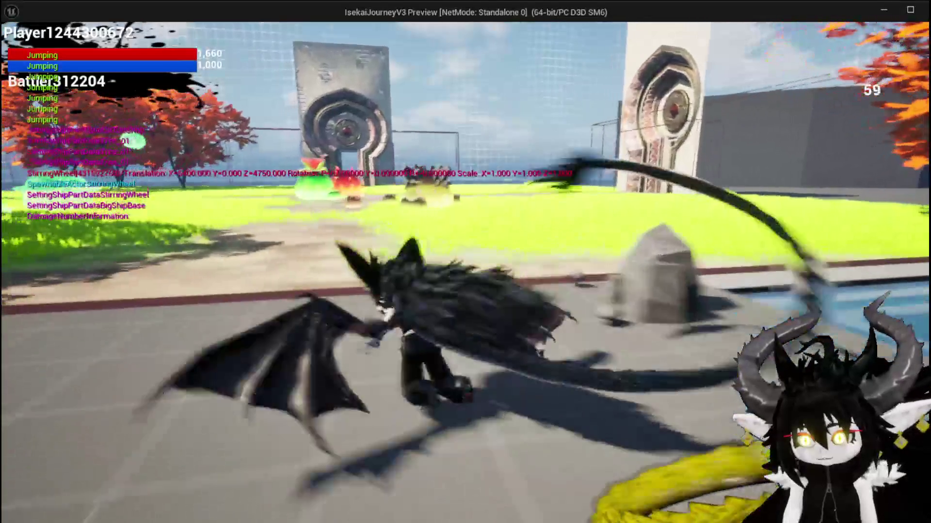
pyautogui.press('Escape')
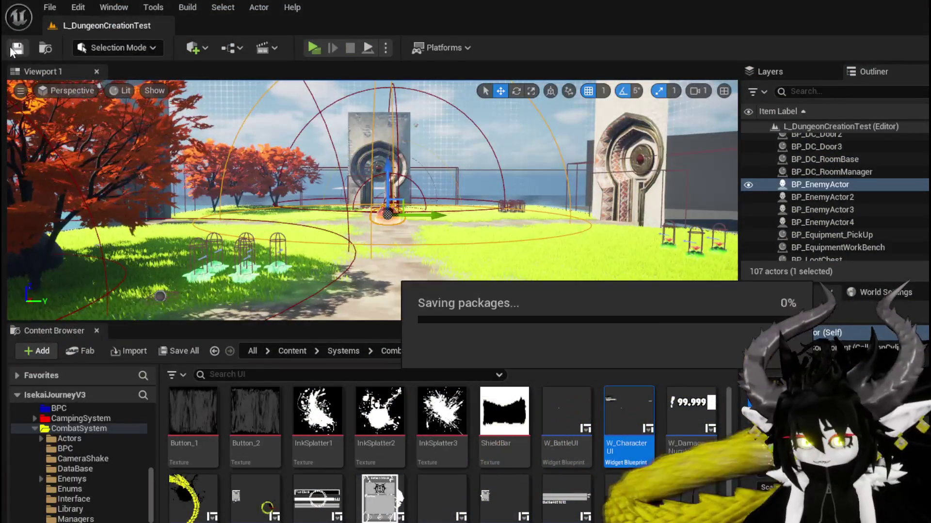
# - In Krita, toggle layer visibility to review the WorldBuild, CoffeeShop and purple sketch layers
pyautogui.hotkey('alt', 'Tab')
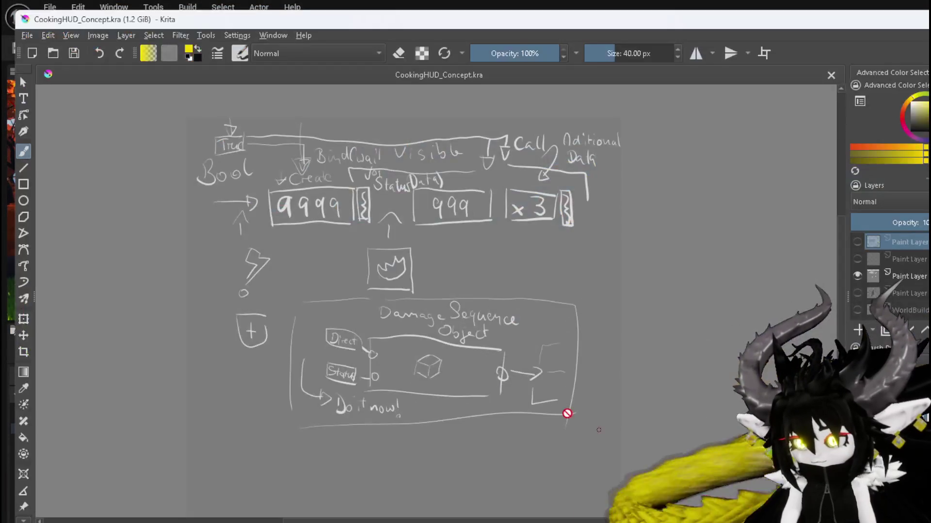
pyautogui.click(857, 311)
pyautogui.click(857, 276)
pyautogui.click(857, 276)
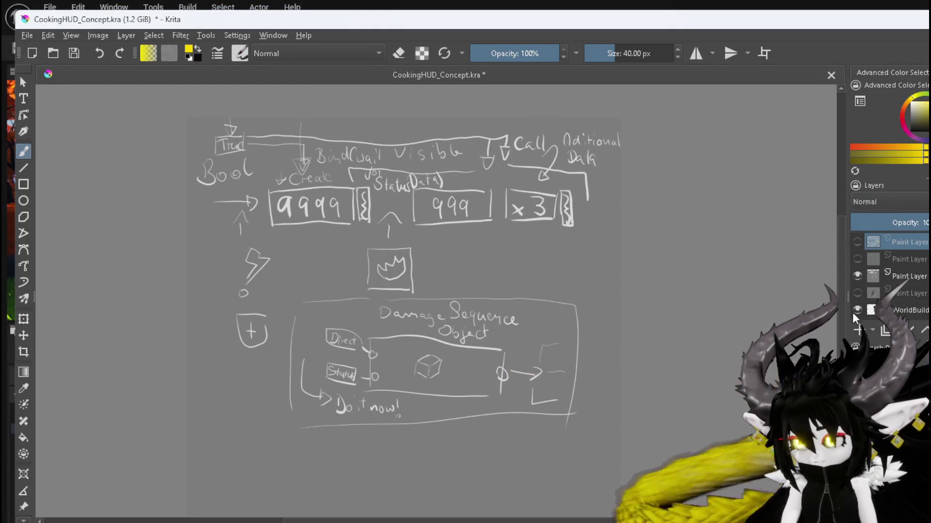
pyautogui.click(857, 275)
pyautogui.click(857, 310)
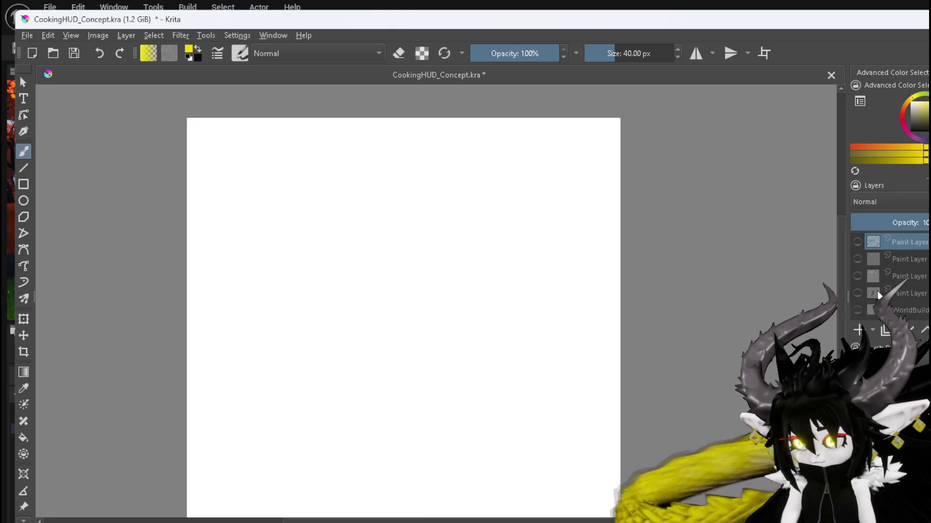
pyautogui.click(857, 294)
pyautogui.click(857, 296)
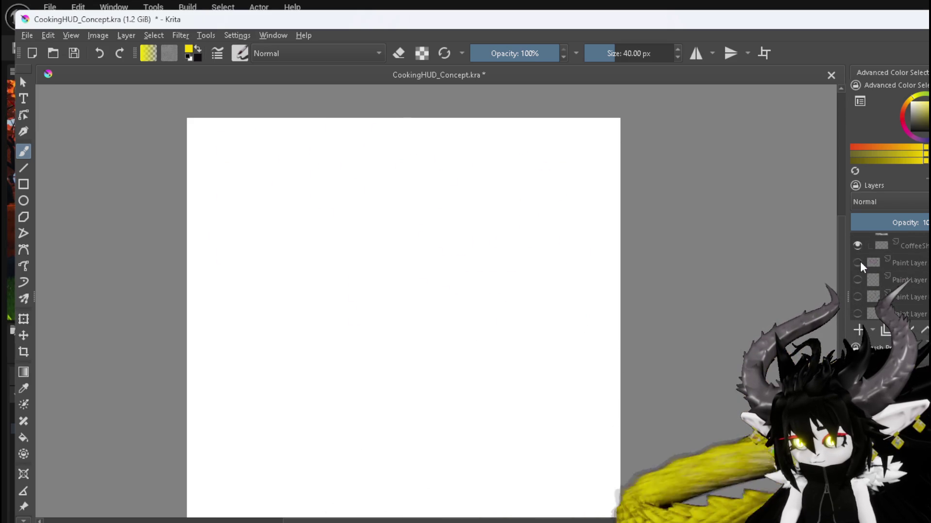
pyautogui.click(858, 262)
pyautogui.click(858, 262)
pyautogui.click(858, 280)
pyautogui.click(858, 280)
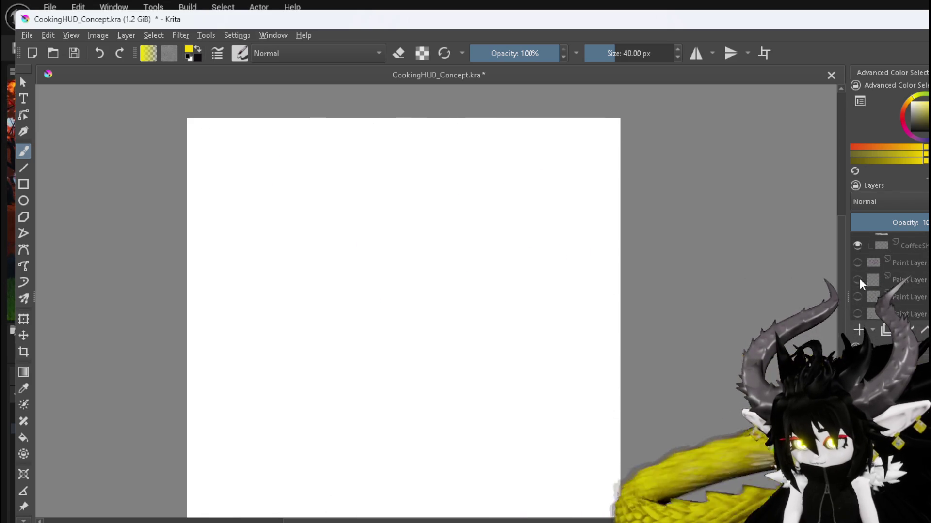
pyautogui.click(857, 279)
pyautogui.click(857, 279)
pyautogui.click(857, 297)
pyautogui.click(857, 296)
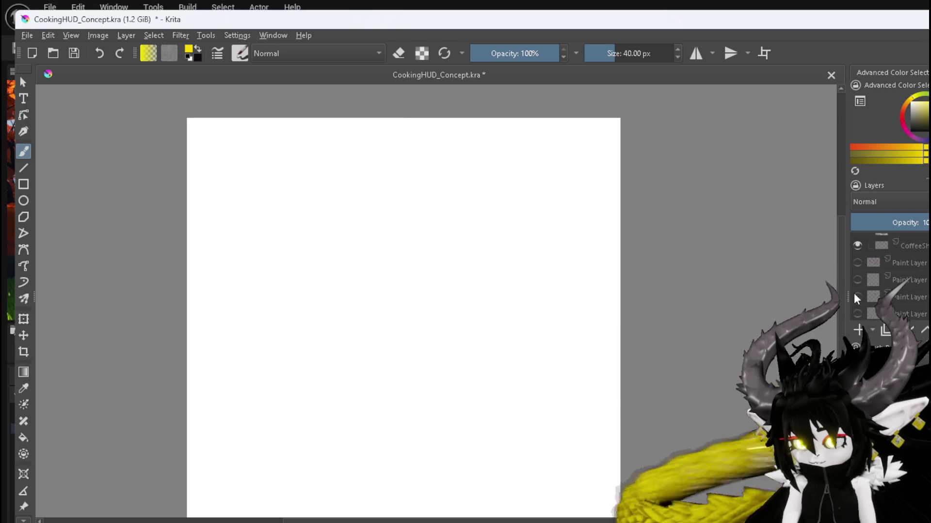
pyautogui.click(857, 296)
pyautogui.click(857, 296)
# - Preview the top notes layer and grey sketch layer, opening then dismissing the layer options
pyautogui.scroll(-1, 860, 274)
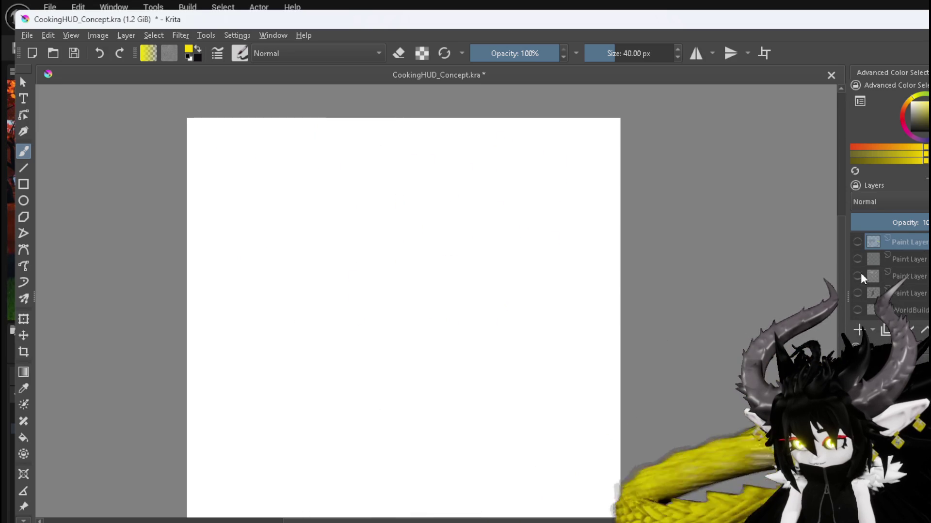
pyautogui.click(857, 243)
pyautogui.click(857, 243)
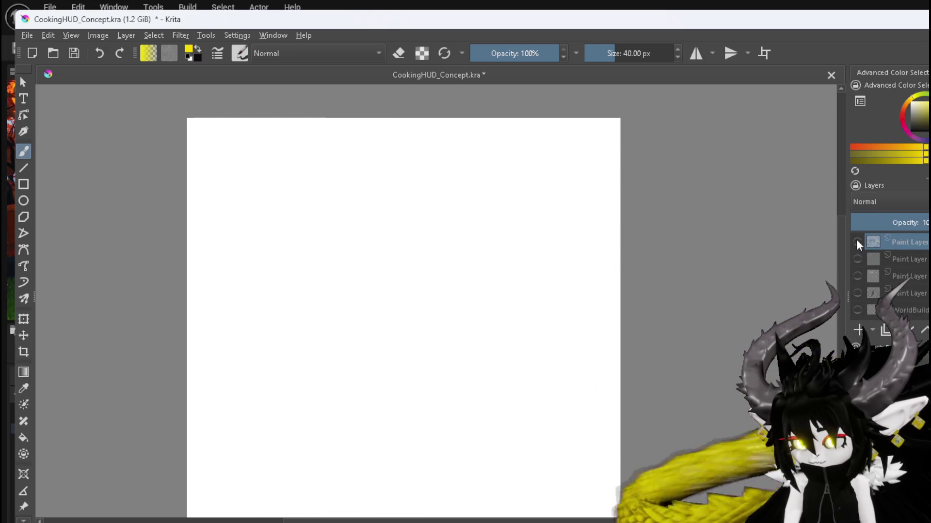
pyautogui.scroll(-2, 893, 266)
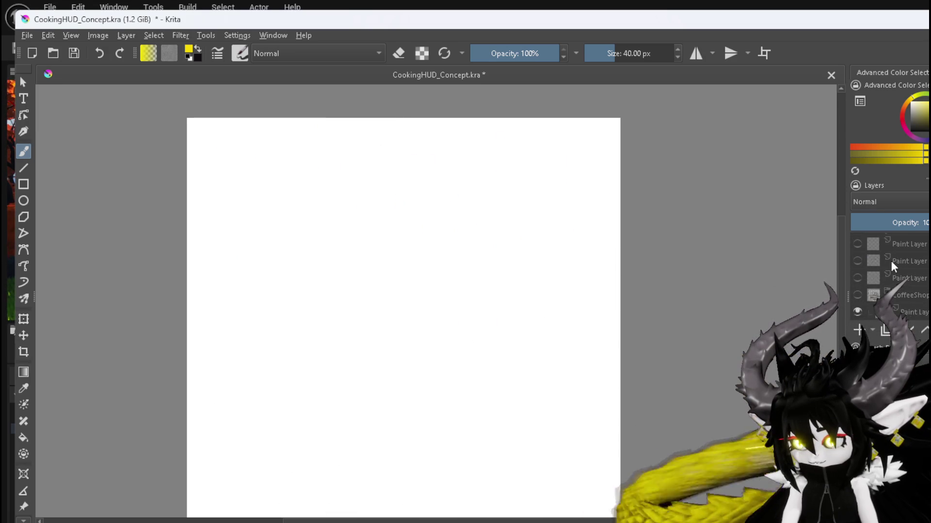
pyautogui.scroll(2, 893, 267)
pyautogui.click(858, 259)
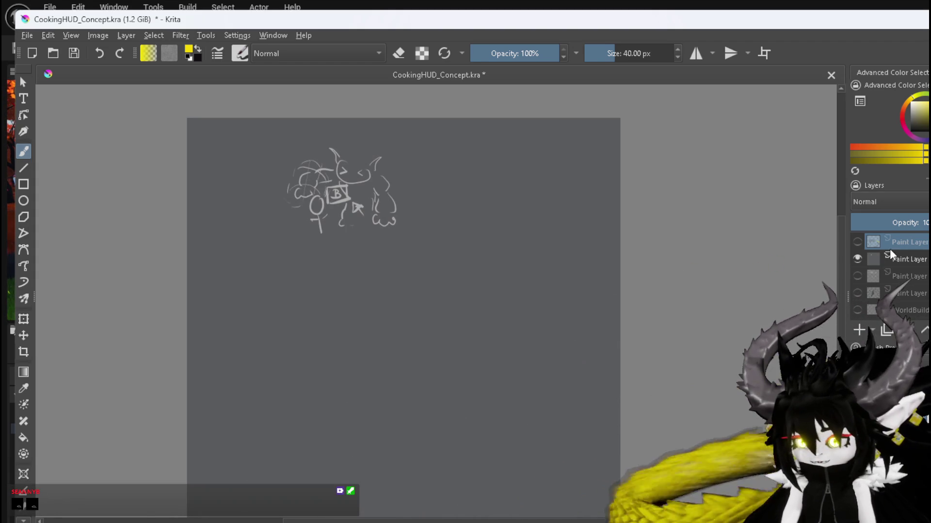
pyautogui.click(858, 242)
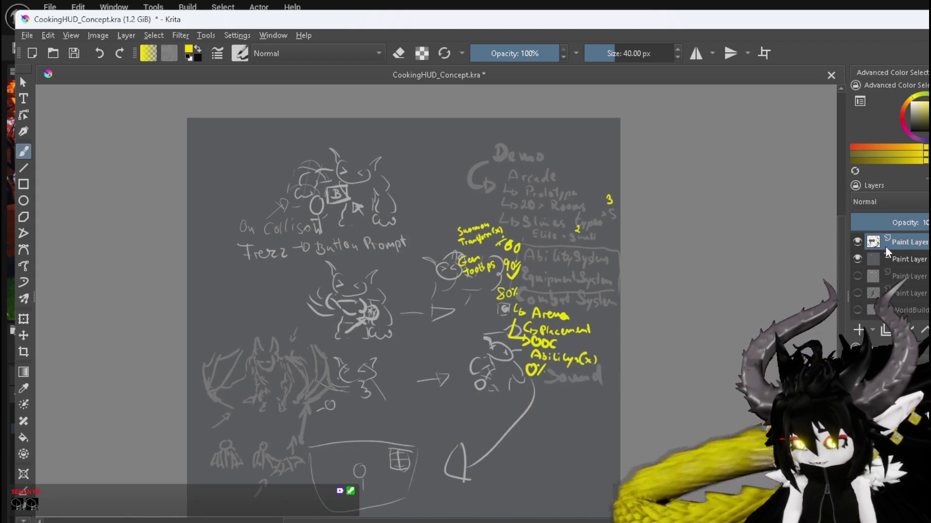
pyautogui.rightClick(897, 243)
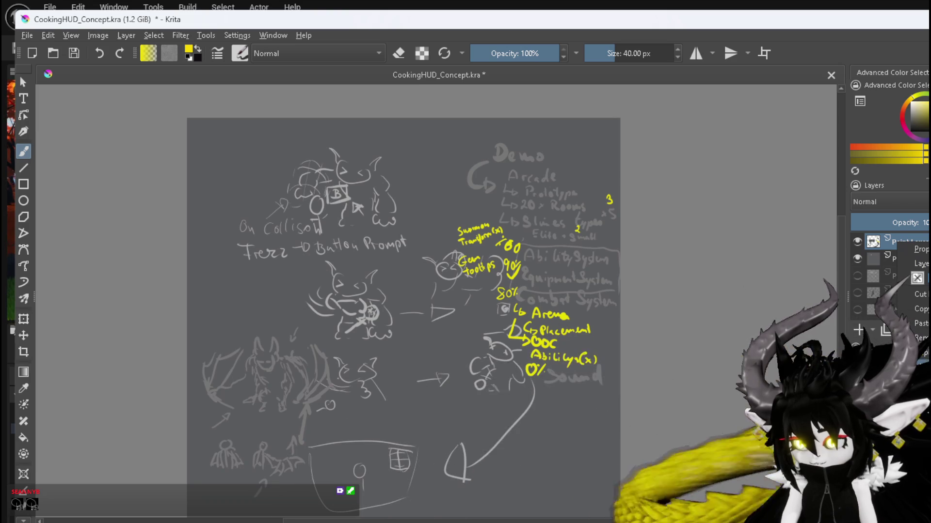
pyautogui.click(893, 265)
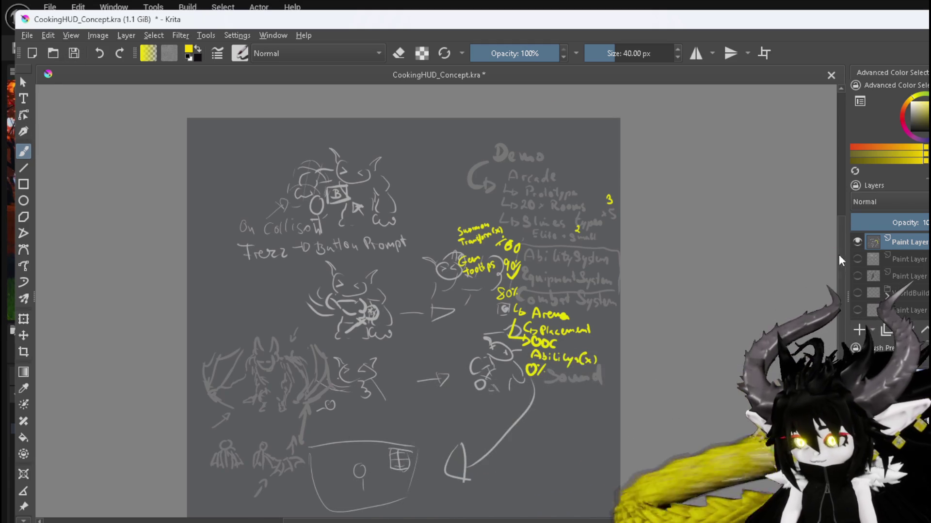
# - Add a new empty paint layer, sample the dark grey colour, and hide the old notes layer
pyautogui.click(857, 332)
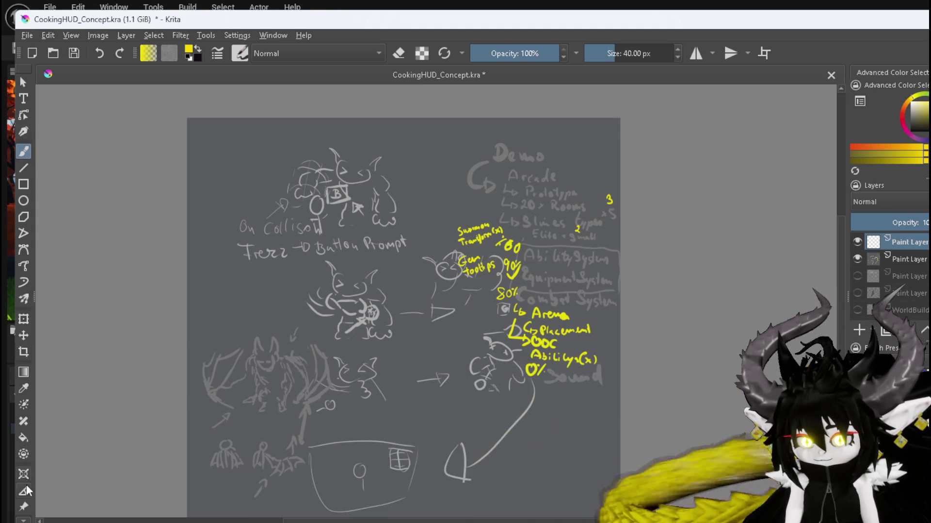
pyautogui.click(23, 437)
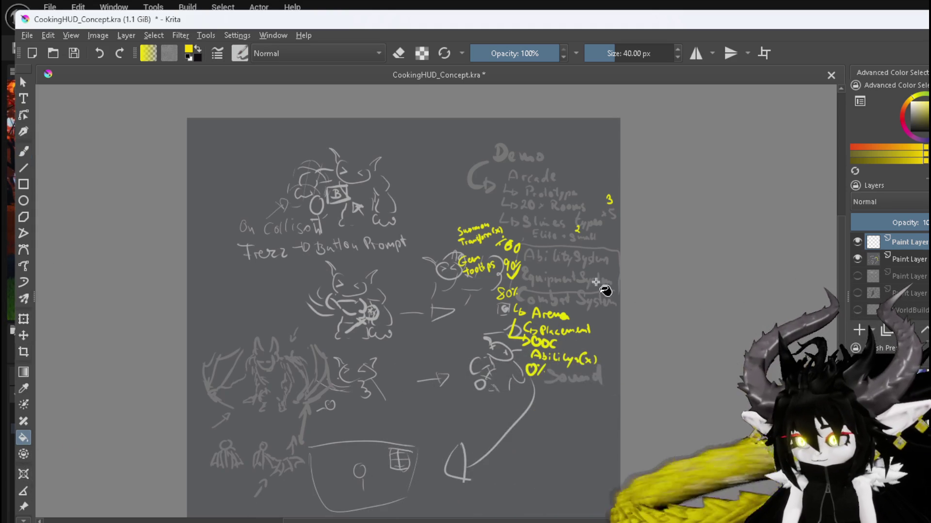
pyautogui.click(24, 388)
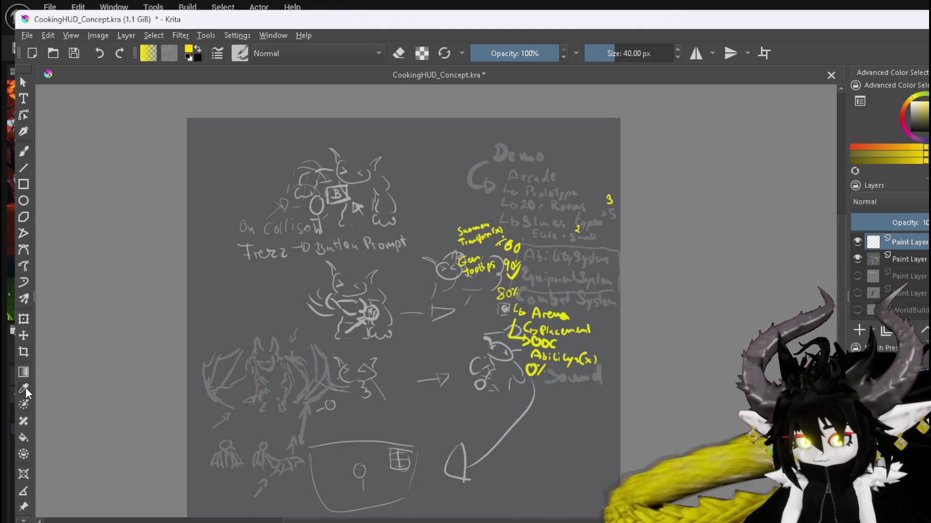
pyautogui.click(256, 290)
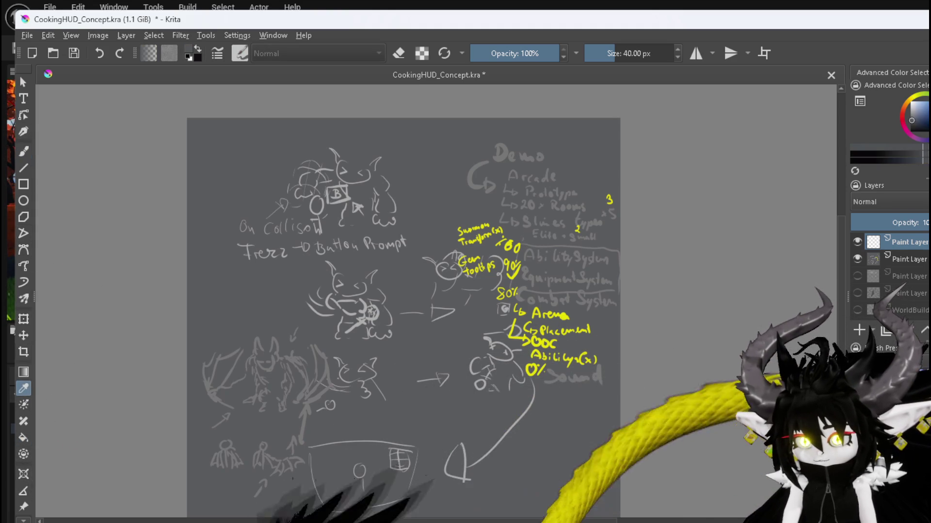
pyautogui.click(857, 259)
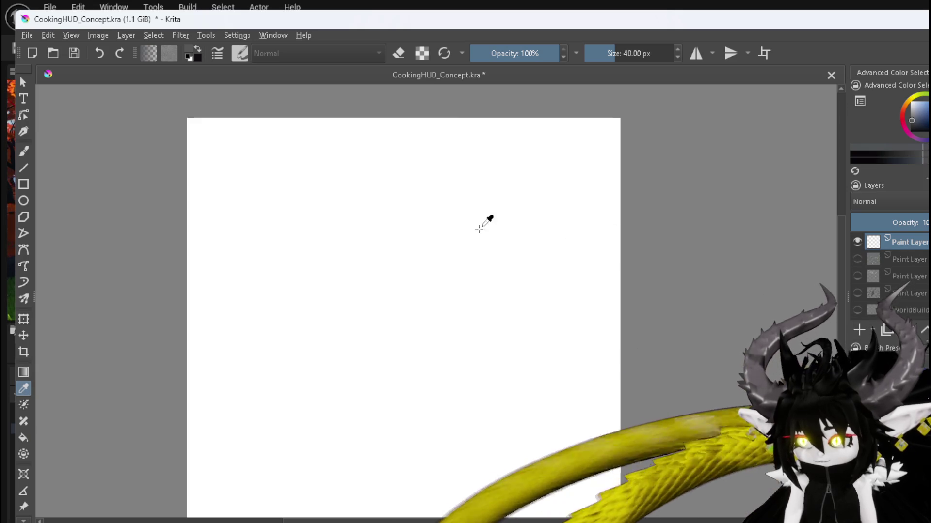
# - Fill the new layer dark grey and pick a light grey brush colour
pyautogui.click(23, 438)
pyautogui.click(277, 355)
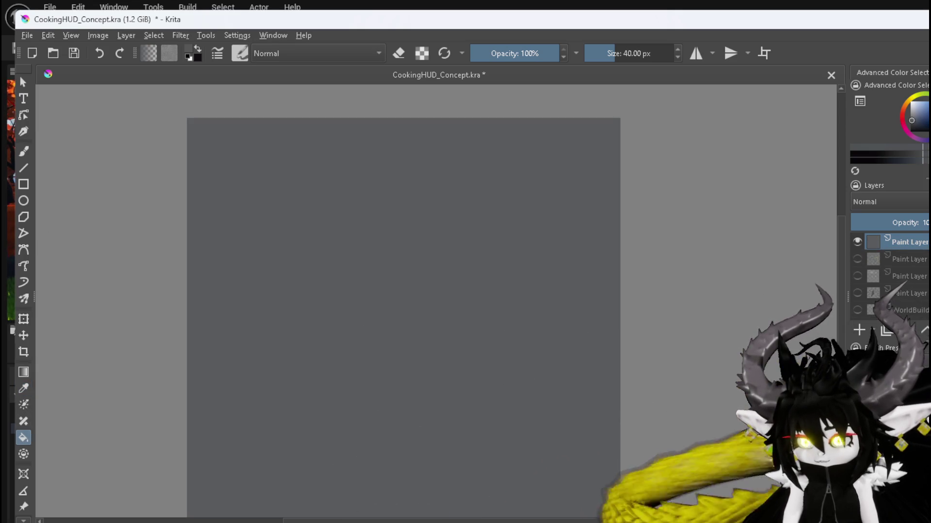
pyautogui.click(23, 151)
pyautogui.click(905, 111)
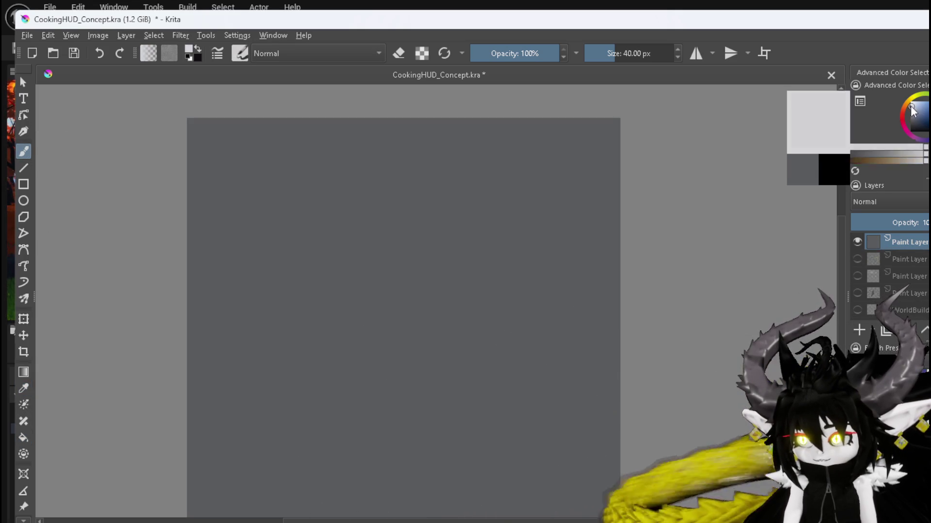
pyautogui.moveTo(904, 110); pyautogui.dragTo(900, 110)
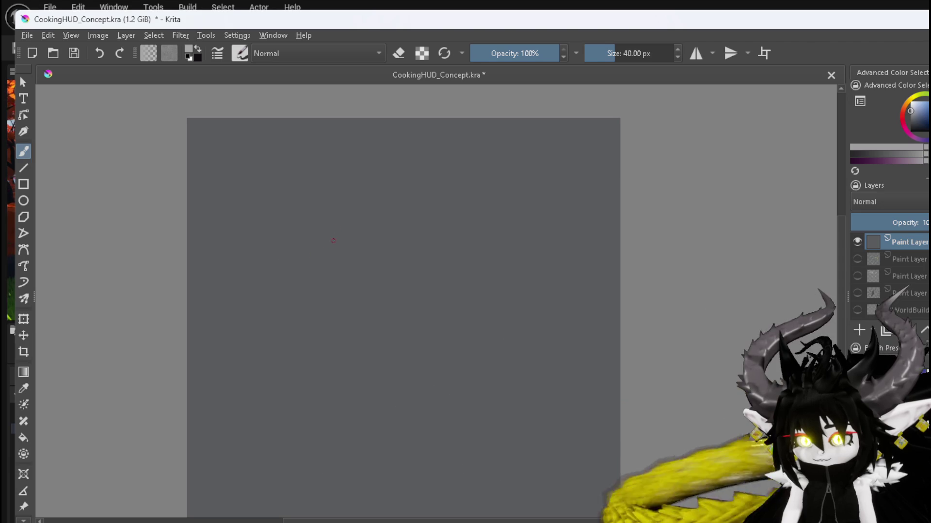
# - Sketch the wing bones with circled shoulder, elbow and wrist joints and a 'Phy' arrow label
pyautogui.moveTo(331, 228)
pyautogui.mouseDown()
pyautogui.moveTo(330, 336)
pyautogui.moveTo(445, 371)
pyautogui.mouseUp()
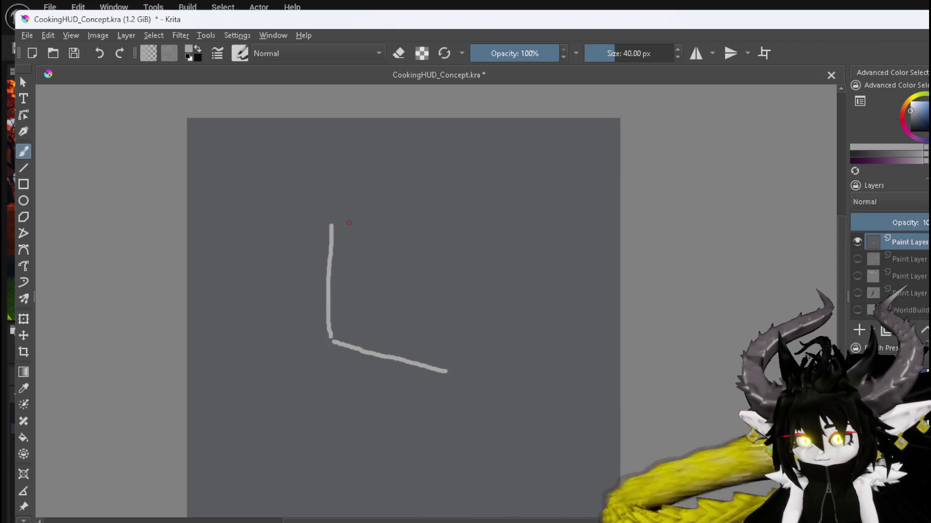
pyautogui.moveTo(376, 308)
pyautogui.mouseDown()
pyautogui.moveTo(380, 321)
pyautogui.moveTo(522, 347)
pyautogui.mouseUp()
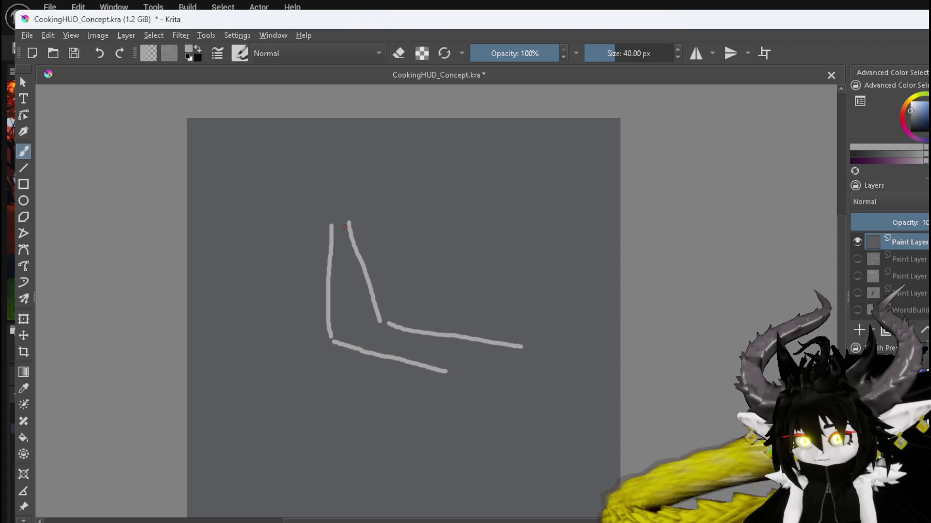
pyautogui.moveTo(358, 227)
pyautogui.mouseDown()
pyautogui.moveTo(401, 301)
pyautogui.moveTo(488, 306)
pyautogui.moveTo(463, 320)
pyautogui.moveTo(522, 337)
pyautogui.mouseUp()
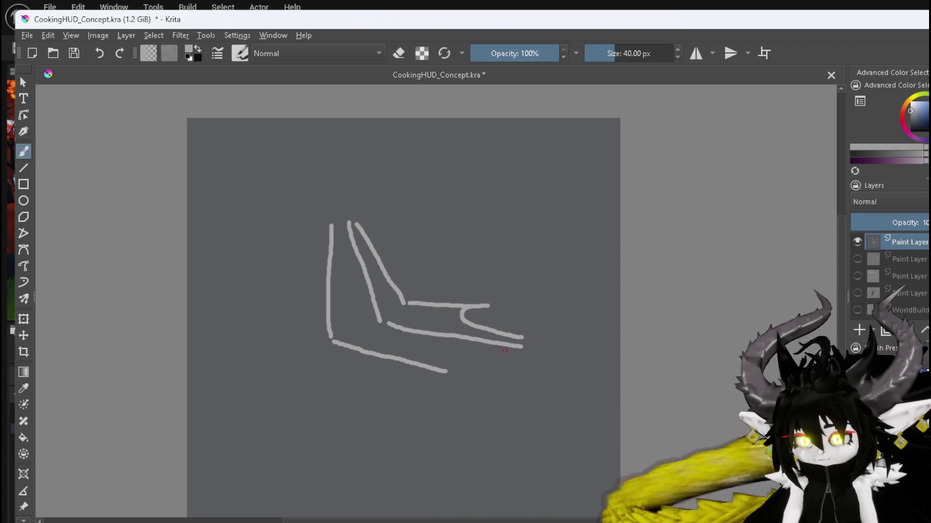
pyautogui.moveTo(438, 362); pyautogui.dragTo(453, 367)
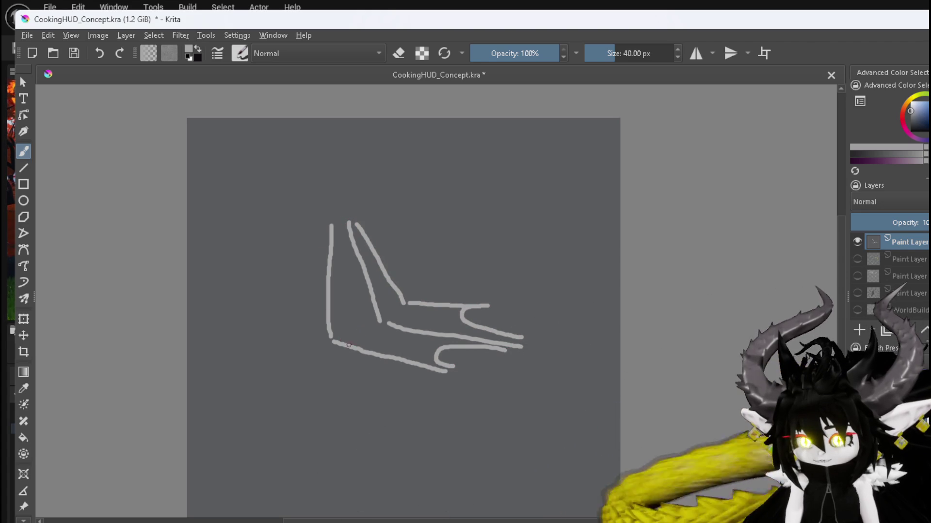
pyautogui.moveTo(340, 331); pyautogui.dragTo(345, 349)
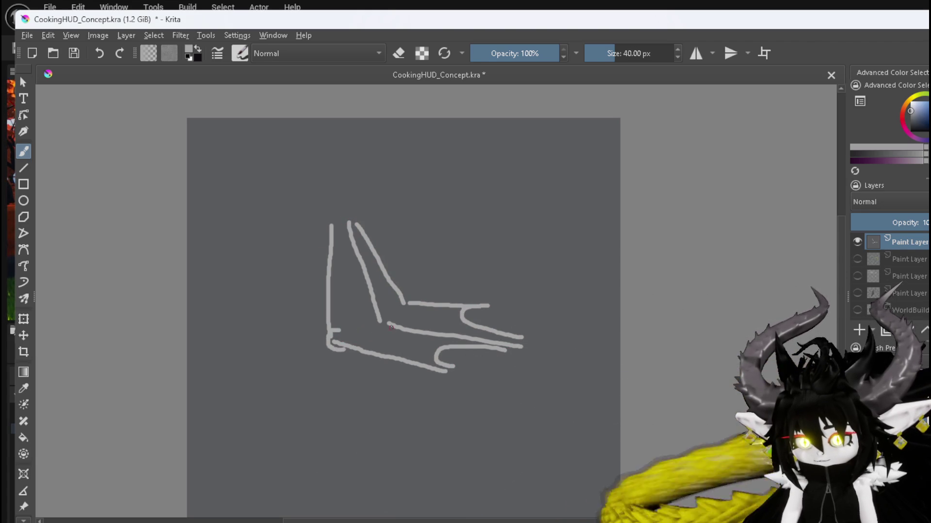
pyautogui.moveTo(372, 320); pyautogui.dragTo(414, 303)
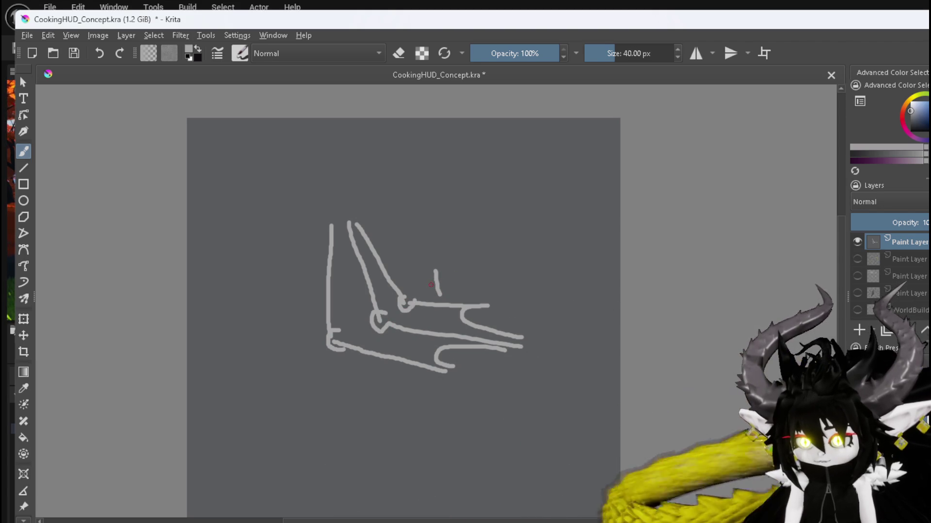
pyautogui.moveTo(450, 294)
pyautogui.mouseDown()
pyautogui.moveTo(429, 235)
pyautogui.moveTo(453, 262)
pyautogui.moveTo(475, 244)
pyautogui.mouseUp()
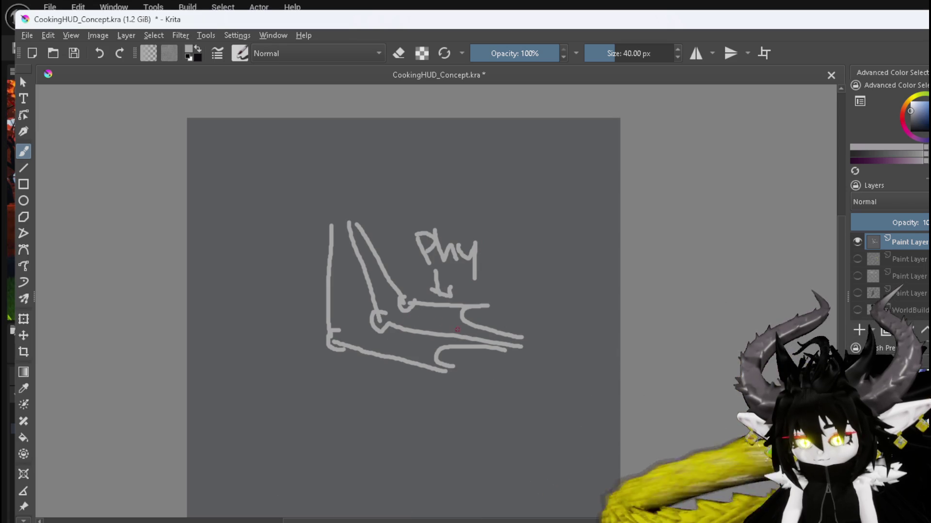
pyautogui.moveTo(345, 341); pyautogui.dragTo(346, 346)
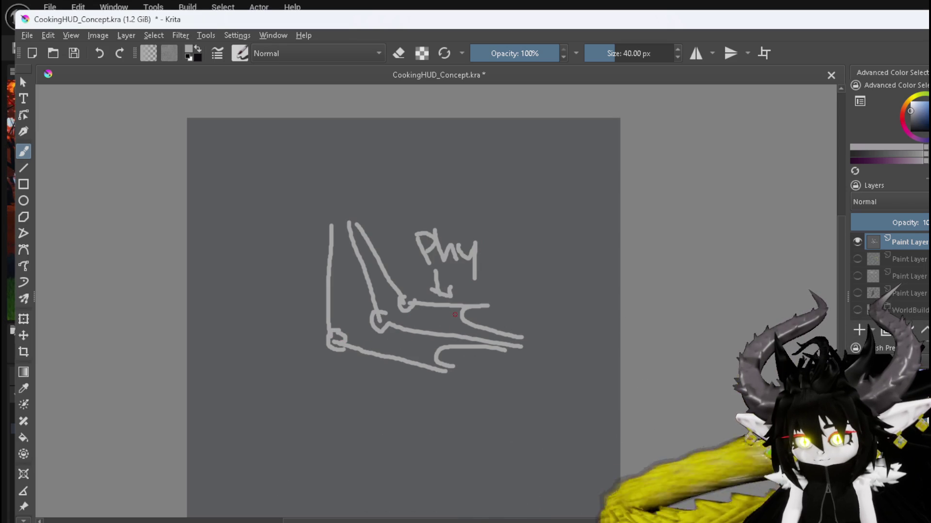
pyautogui.moveTo(394, 313); pyautogui.dragTo(386, 315)
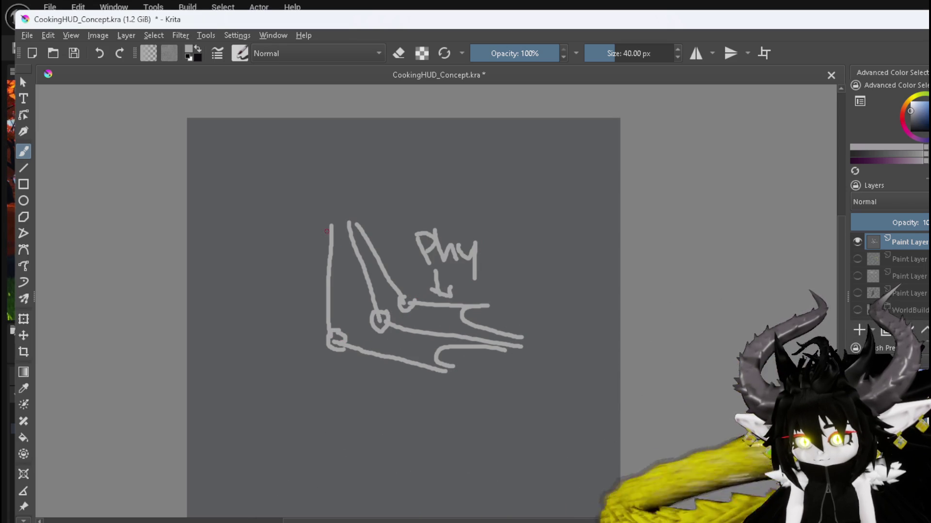
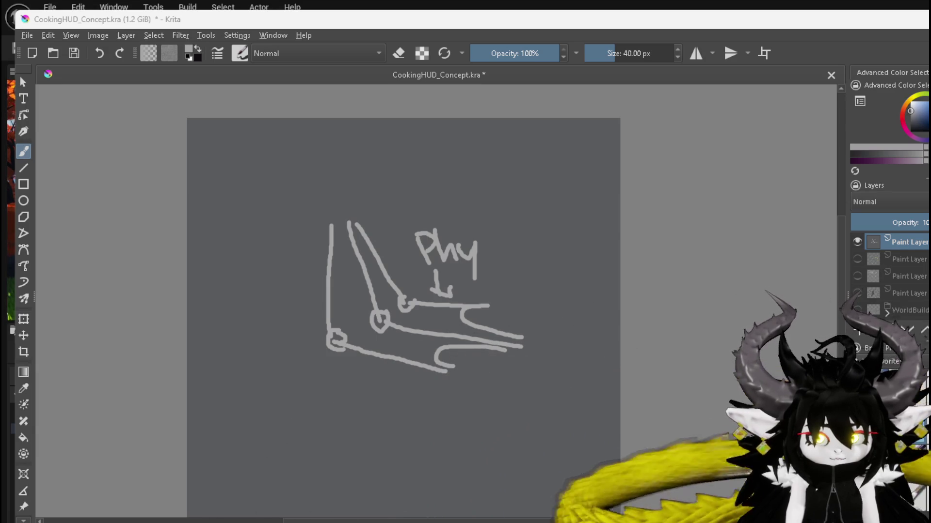
# - Switch from Krita to the Brave window showing the Gore Magala image search results
pyautogui.press('ctrl+Print')
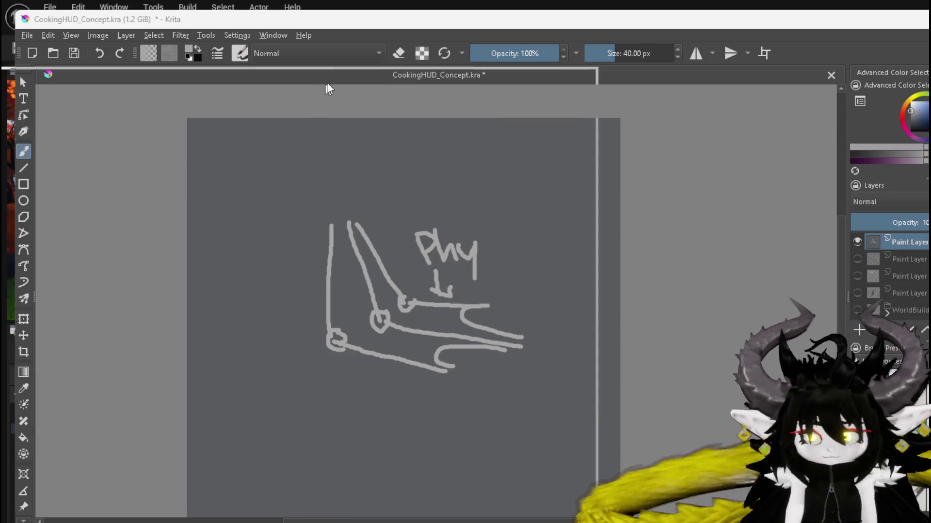
pyautogui.hotkey('alt', 'Tab')
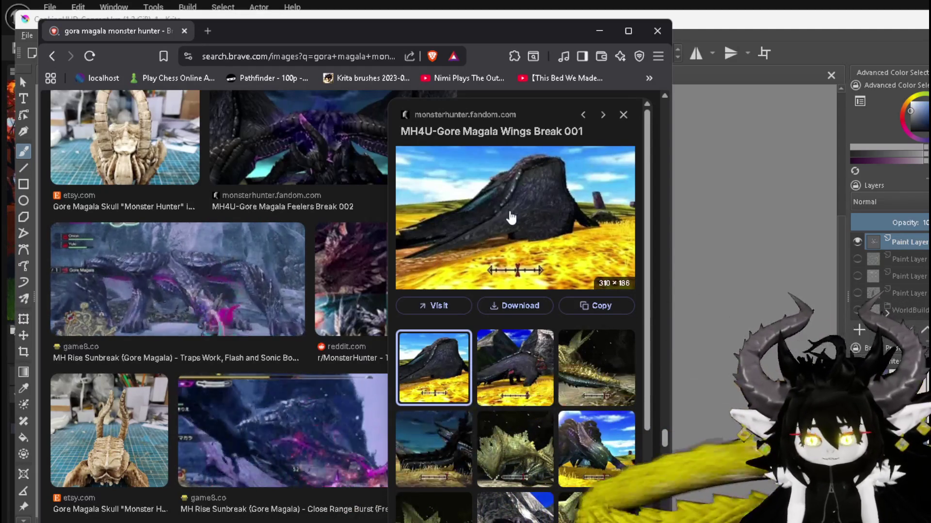
# - Preview the Face Break 002 and Wings Break 002 Gore Magala reference images
pyautogui.click(593, 451)
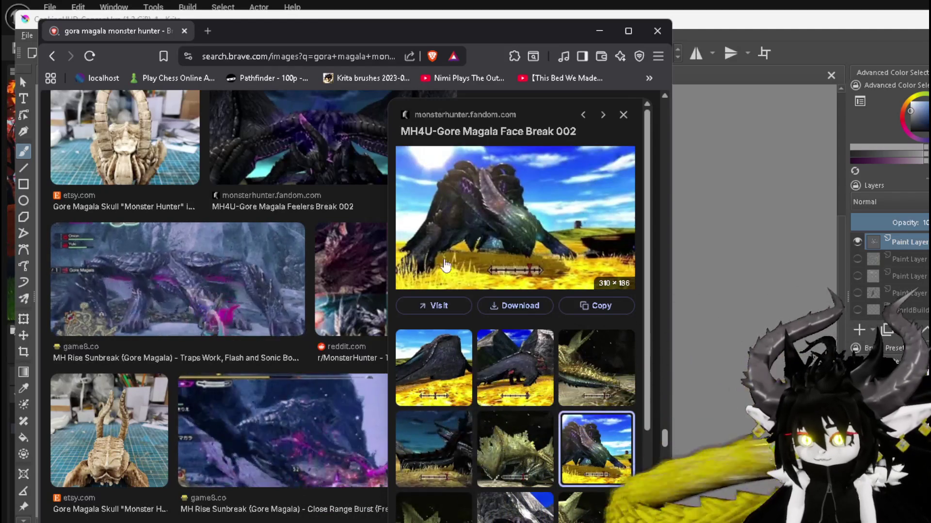
pyautogui.click(500, 369)
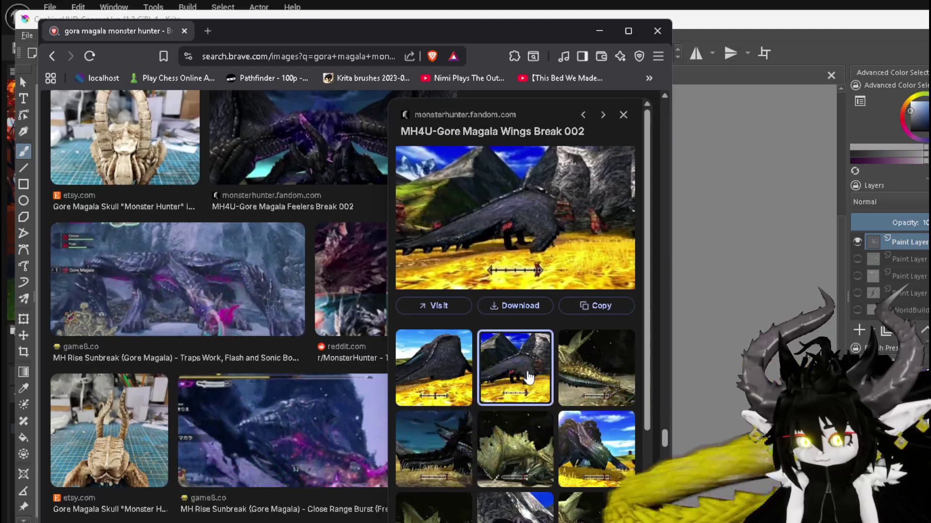
pyautogui.scroll(-1, 528, 374)
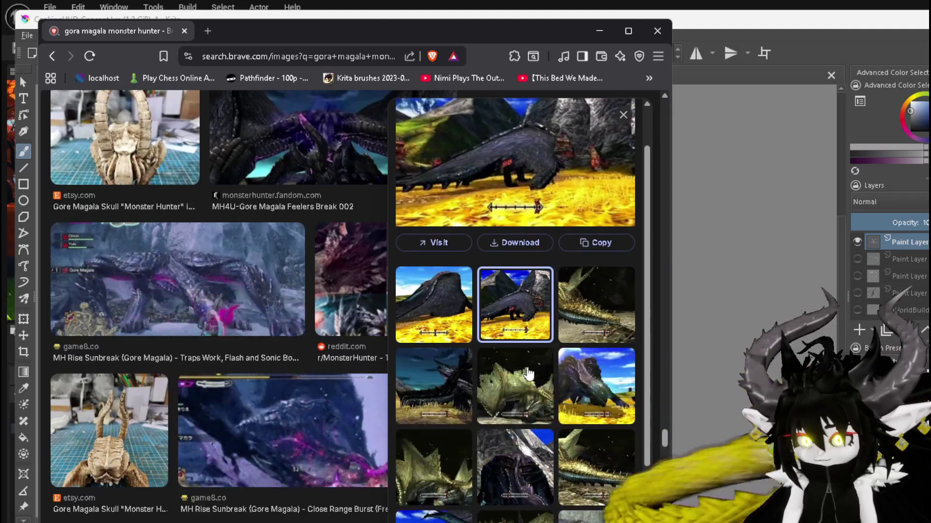
pyautogui.scroll(-10, 365, 386)
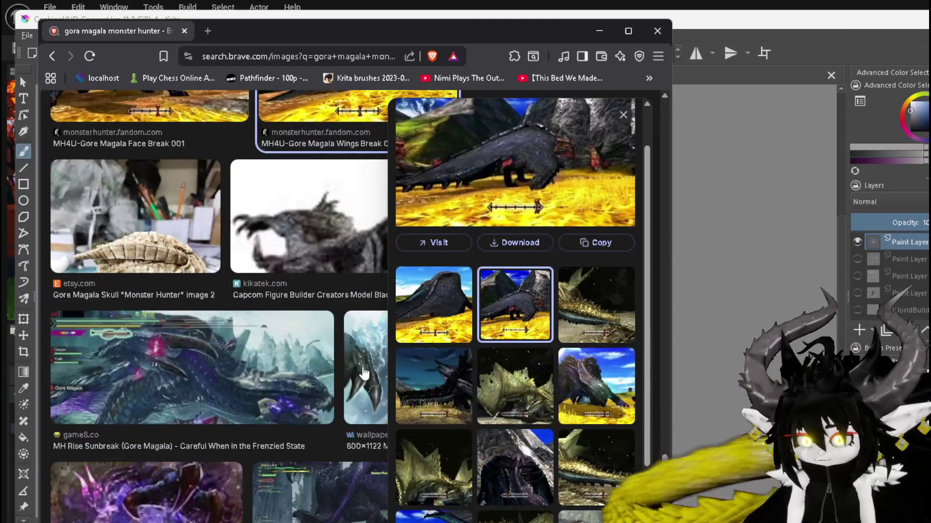
pyautogui.scroll(-3, 363, 374)
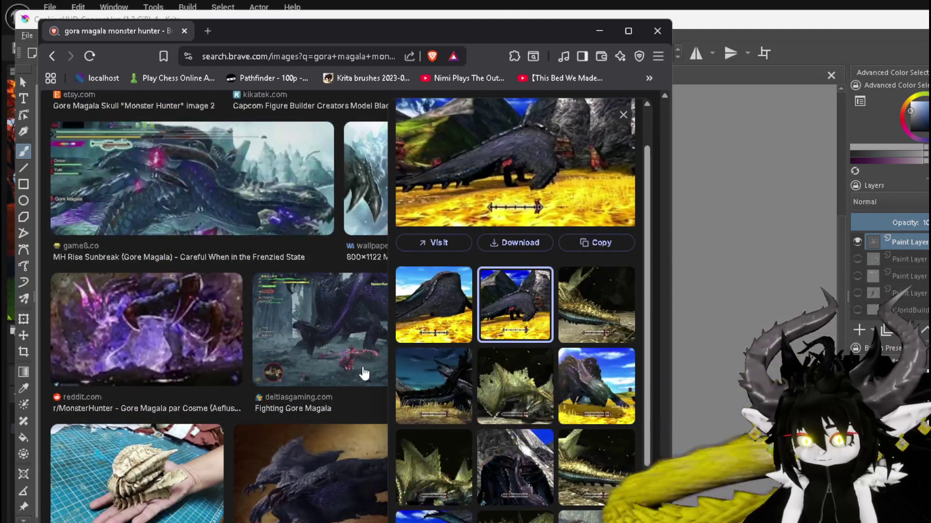
pyautogui.scroll(-3, 363, 374)
pyautogui.scroll(-10, 364, 375)
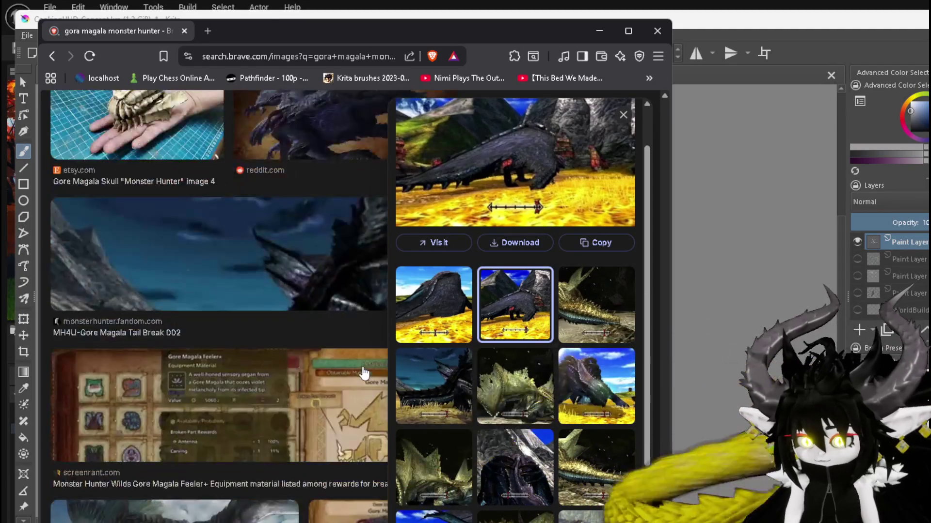
pyautogui.scroll(-8, 364, 374)
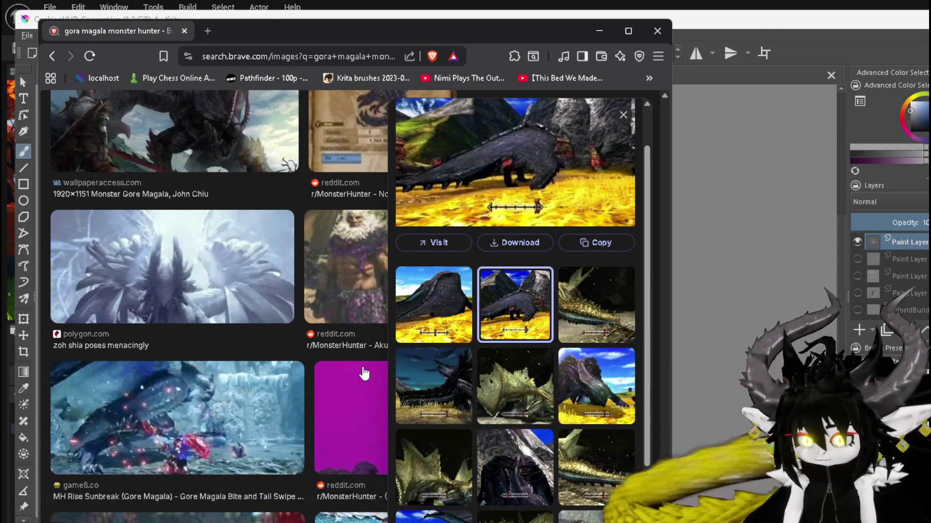
pyautogui.scroll(-5, 364, 374)
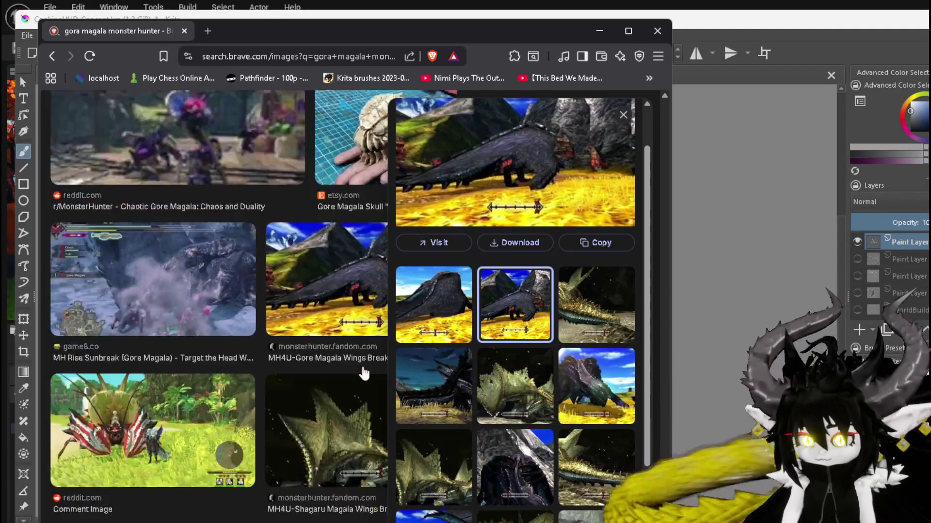
# - Scroll the results and preview the purple Gore Magala wallpaper image
pyautogui.scroll(12, 364, 374)
pyautogui.scroll(20, 364, 372)
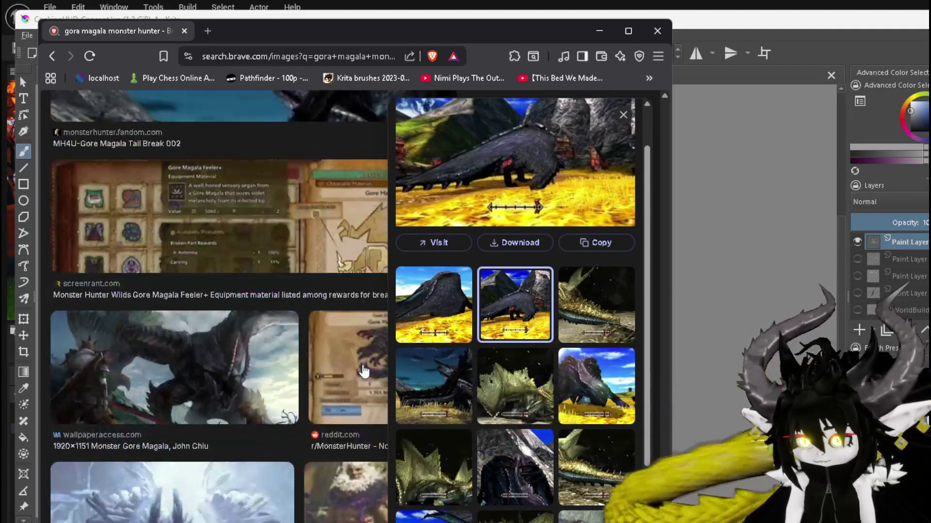
pyautogui.scroll(6, 364, 371)
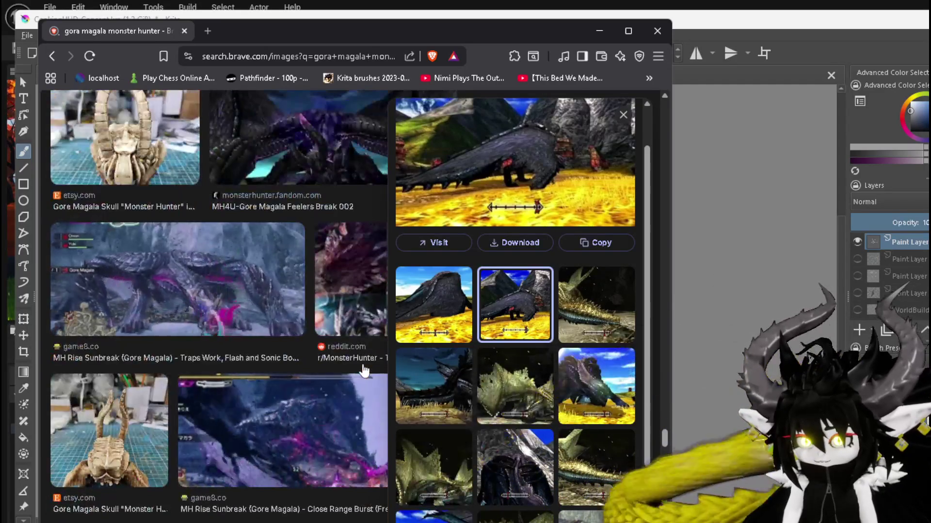
pyautogui.scroll(5, 364, 372)
pyautogui.scroll(5, 364, 369)
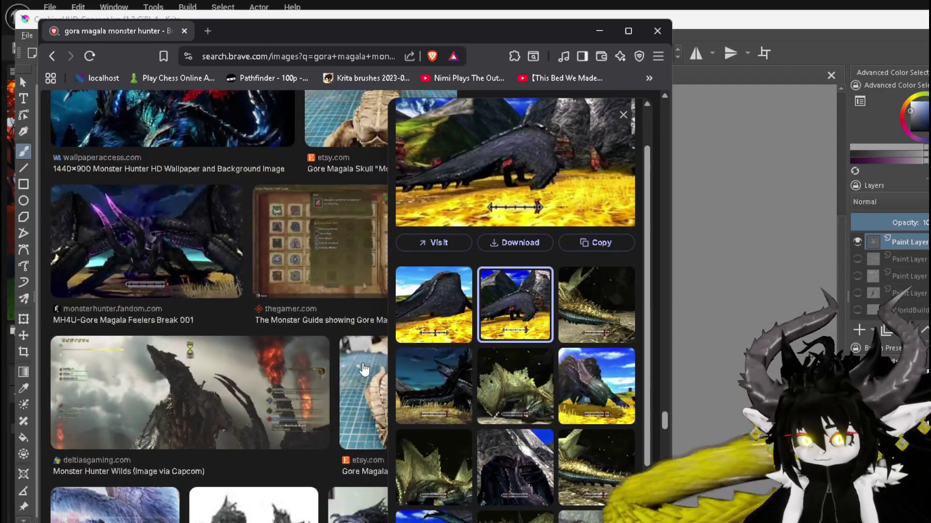
pyautogui.scroll(3, 364, 369)
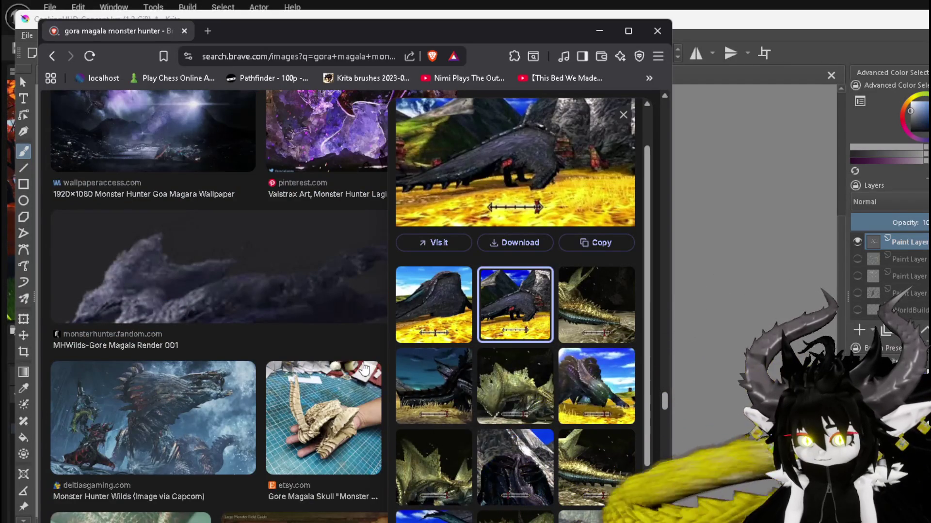
pyautogui.scroll(4, 364, 370)
pyautogui.scroll(3, 364, 369)
pyautogui.scroll(5, 364, 369)
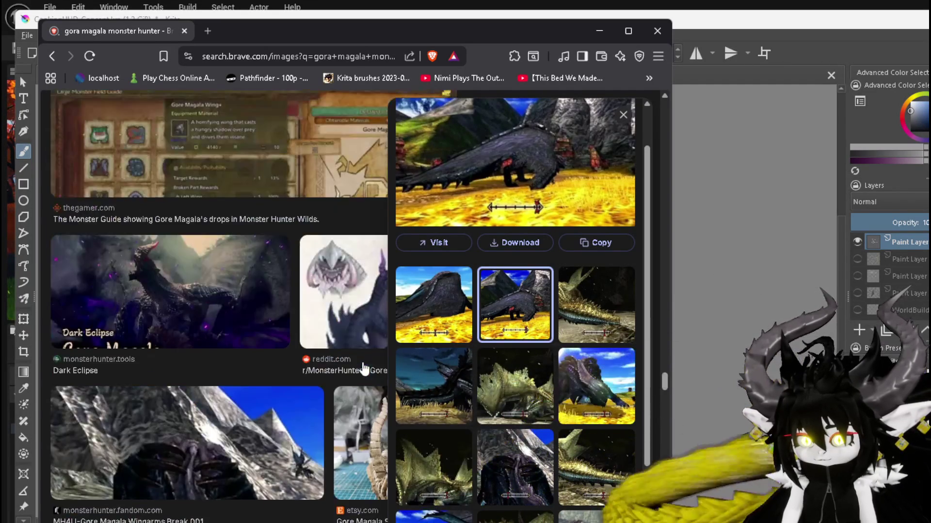
pyautogui.scroll(5, 364, 370)
pyautogui.scroll(3, 364, 370)
pyautogui.scroll(8, 364, 369)
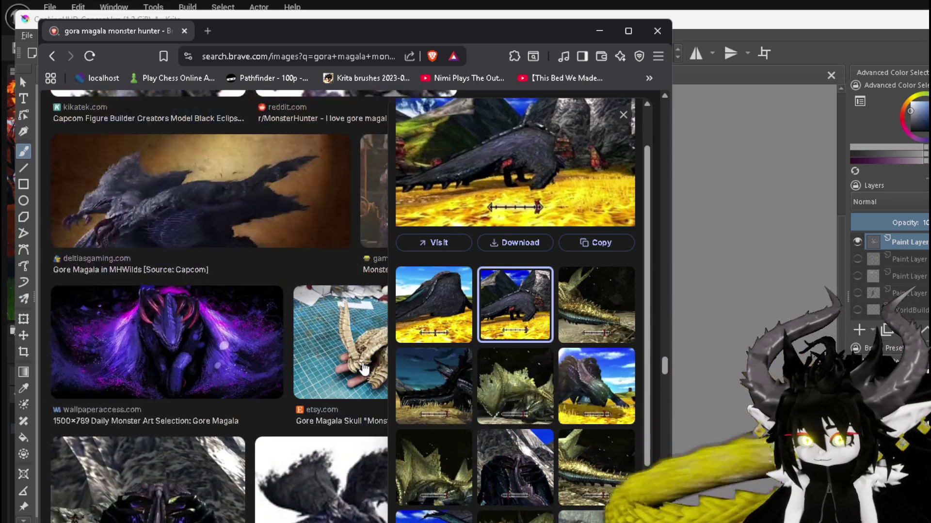
pyautogui.scroll(-4, 327, 383)
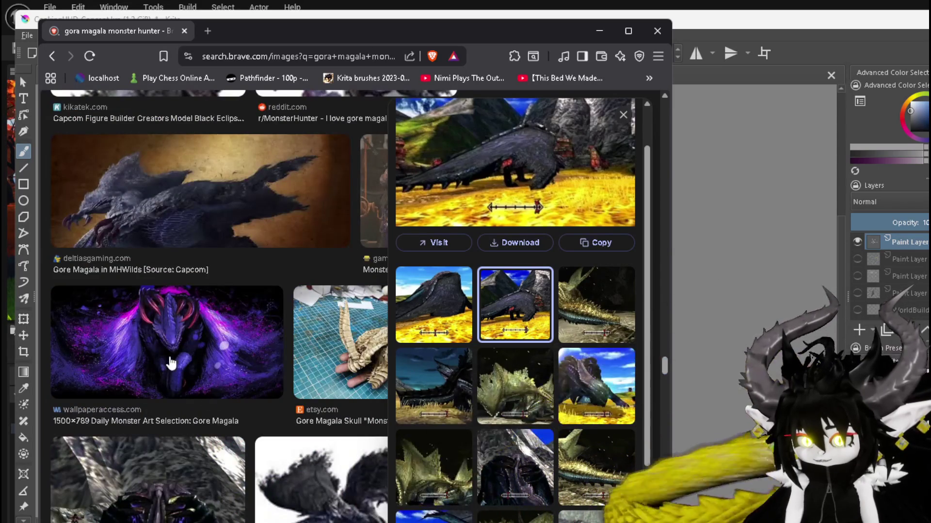
pyautogui.click(270, 370)
# - Return to the CookingHUD_Concept sketch in Krita
pyautogui.scroll(7, 320, 317)
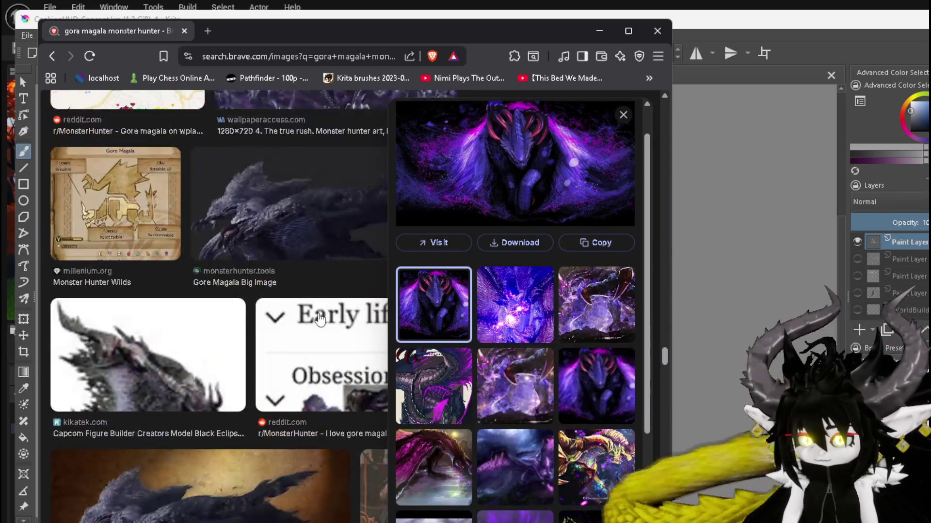
pyautogui.scroll(5, 320, 317)
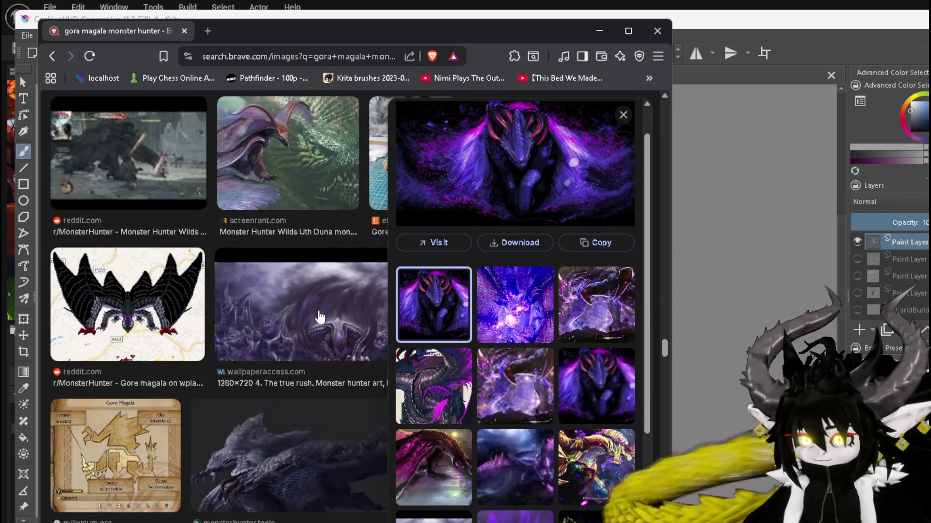
pyautogui.scroll(1, 320, 316)
pyautogui.scroll(6, 320, 317)
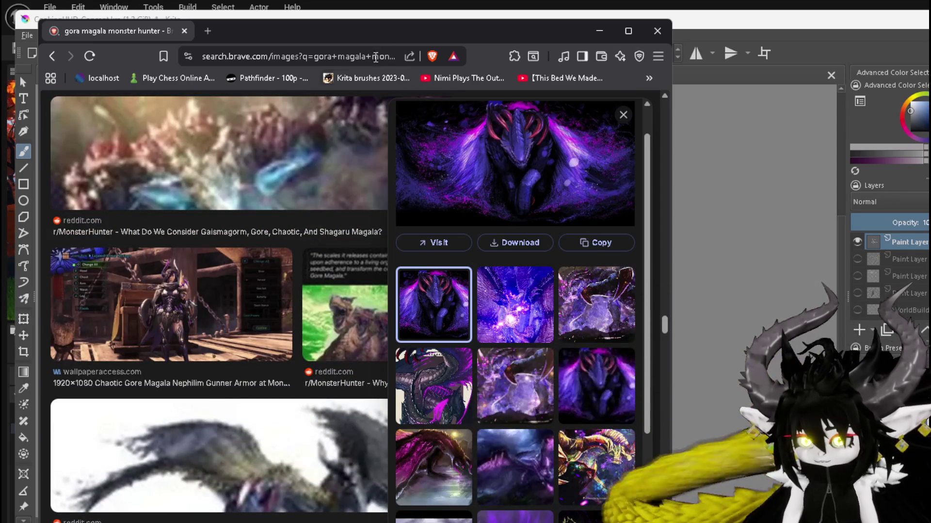
pyautogui.hotkey('alt', 'Tab')
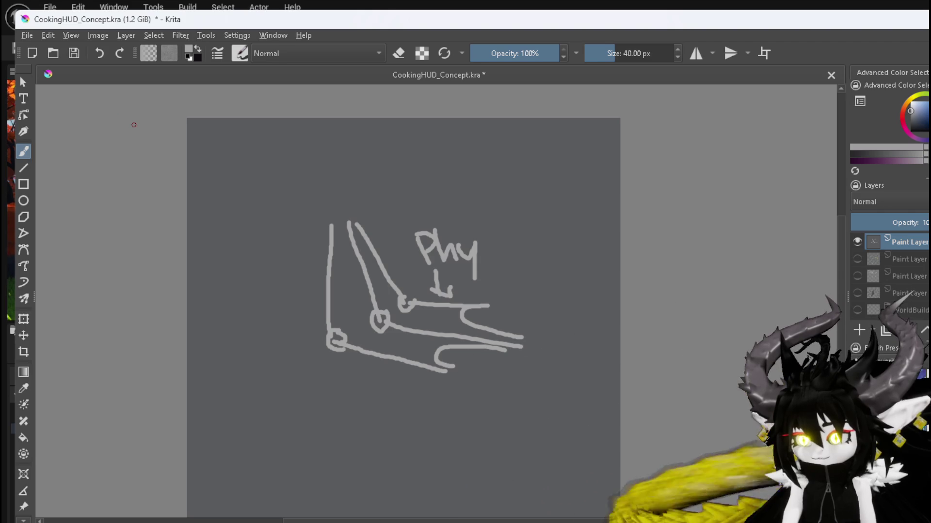
# - Save CookingHUD_Concept.kra and switch to the running IsekaiJourneyV3 game preview
pyautogui.hotkey('ctrl', 's')
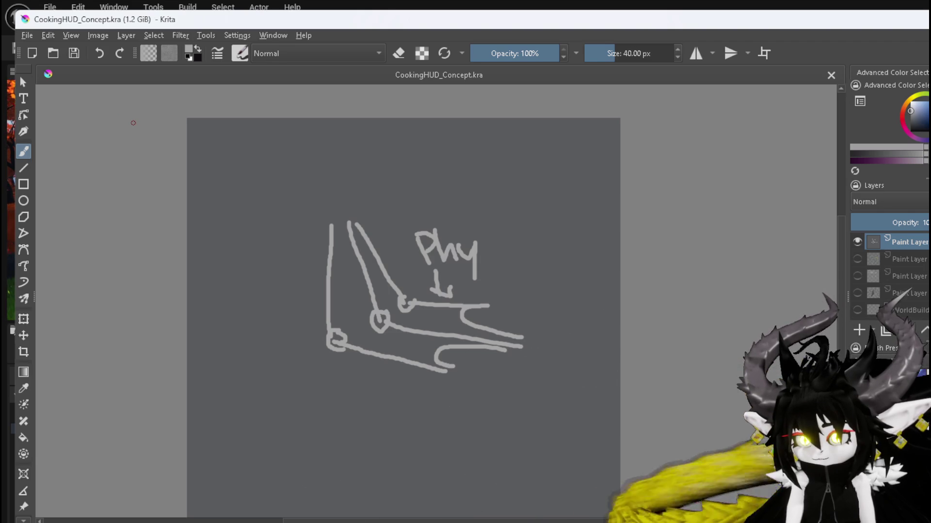
pyautogui.hotkey('alt', 'Tab')
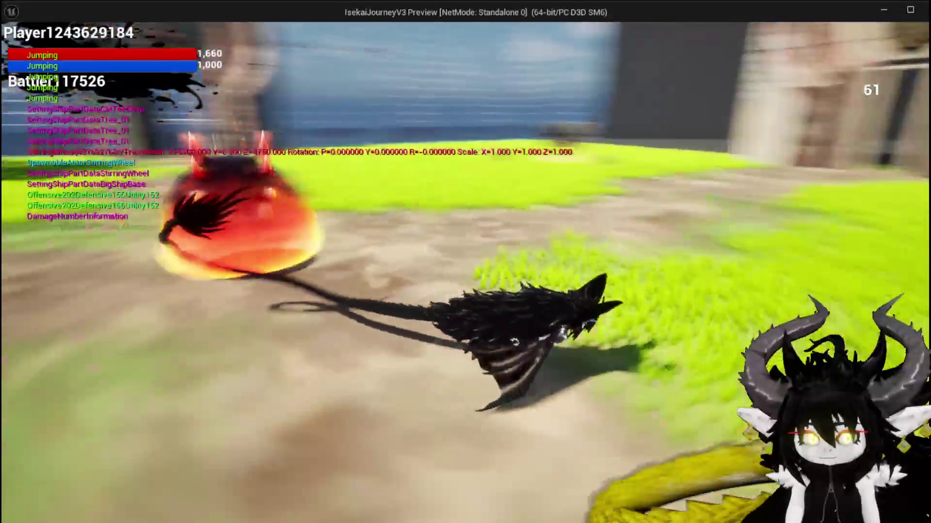
# - Stop the play session to return to the L_DungeonCreationTest level editor
pyautogui.press('Escape')
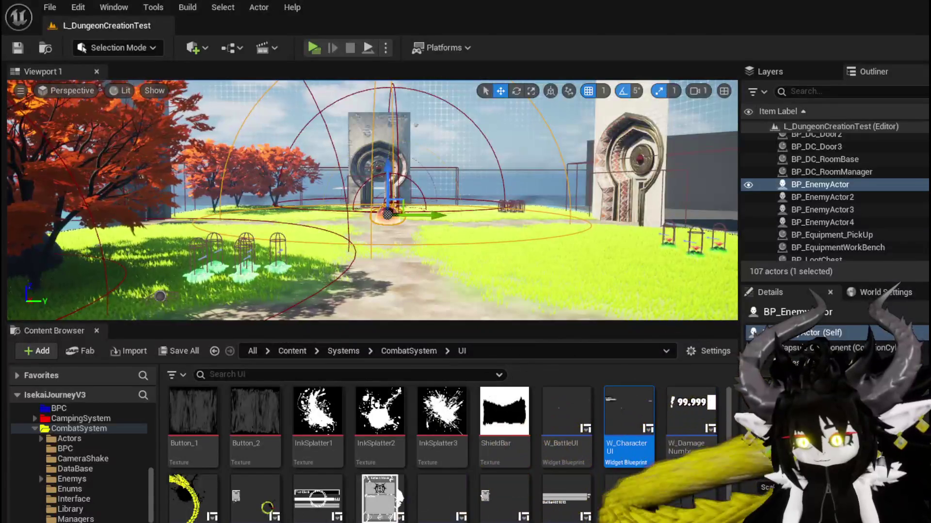
# - Delete the Get Ability Data node from BPC_Perks' OnAddStatus graph
pyautogui.hotkey('alt', 'Tab')
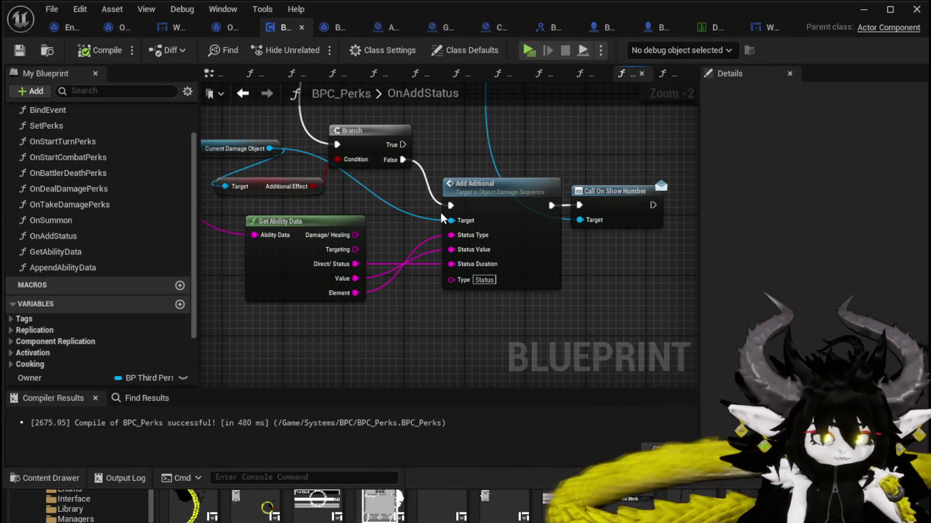
pyautogui.scroll(-2, 533, 272)
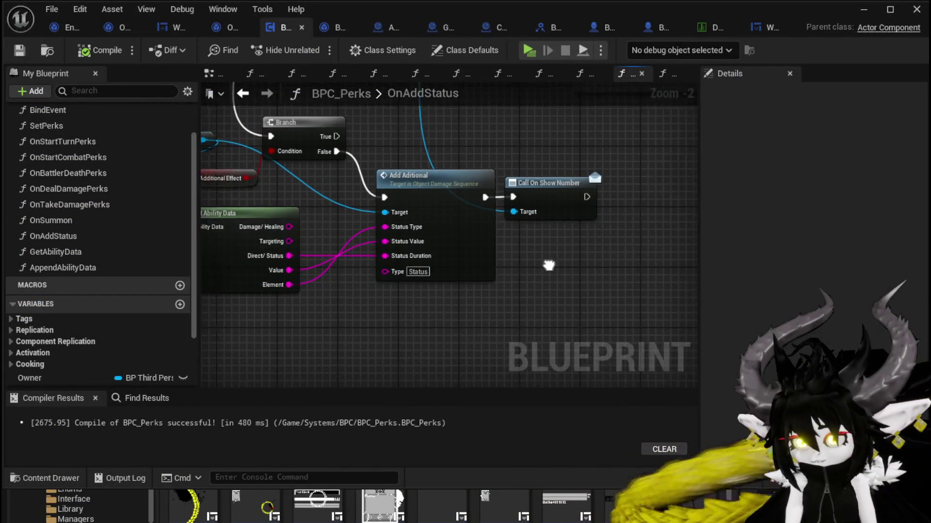
pyautogui.scroll(2, 523, 286)
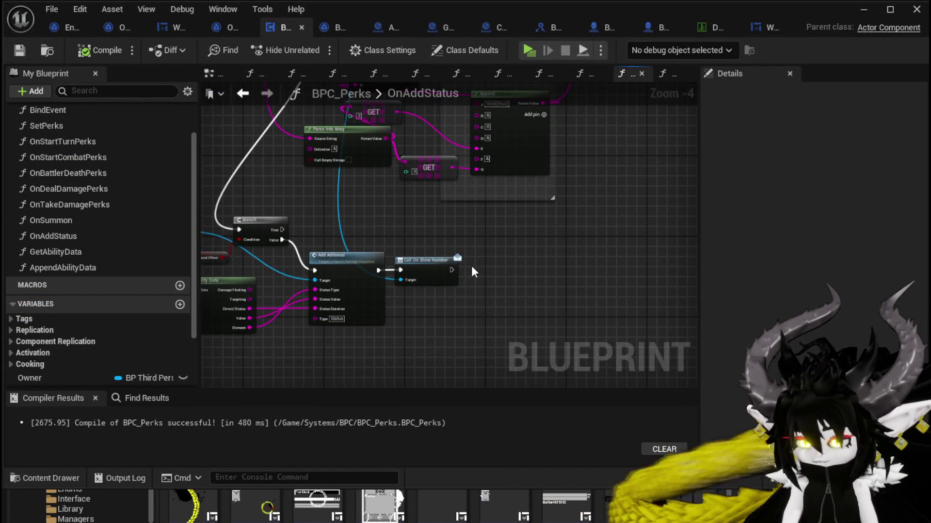
pyautogui.scroll(-2, 574, 266)
pyautogui.scroll(2, 334, 295)
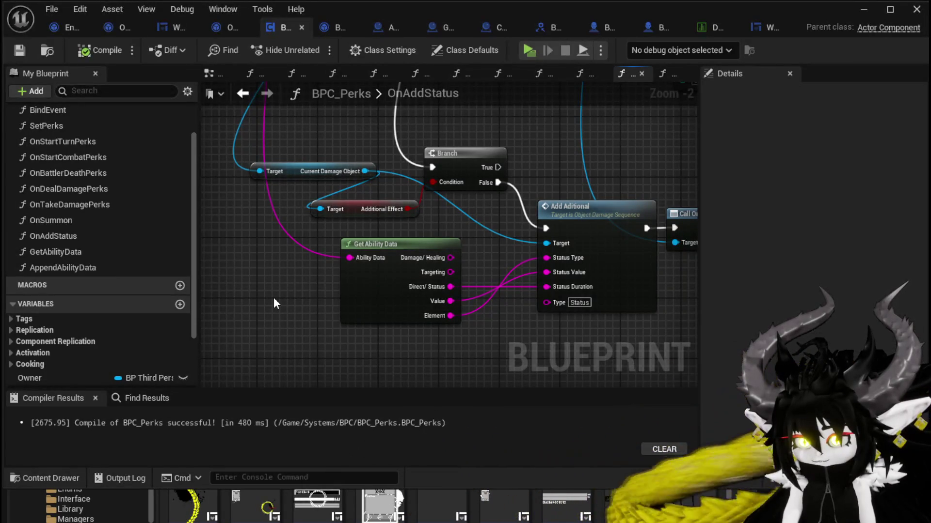
pyautogui.scroll(-3, 273, 297)
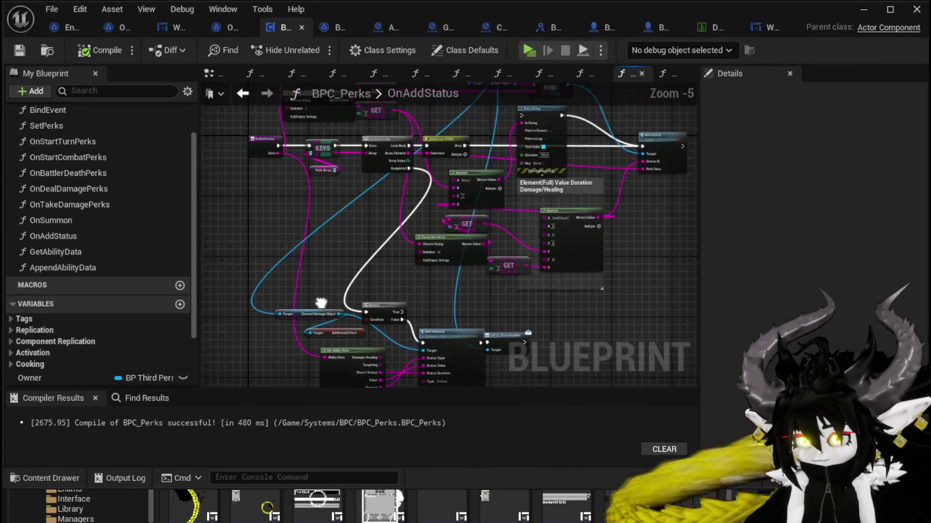
pyautogui.scroll(3, 354, 364)
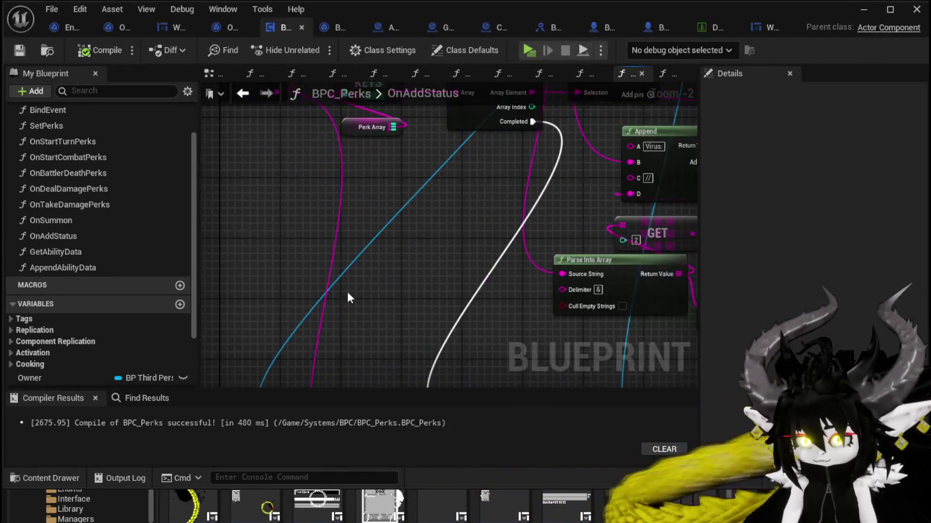
pyautogui.scroll(-2, 379, 232)
pyautogui.moveTo(395, 385); pyautogui.dragTo(281, 267)
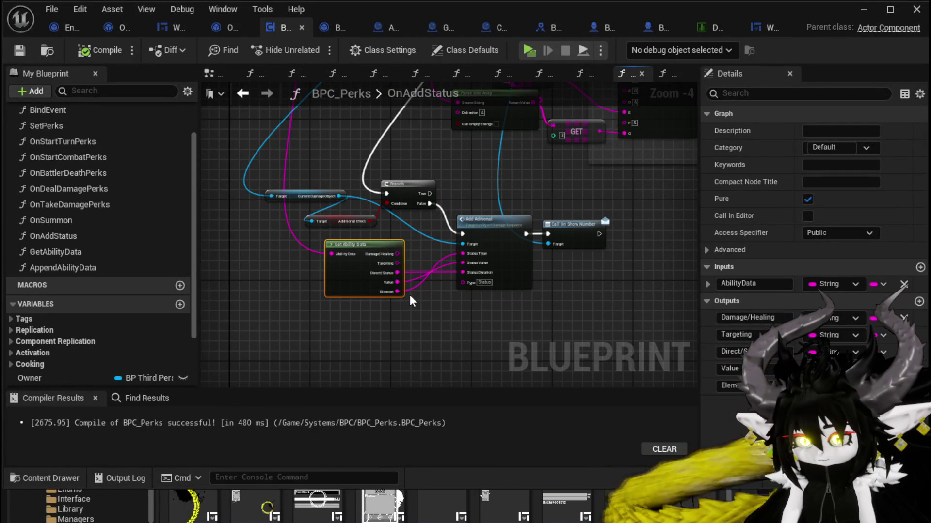
pyautogui.press('Delete')
# - Delete the Branch, Add Additional and Call On Show Number nodes, then compile and save BPC_Perks
pyautogui.scroll(1, 409, 294)
pyautogui.moveTo(409, 295)
pyautogui.mouseDown()
pyautogui.moveTo(330, 314)
pyautogui.moveTo(341, 319)
pyautogui.moveTo(322, 337)
pyautogui.mouseUp()
pyautogui.scroll(-1, 333, 312)
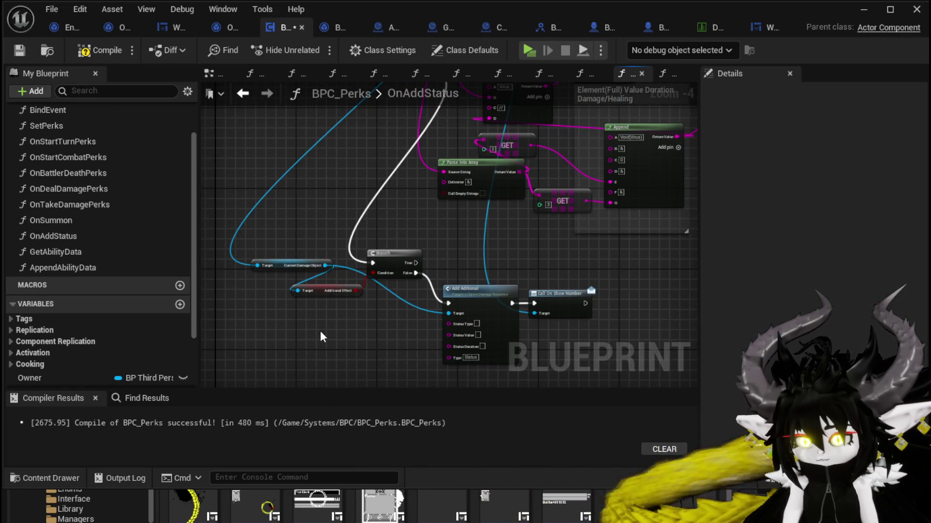
pyautogui.moveTo(293, 336); pyautogui.dragTo(547, 257)
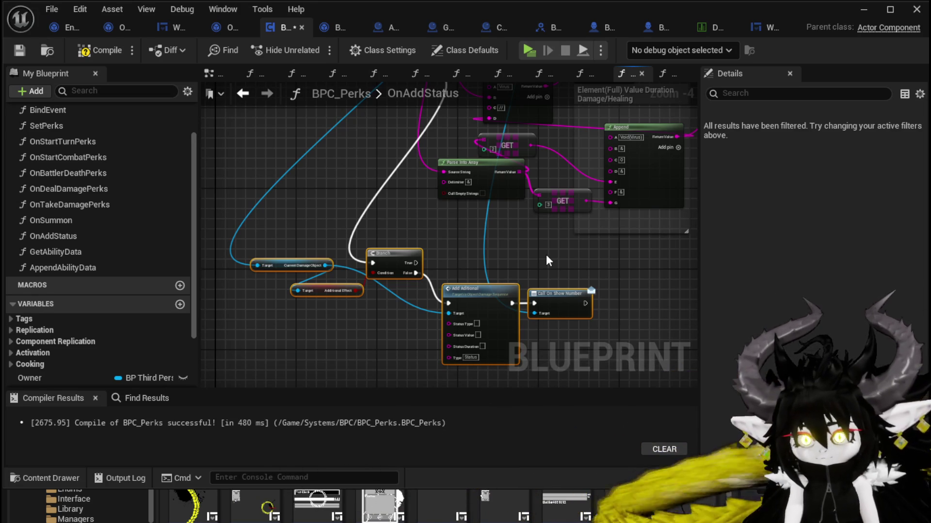
pyautogui.press('Delete')
pyautogui.click(99, 50)
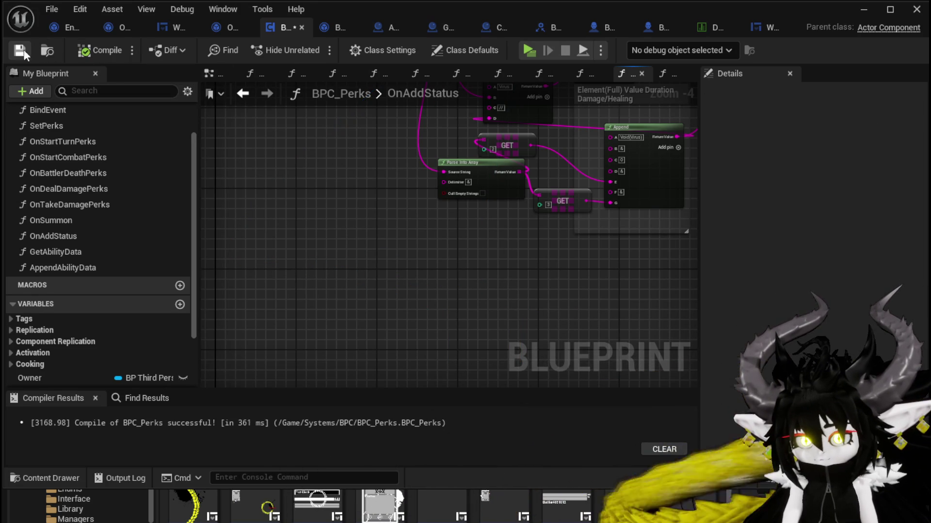
pyautogui.hotkey('ctrl', 's')
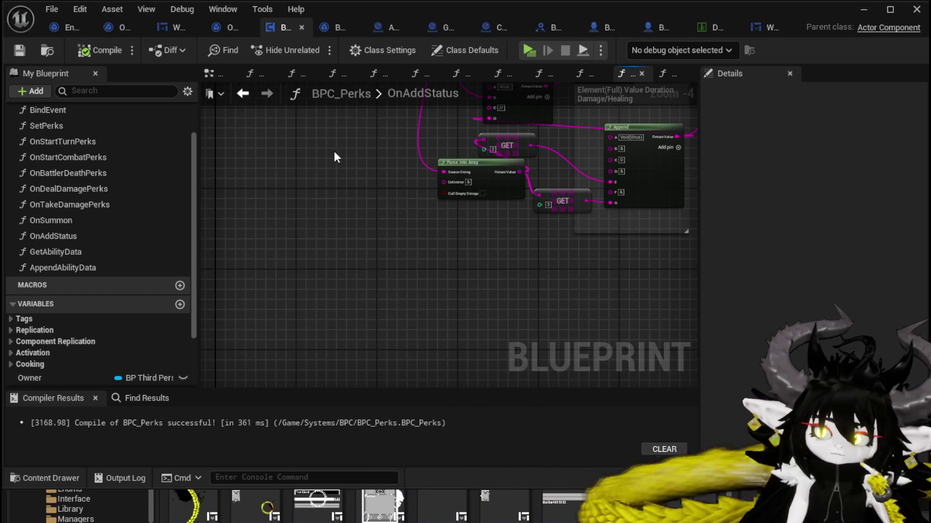
# - Survey Encounter_Object's DamageBattler graph from the Branch and Trigger Damage nodes to Set Data
pyautogui.click(68, 27)
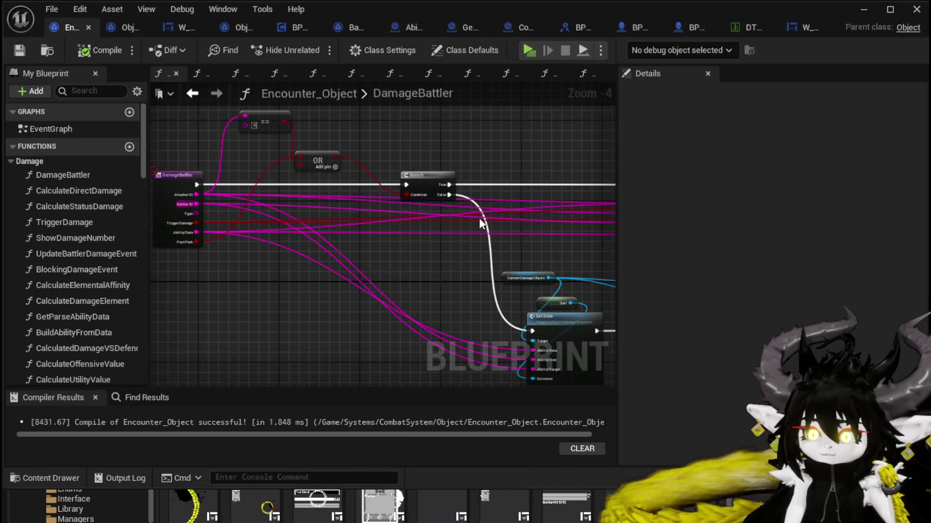
pyautogui.moveTo(314, 213); pyautogui.dragTo(242, 211)
pyautogui.moveTo(341, 234); pyautogui.dragTo(152, 232)
pyautogui.scroll(3, 364, 201)
pyautogui.moveTo(400, 193)
pyautogui.mouseDown()
pyautogui.moveTo(499, 213)
pyautogui.moveTo(342, 213)
pyautogui.moveTo(360, 219)
pyautogui.moveTo(301, 227)
pyautogui.moveTo(291, 213)
pyautogui.mouseUp()
pyautogui.scroll(-3, 343, 214)
pyautogui.scroll(1, 359, 219)
pyautogui.scroll(-4, 534, 217)
pyautogui.moveTo(534, 218); pyautogui.dragTo(503, 212)
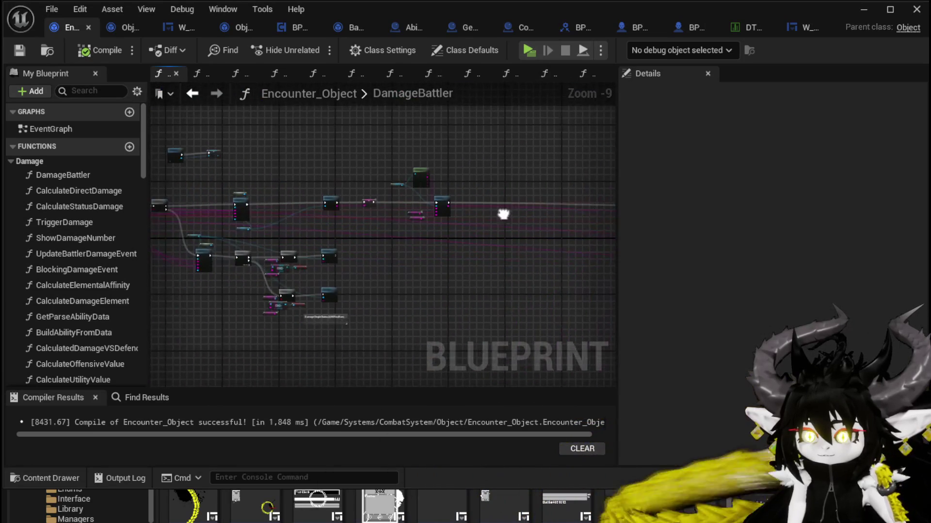
pyautogui.scroll(6, 335, 241)
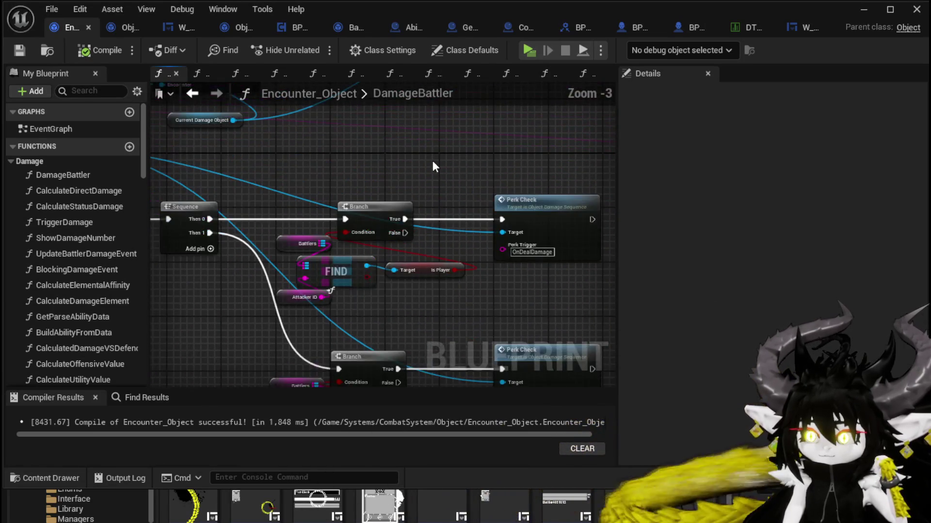
pyautogui.scroll(-2, 433, 162)
pyautogui.moveTo(432, 161)
pyautogui.mouseDown()
pyautogui.moveTo(478, 208)
pyautogui.moveTo(475, 235)
pyautogui.moveTo(529, 206)
pyautogui.mouseUp()
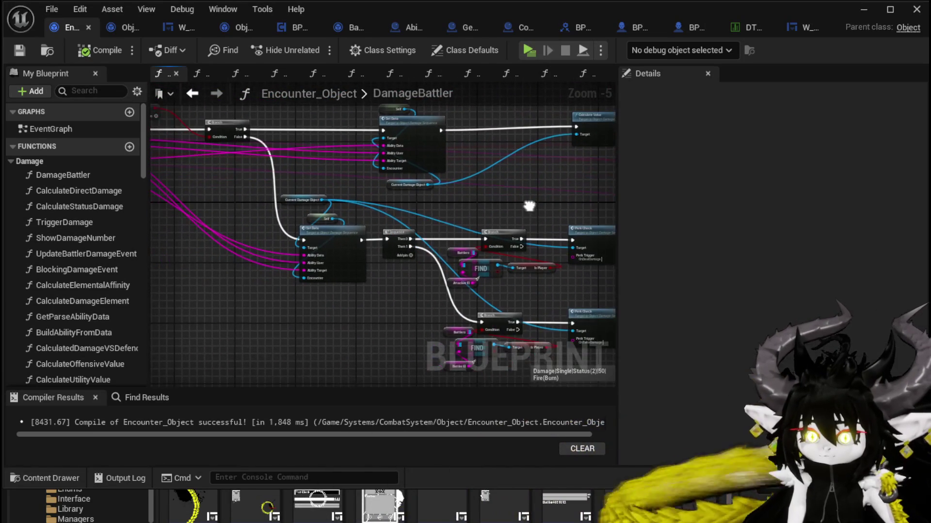
pyautogui.scroll(1, 470, 205)
pyautogui.moveTo(470, 205); pyautogui.dragTo(378, 185)
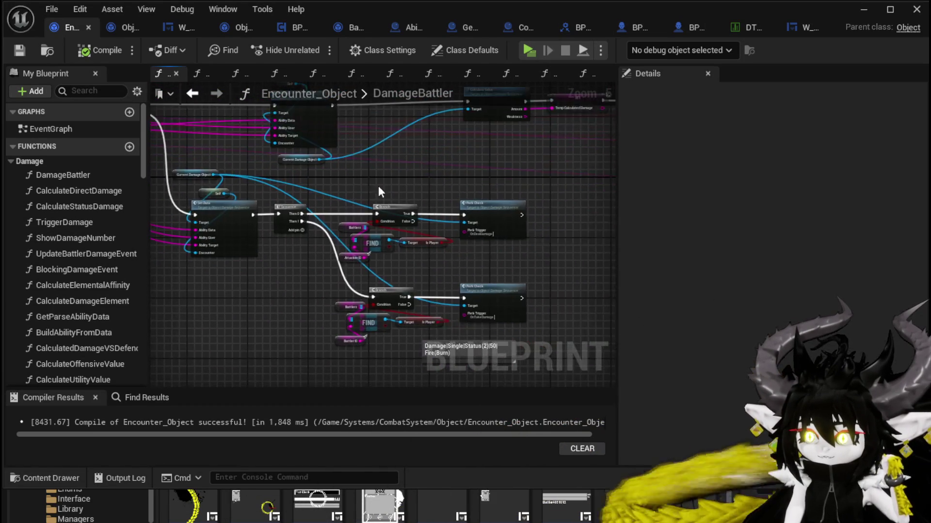
pyautogui.scroll(-1, 422, 274)
pyautogui.moveTo(422, 275); pyautogui.dragTo(493, 264)
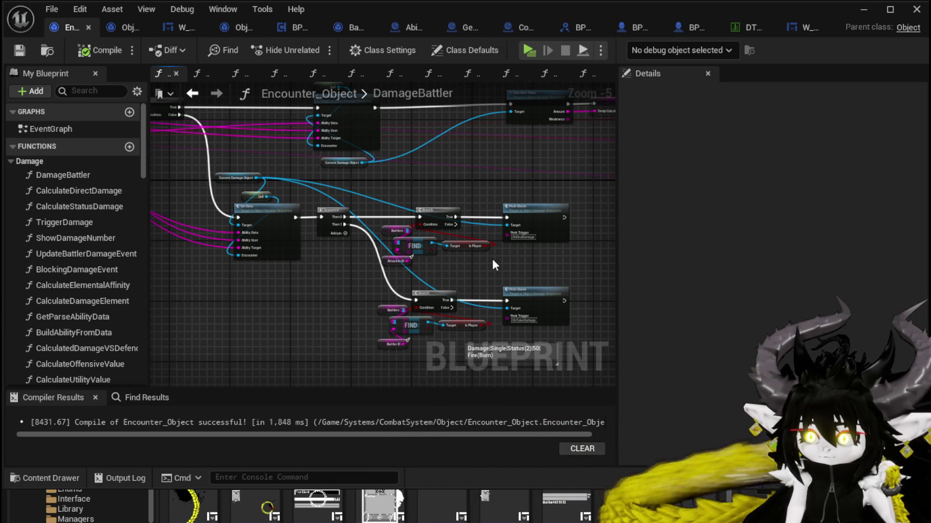
pyautogui.scroll(2, 335, 262)
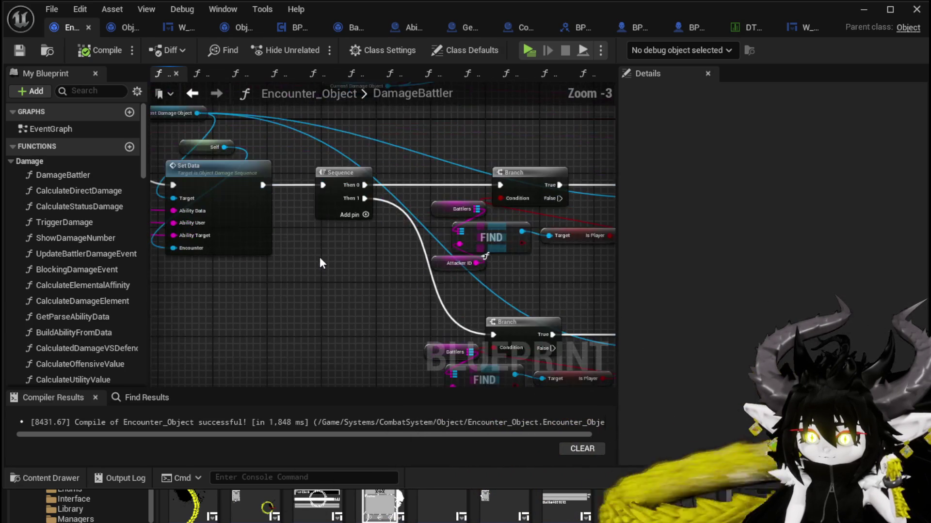
pyautogui.scroll(-1, 340, 263)
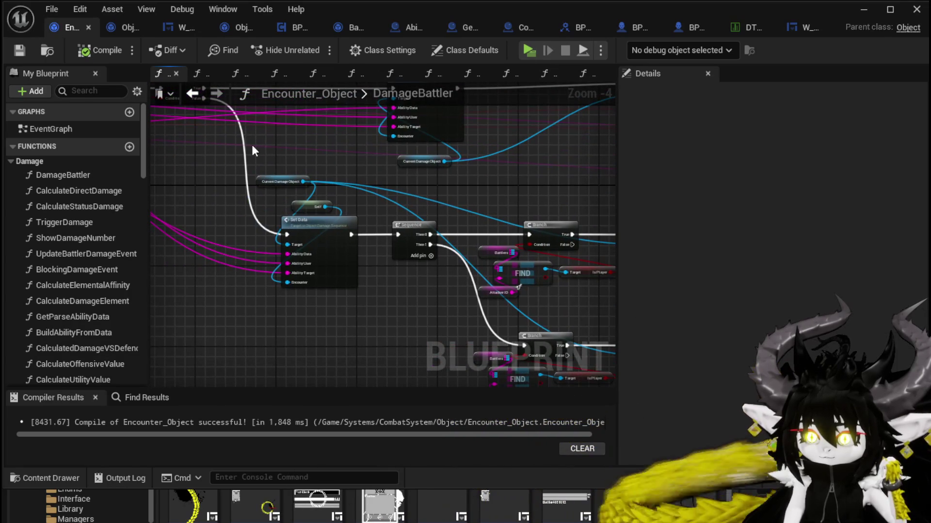
# - Move the Set Data, Self and Current Damage Object nodes left and save Encounter_Object
pyautogui.moveTo(252, 144); pyautogui.dragTo(303, 231)
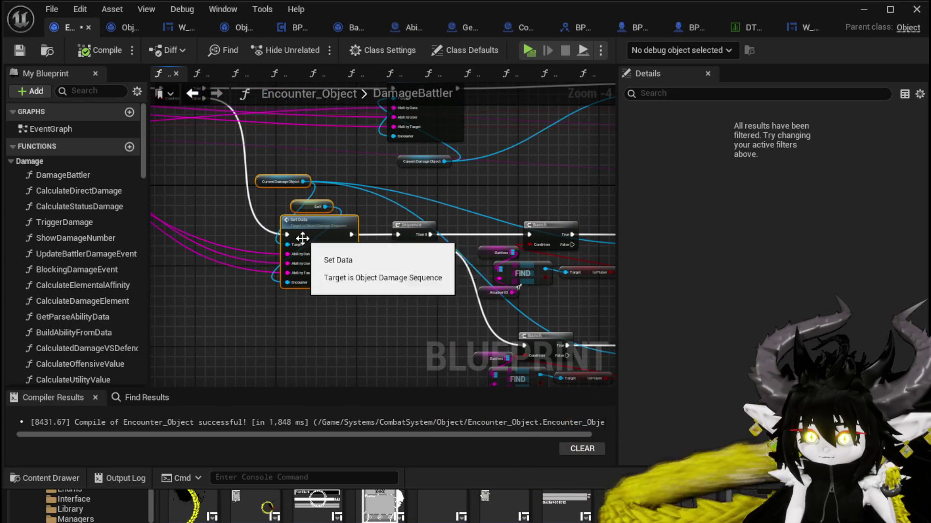
pyautogui.moveTo(422, 211); pyautogui.dragTo(341, 212)
pyautogui.moveTo(401, 208); pyautogui.dragTo(476, 205)
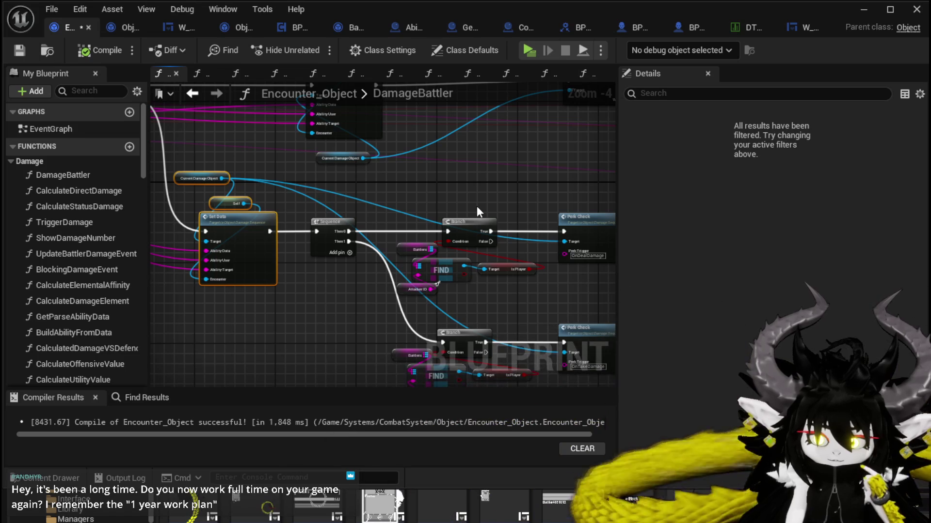
pyautogui.click(19, 50)
# - Inspect the nearby Sequence, Branch, FIND, Calculate Value and Type Check nodes
pyautogui.moveTo(401, 172); pyautogui.dragTo(361, 164)
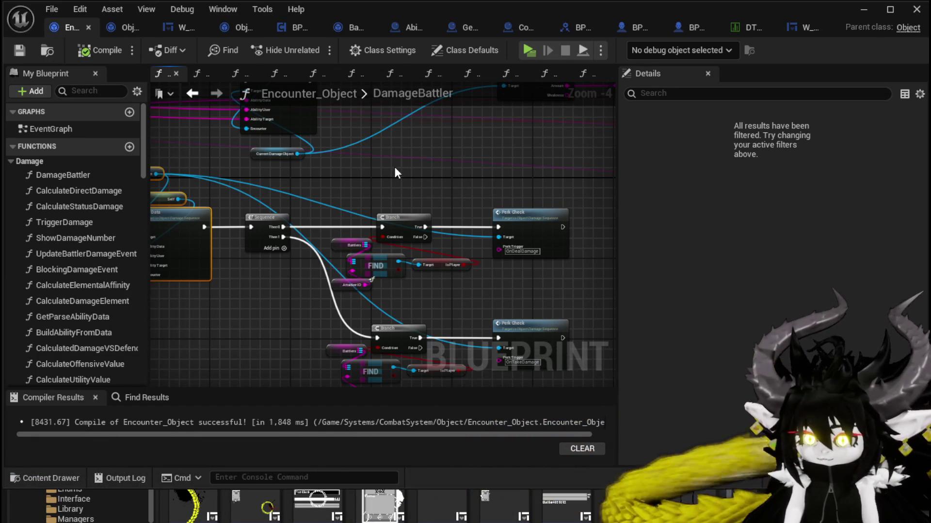
pyautogui.moveTo(394, 164)
pyautogui.mouseDown()
pyautogui.moveTo(399, 181)
pyautogui.moveTo(480, 206)
pyautogui.mouseUp()
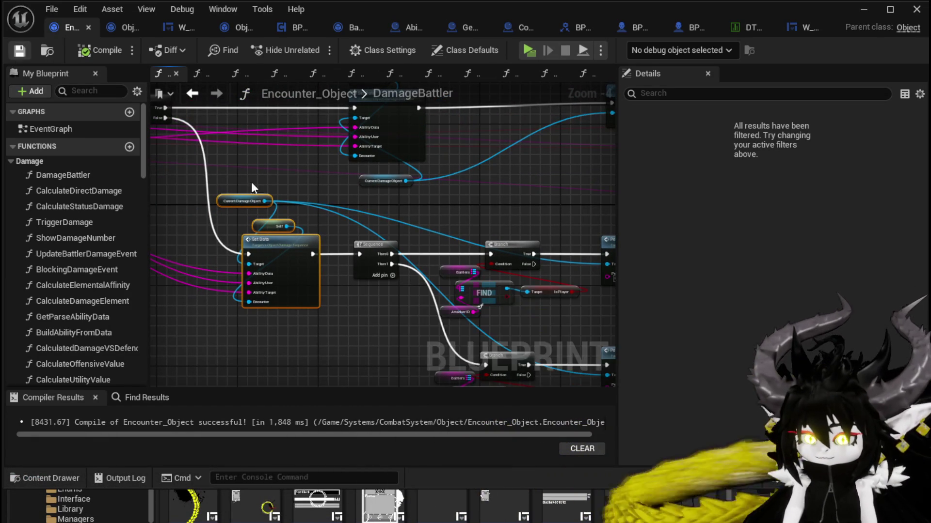
pyautogui.moveTo(289, 226)
pyautogui.mouseDown()
pyautogui.moveTo(318, 210)
pyautogui.moveTo(339, 226)
pyautogui.mouseUp()
pyautogui.scroll(2, 342, 327)
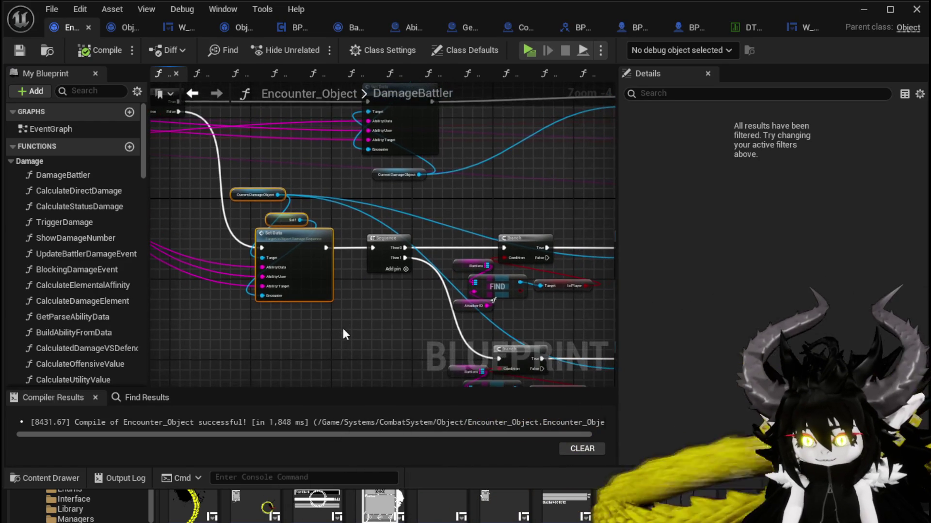
pyautogui.scroll(1, 311, 218)
pyautogui.moveTo(315, 211)
pyautogui.mouseDown()
pyautogui.moveTo(395, 239)
pyautogui.moveTo(304, 228)
pyautogui.moveTo(313, 263)
pyautogui.moveTo(300, 255)
pyautogui.mouseUp()
pyautogui.scroll(-1, 304, 228)
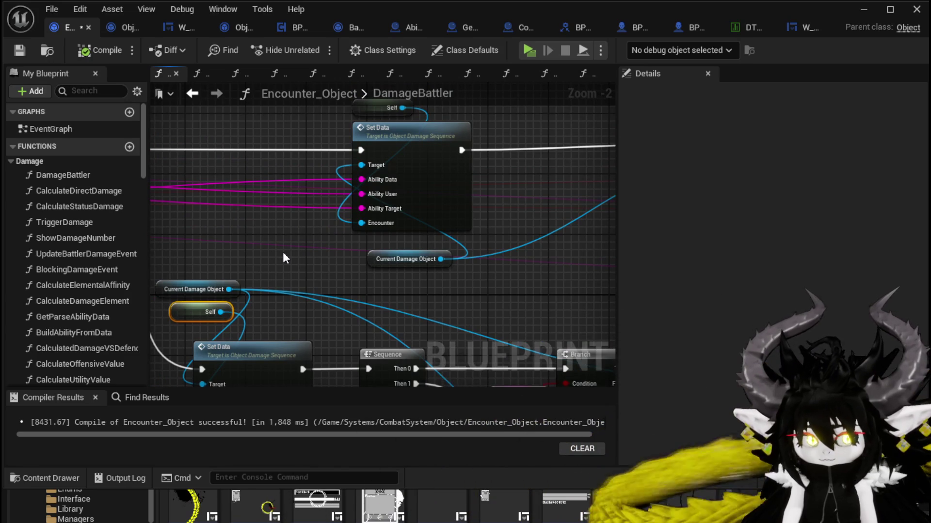
pyautogui.scroll(-1, 283, 252)
pyautogui.scroll(-2, 427, 270)
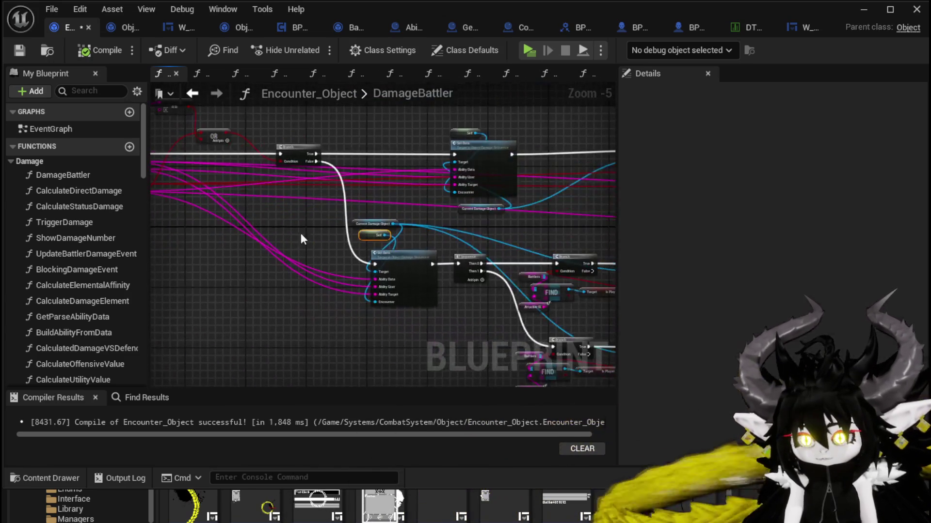
pyautogui.scroll(2, 226, 230)
pyautogui.moveTo(226, 230)
pyautogui.mouseDown()
pyautogui.moveTo(367, 226)
pyautogui.moveTo(307, 211)
pyautogui.mouseUp()
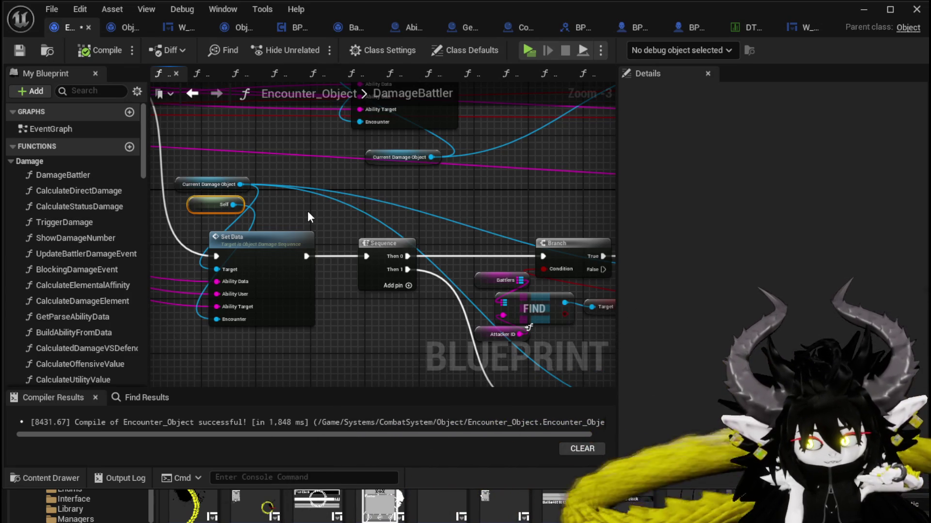
pyautogui.scroll(-1, 308, 211)
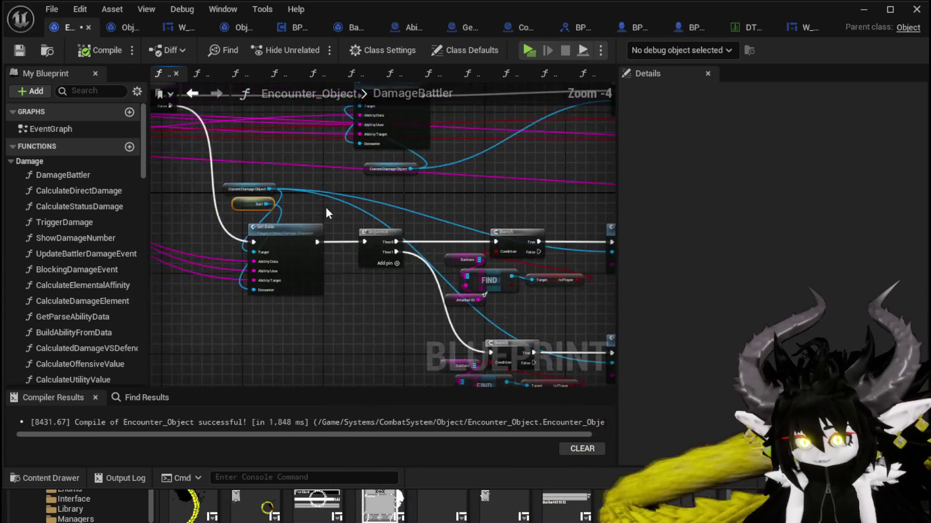
pyautogui.moveTo(499, 236)
pyautogui.mouseDown()
pyautogui.moveTo(265, 251)
pyautogui.moveTo(461, 262)
pyautogui.moveTo(384, 260)
pyautogui.moveTo(303, 182)
pyautogui.moveTo(400, 153)
pyautogui.moveTo(285, 158)
pyautogui.moveTo(329, 194)
pyautogui.moveTo(388, 216)
pyautogui.moveTo(357, 206)
pyautogui.mouseUp()
pyautogui.scroll(1, 345, 245)
pyautogui.scroll(-1, 237, 243)
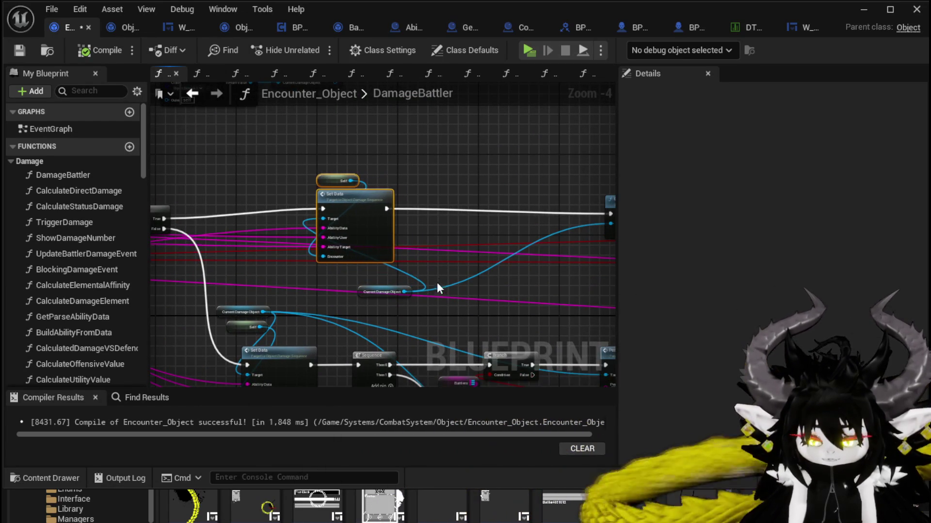
pyautogui.moveTo(437, 282)
pyautogui.mouseDown()
pyautogui.moveTo(377, 242)
pyautogui.moveTo(409, 196)
pyautogui.mouseUp()
# - Open the lower Set Data node's SetData function in Object_DamageSequence
pyautogui.click(380, 177)
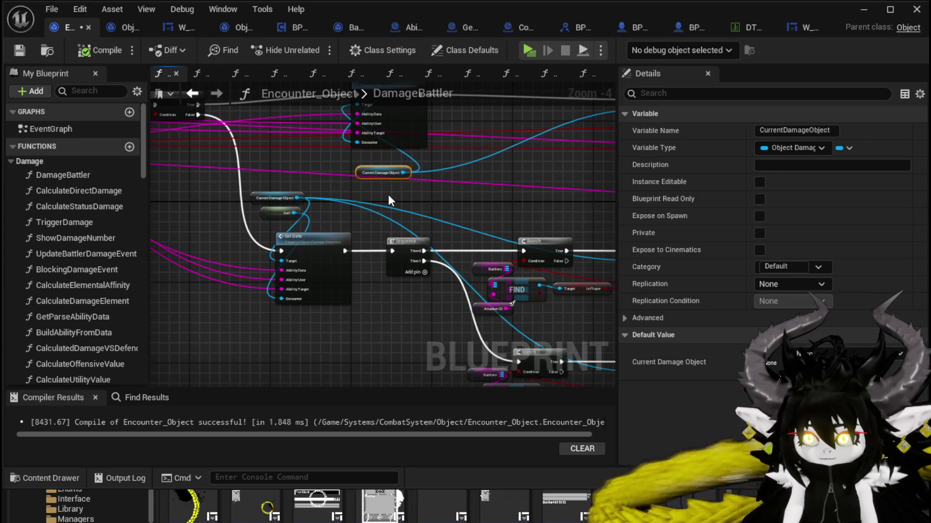
pyautogui.scroll(2, 388, 199)
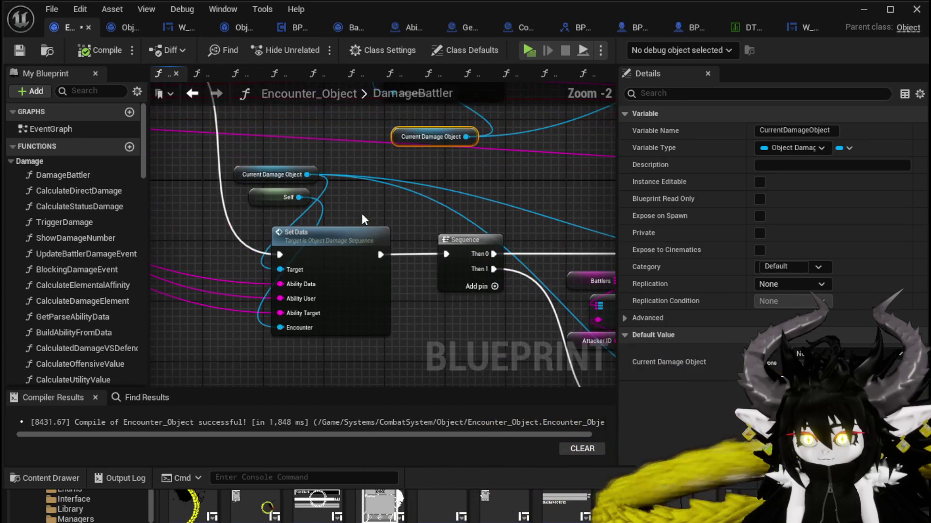
pyautogui.click(362, 214)
pyautogui.moveTo(406, 316); pyautogui.dragTo(379, 272)
pyautogui.click(333, 282)
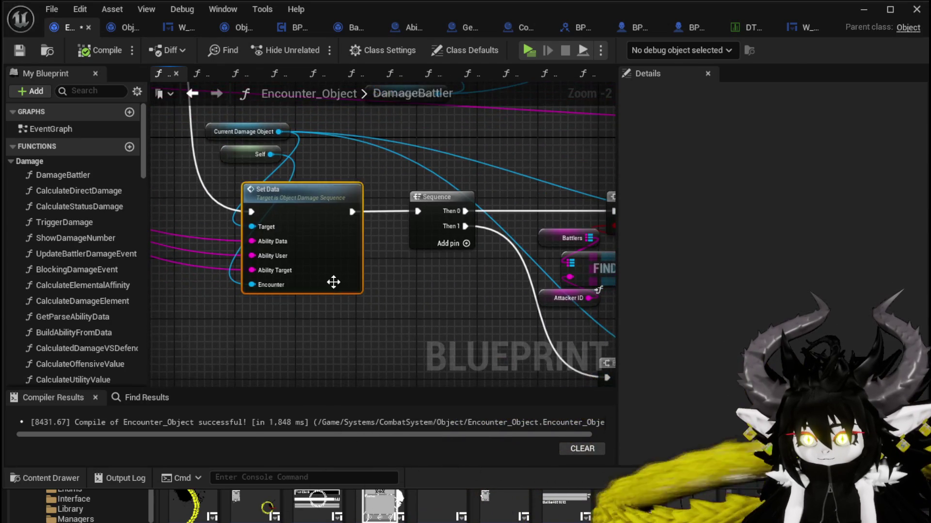
pyautogui.doubleClick(334, 282)
pyautogui.scroll(-2, 427, 269)
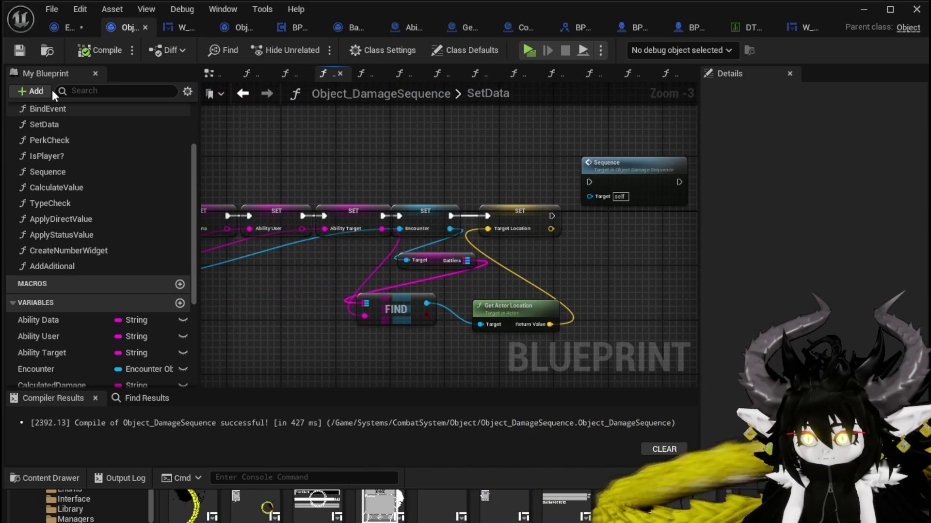
# - Save Encounter_Object, reopen SetData and move its entry node up and left
pyautogui.click(57, 29)
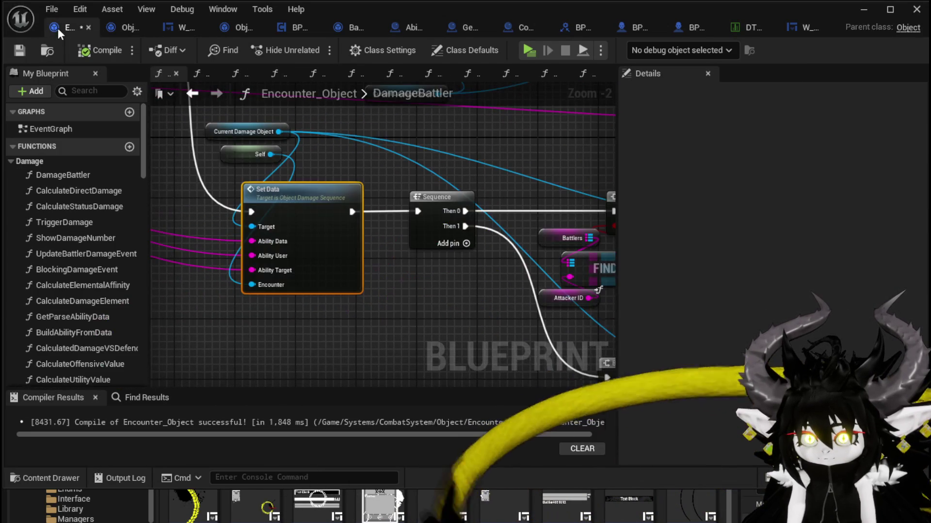
pyautogui.click(22, 48)
pyautogui.doubleClick(286, 192)
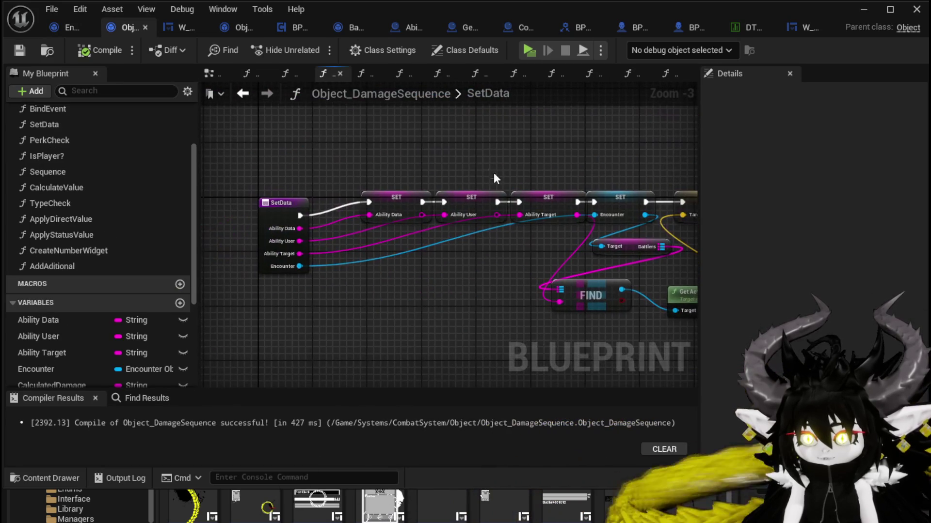
pyautogui.moveTo(278, 203); pyautogui.dragTo(270, 190)
pyautogui.click(398, 161)
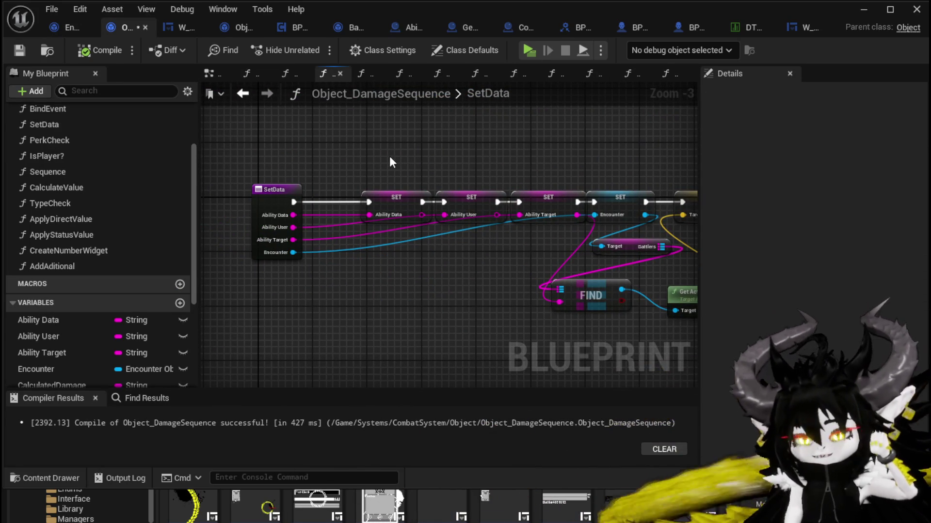
pyautogui.moveTo(341, 123); pyautogui.dragTo(266, 135)
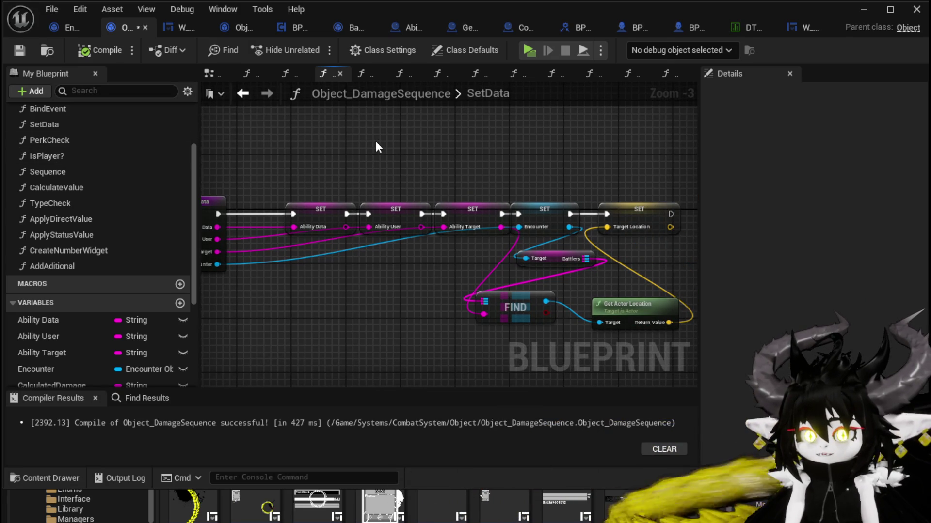
# - In the ApplyStatusValue function, nudge the second Append node slightly upward
pyautogui.doubleClick(118, 236)
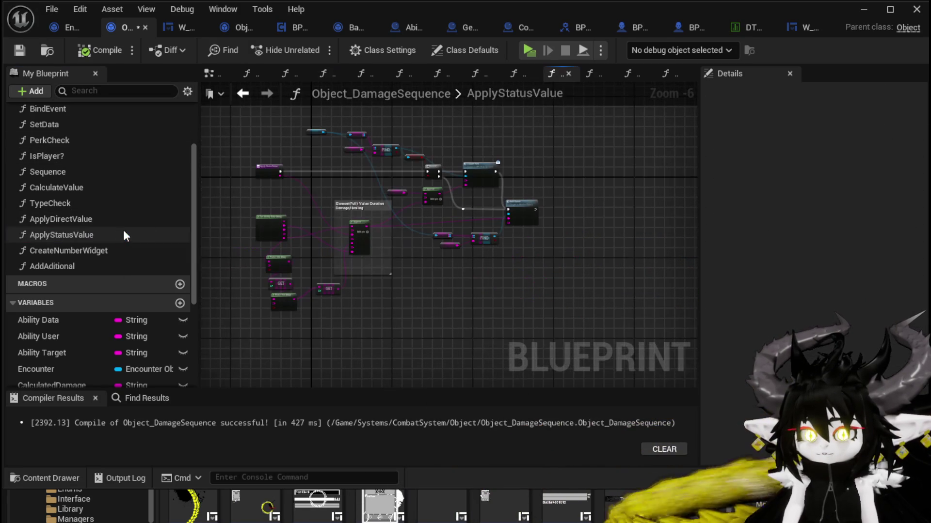
pyautogui.scroll(2, 369, 184)
pyautogui.moveTo(358, 181)
pyautogui.mouseDown()
pyautogui.moveTo(253, 181)
pyautogui.moveTo(473, 170)
pyautogui.mouseUp()
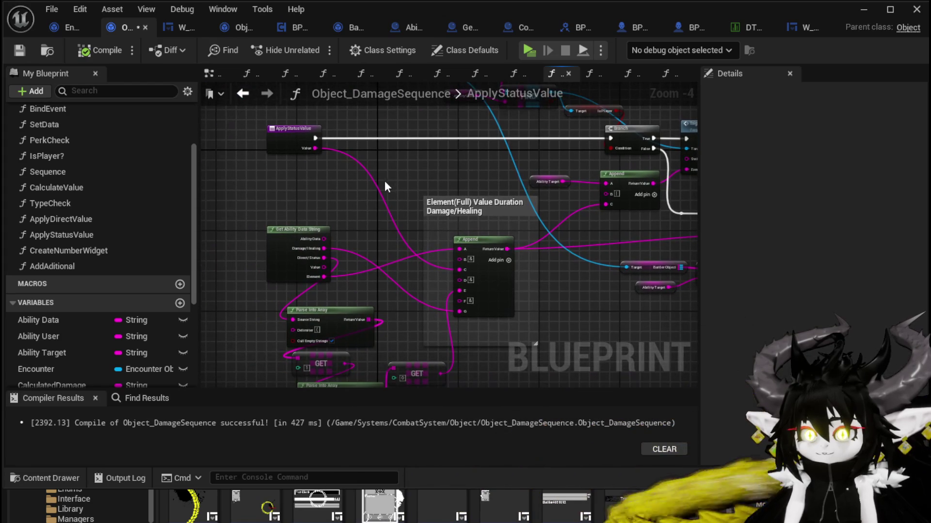
pyautogui.moveTo(345, 188)
pyautogui.mouseDown()
pyautogui.moveTo(322, 169)
pyautogui.moveTo(333, 187)
pyautogui.moveTo(138, 188)
pyautogui.moveTo(316, 209)
pyautogui.mouseUp()
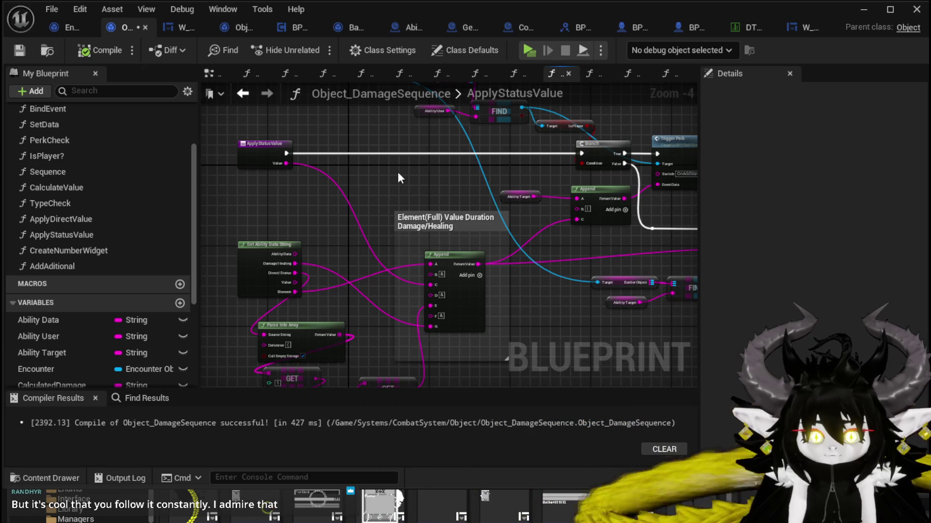
pyautogui.moveTo(398, 178)
pyautogui.mouseDown()
pyautogui.moveTo(188, 169)
pyautogui.moveTo(433, 206)
pyautogui.mouseUp()
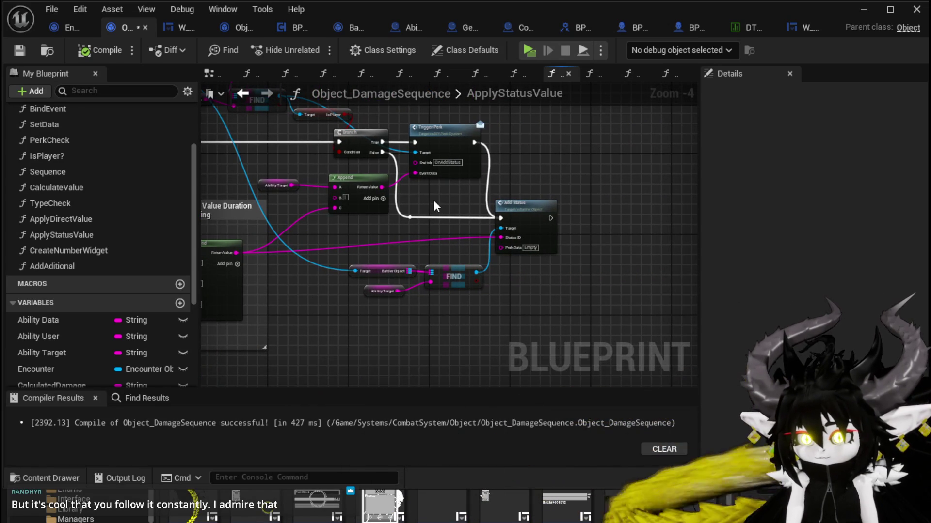
pyautogui.moveTo(434, 206); pyautogui.dragTo(550, 188)
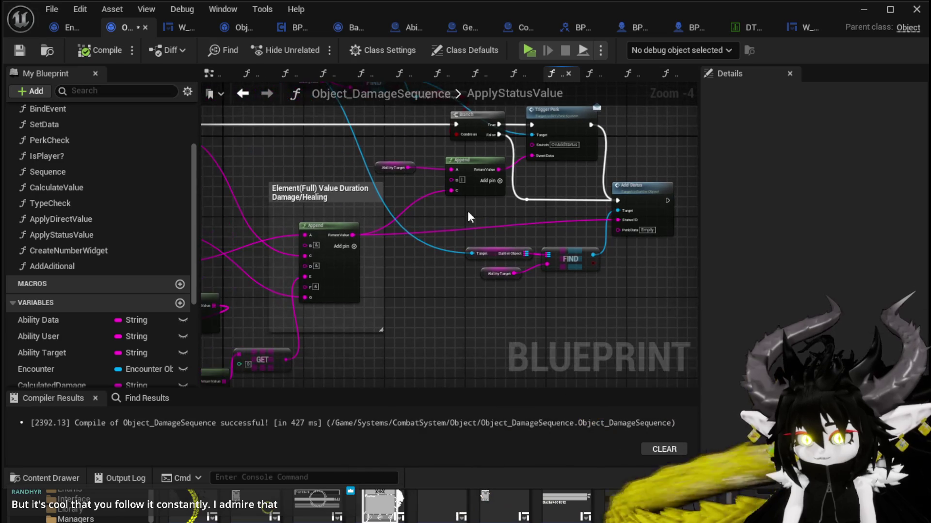
pyautogui.moveTo(334, 230); pyautogui.dragTo(334, 220)
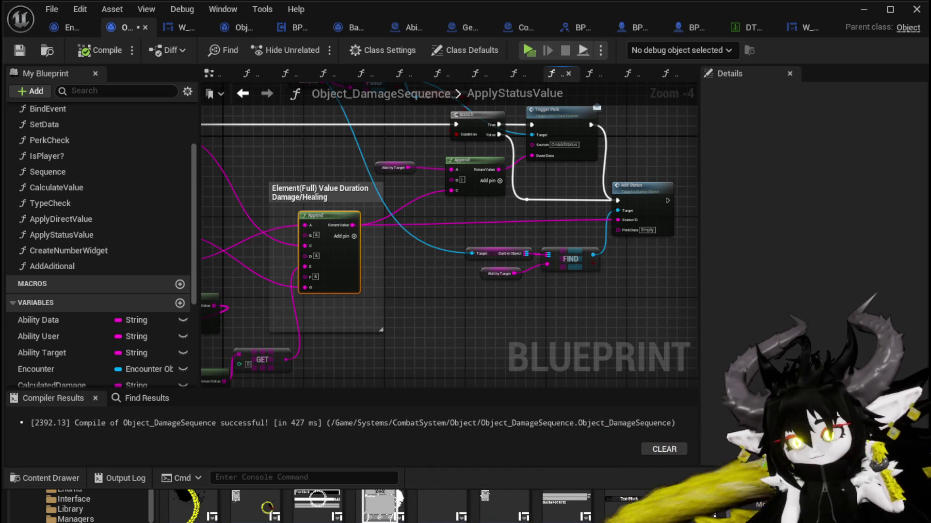
# - Save Object_DamageSequence and place an Add Aditional call node in the graph
pyautogui.hotkey('ctrl', 'shift', 's')
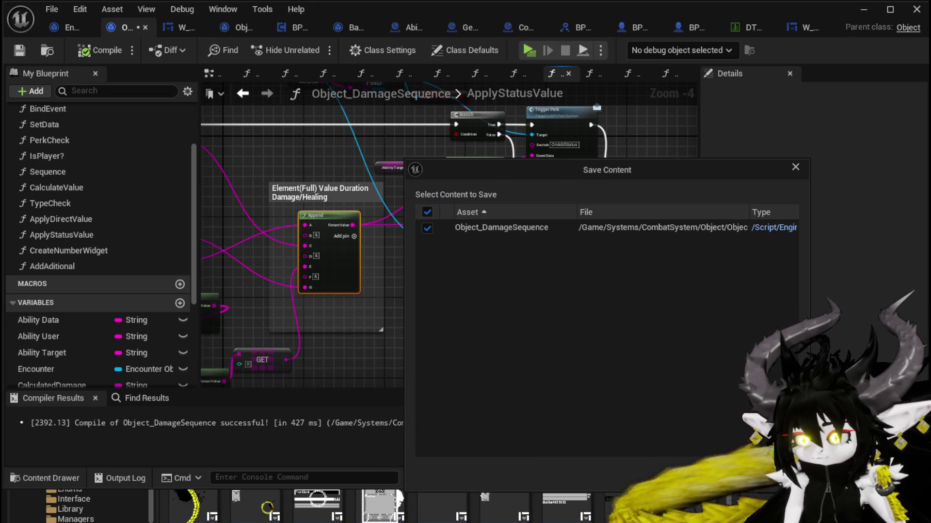
pyautogui.click(707, 474)
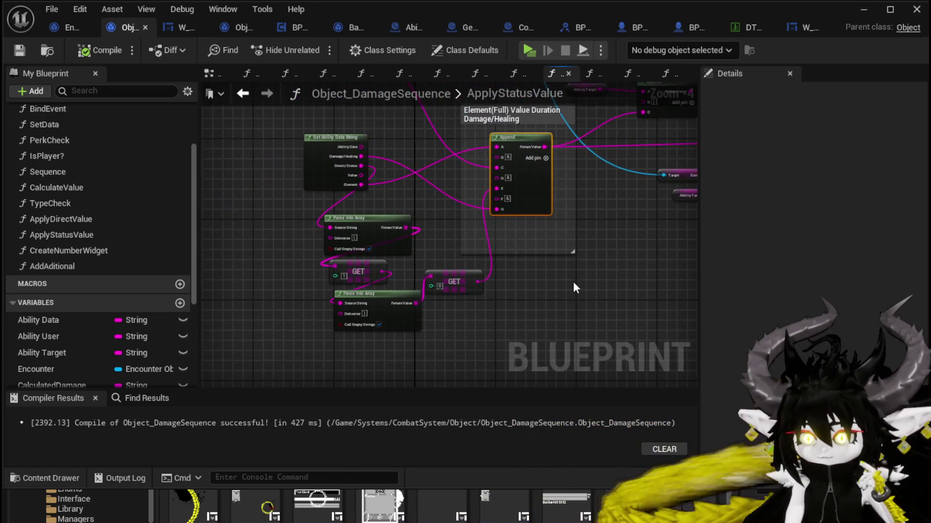
pyautogui.scroll(5, 301, 218)
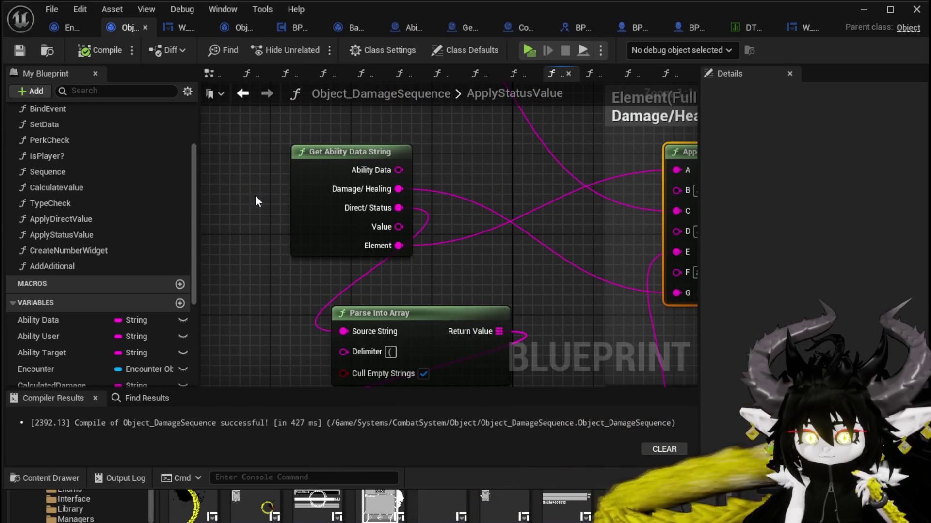
pyautogui.moveTo(73, 266)
pyautogui.mouseDown()
pyautogui.moveTo(369, 197)
pyautogui.moveTo(477, 136)
pyautogui.mouseUp()
# - Position Add Aditional right of Add Status and chain its execution after it
pyautogui.scroll(-4, 508, 188)
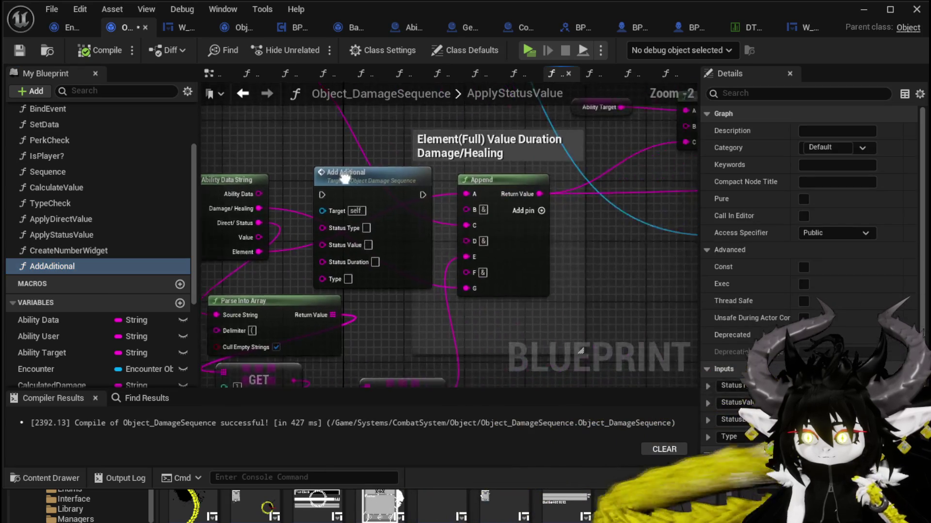
pyautogui.moveTo(407, 180); pyautogui.dragTo(638, 173)
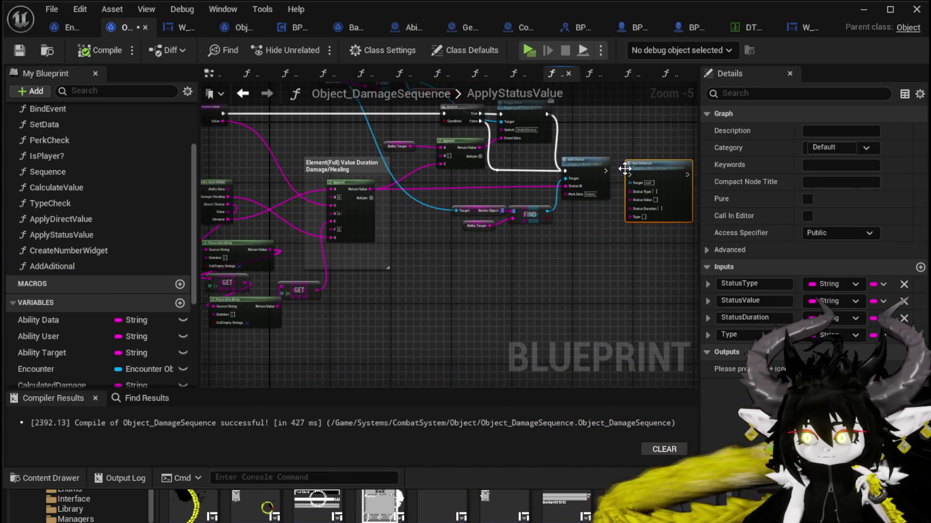
pyautogui.scroll(3, 580, 172)
pyautogui.moveTo(570, 206); pyautogui.dragTo(507, 210)
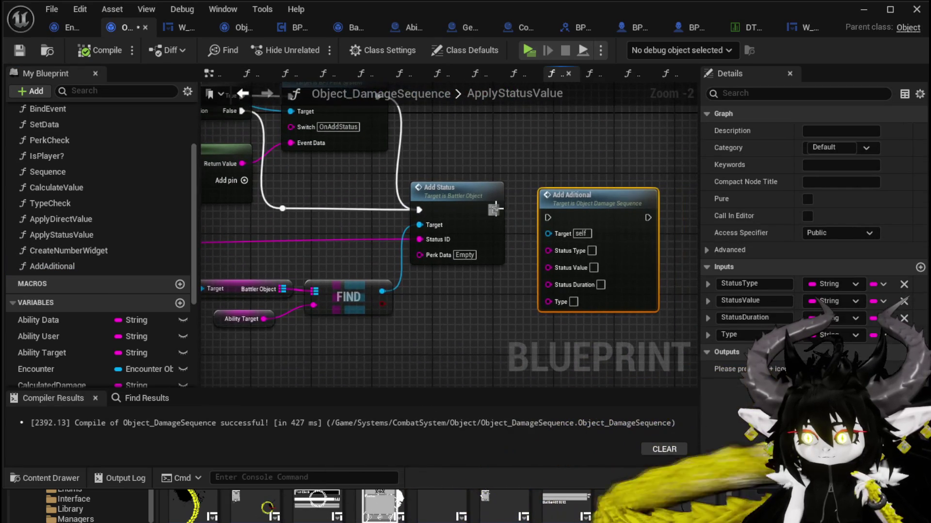
pyautogui.moveTo(578, 216); pyautogui.dragTo(593, 211)
pyautogui.moveTo(495, 210); pyautogui.dragTo(538, 211)
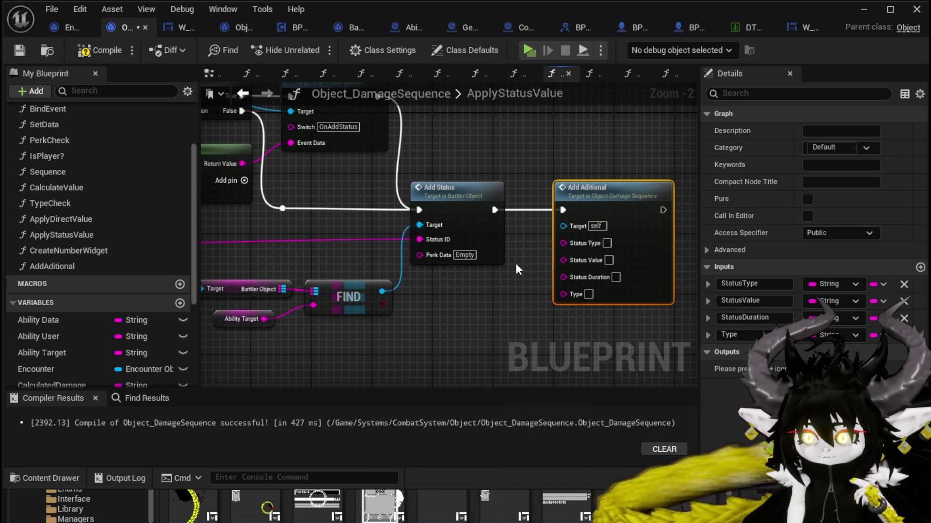
pyautogui.moveTo(580, 194); pyautogui.dragTo(572, 194)
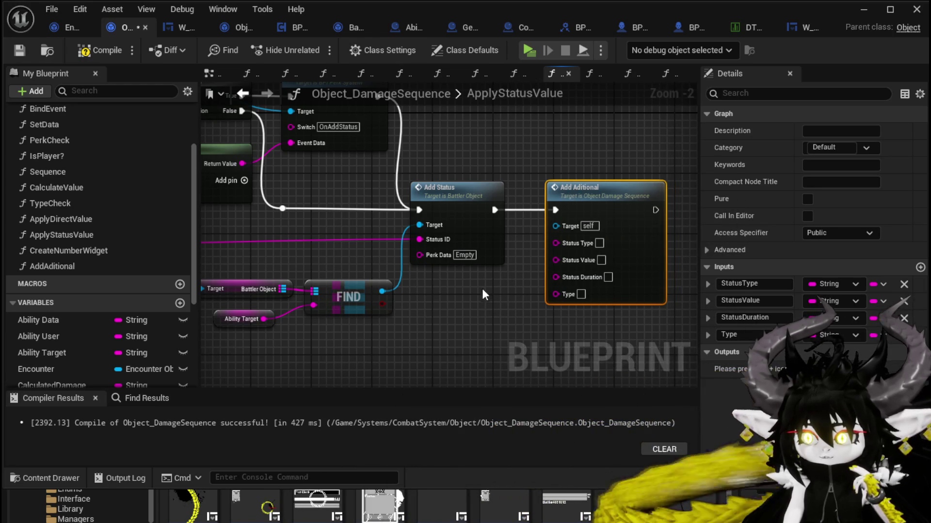
# - Set Add Aditional's Type pin to Status
pyautogui.moveTo(482, 289); pyautogui.dragTo(540, 251)
pyautogui.scroll(-2, 540, 250)
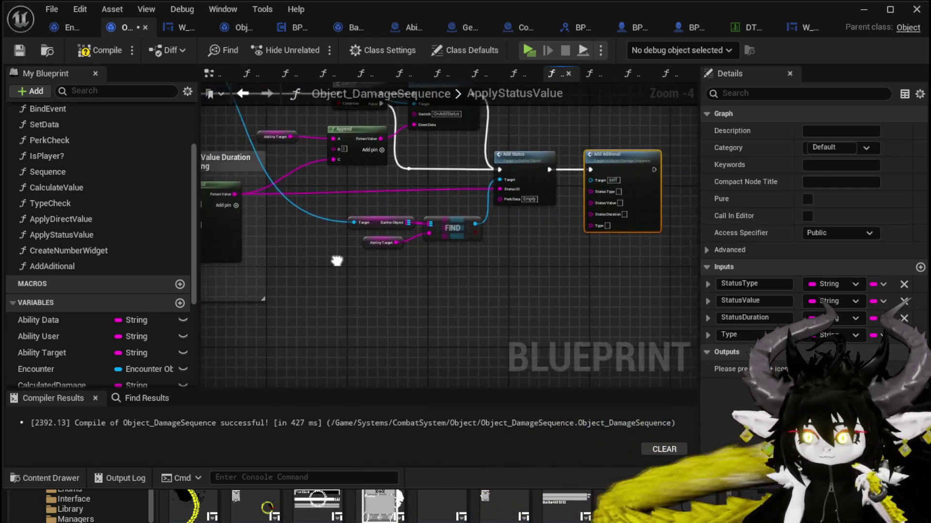
pyautogui.moveTo(366, 274); pyautogui.dragTo(640, 278)
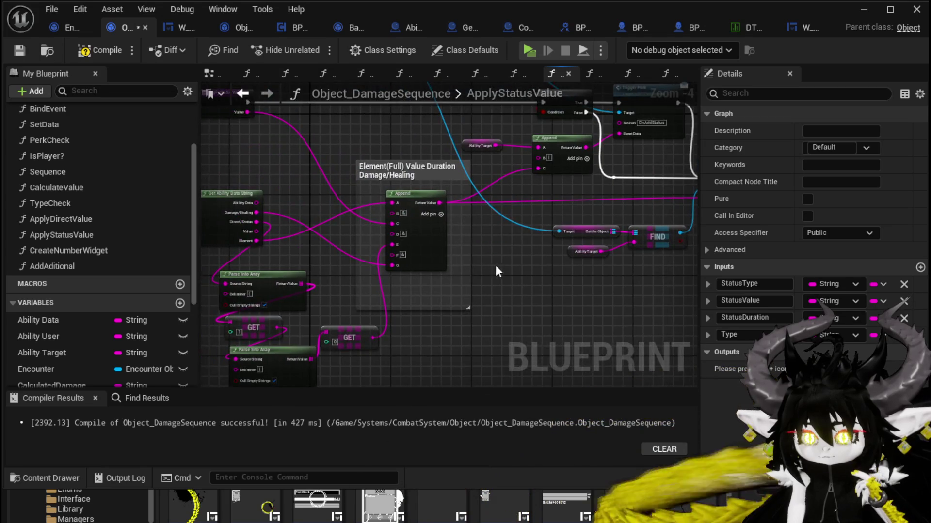
pyautogui.moveTo(495, 265); pyautogui.dragTo(431, 260)
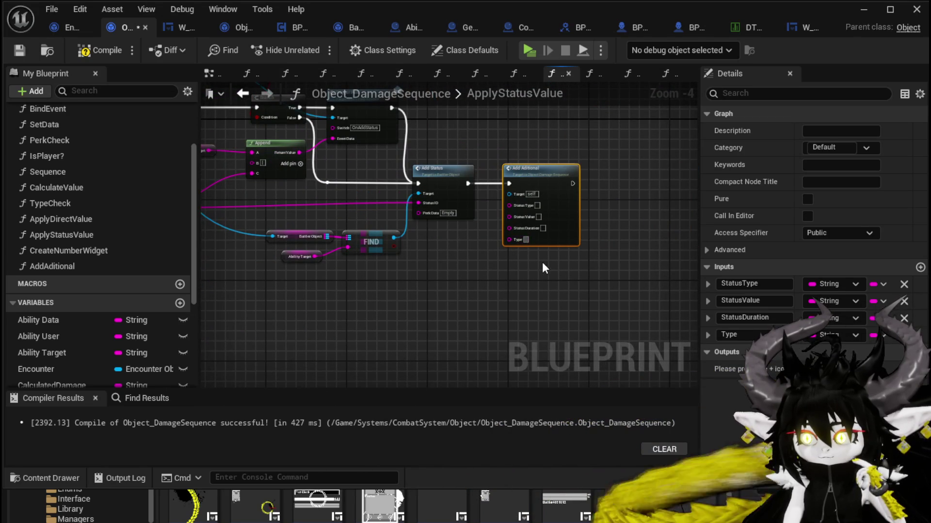
pyautogui.write('Status')
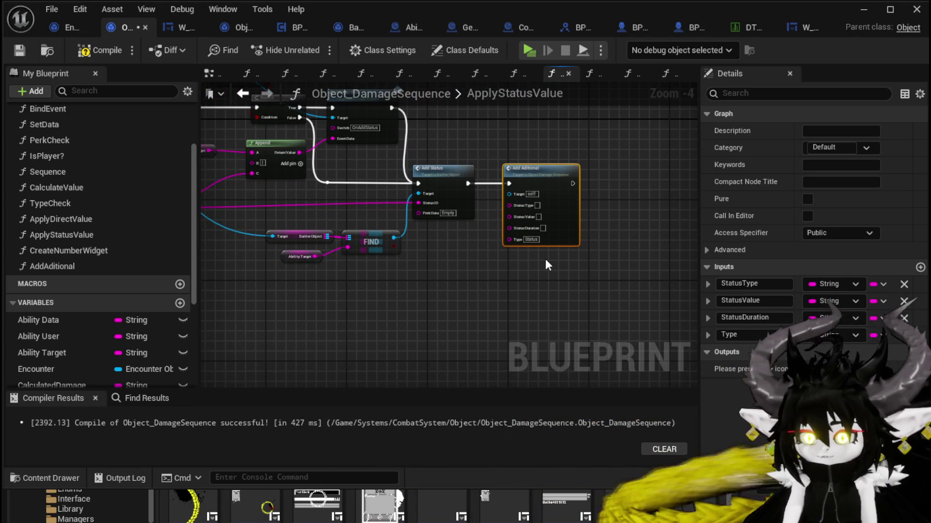
# - Wire ApplyStatusValue's Value output into Add Aditional's Status Value input
pyautogui.moveTo(546, 258); pyautogui.dragTo(587, 276)
pyautogui.scroll(1, 358, 179)
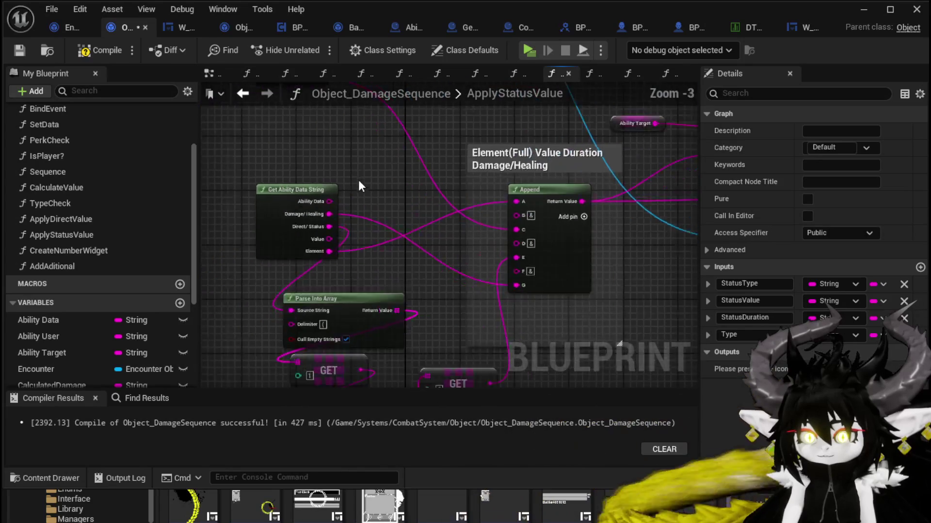
pyautogui.scroll(1, 264, 137)
pyautogui.click(291, 228)
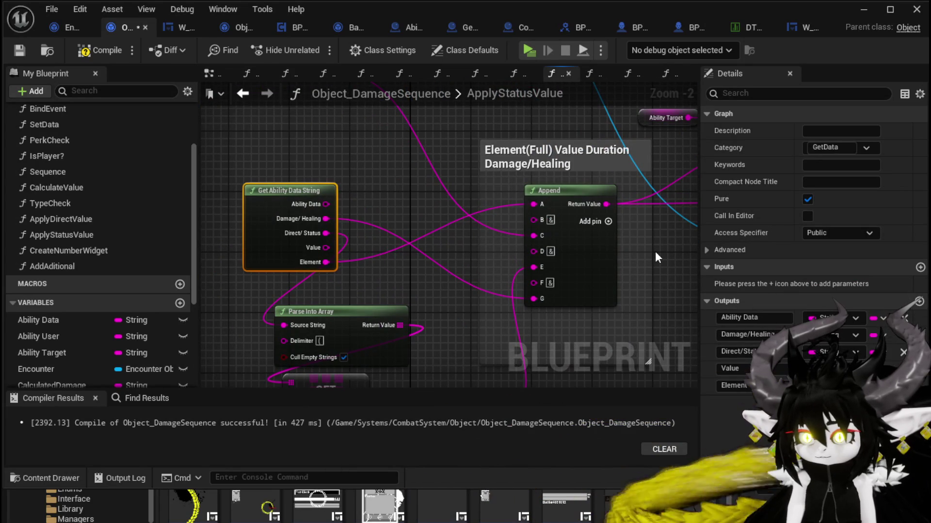
pyautogui.moveTo(655, 257)
pyautogui.mouseDown()
pyautogui.moveTo(606, 251)
pyautogui.moveTo(623, 173)
pyautogui.moveTo(477, 307)
pyautogui.moveTo(330, 252)
pyautogui.mouseUp()
pyautogui.scroll(-2, 478, 308)
pyautogui.scroll(2, 379, 264)
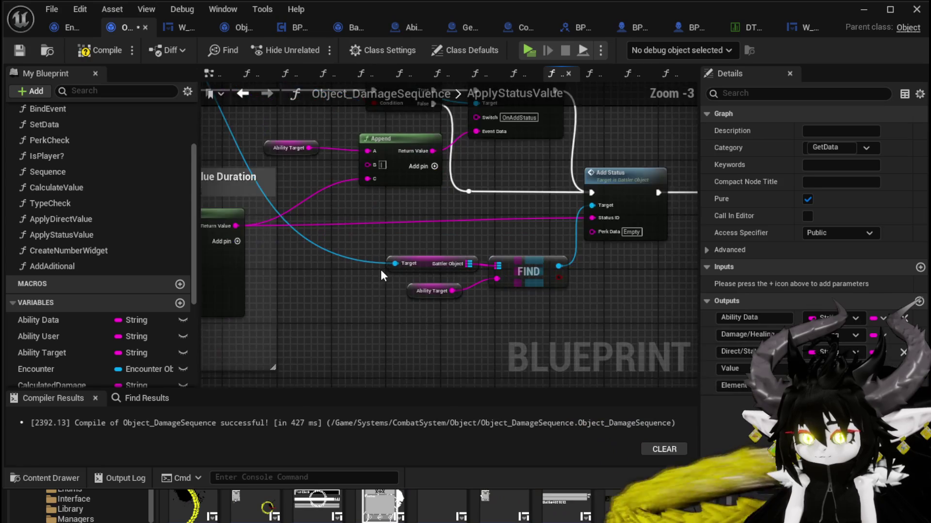
pyautogui.moveTo(378, 214)
pyautogui.mouseDown()
pyautogui.moveTo(426, 305)
pyautogui.moveTo(469, 301)
pyautogui.moveTo(476, 310)
pyautogui.moveTo(525, 257)
pyautogui.moveTo(539, 213)
pyautogui.mouseUp()
pyautogui.moveTo(441, 276)
pyautogui.mouseDown()
pyautogui.moveTo(476, 213)
pyautogui.moveTo(559, 245)
pyautogui.moveTo(637, 310)
pyautogui.mouseUp()
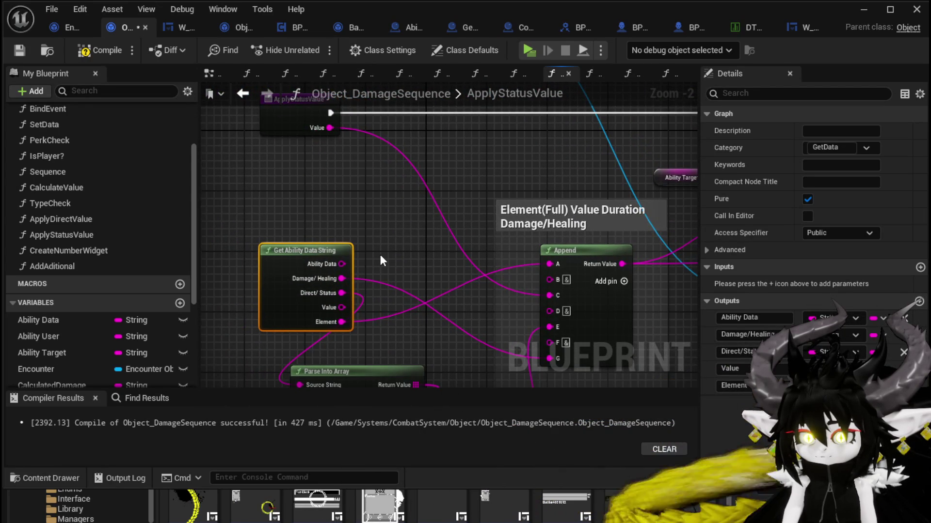
pyautogui.moveTo(380, 254)
pyautogui.mouseDown()
pyautogui.moveTo(368, 299)
pyautogui.moveTo(328, 228)
pyautogui.moveTo(330, 260)
pyautogui.mouseUp()
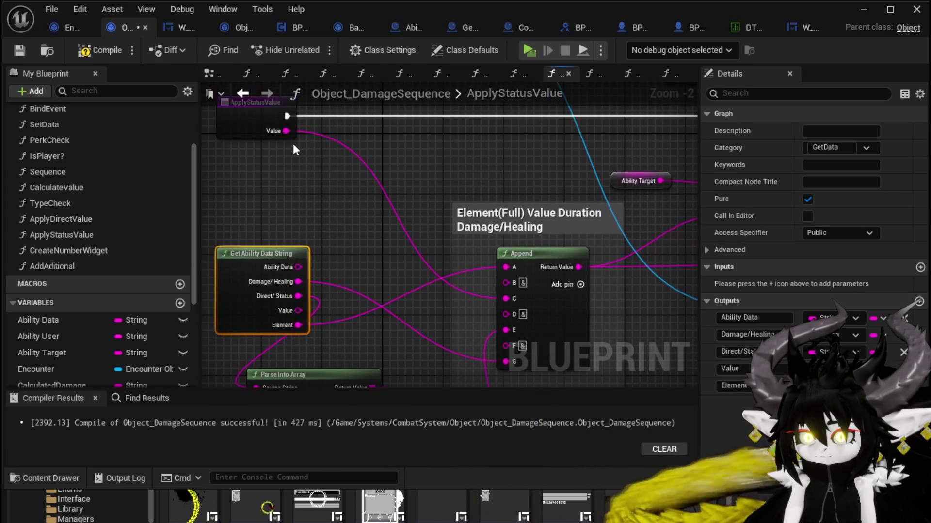
pyautogui.moveTo(283, 131)
pyautogui.mouseDown()
pyautogui.moveTo(640, 333)
pyautogui.moveTo(689, 342)
pyautogui.moveTo(404, 315)
pyautogui.moveTo(405, 281)
pyautogui.mouseUp()
# - Wire Value, Direct/ Status and Element into Add Aditional's Status Value, Duration and Type inputs
pyautogui.moveTo(333, 321); pyautogui.dragTo(490, 272)
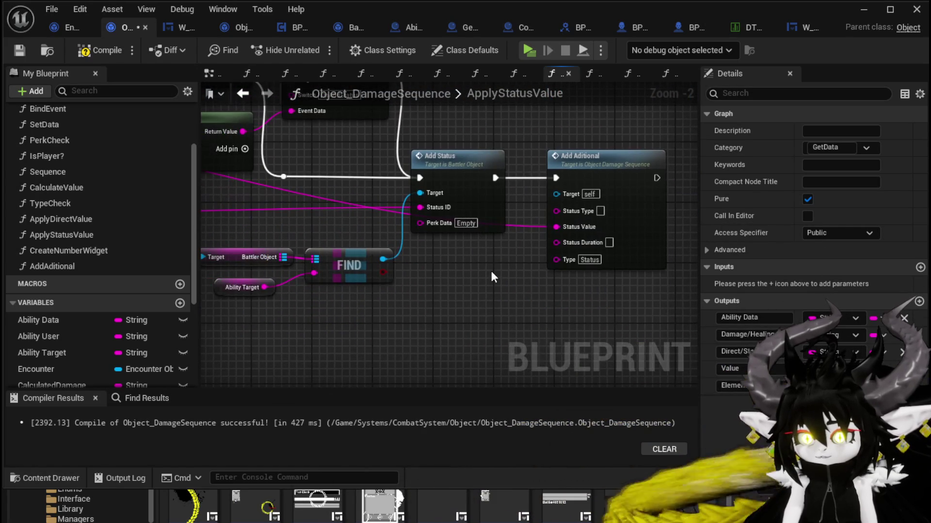
pyautogui.scroll(-1, 473, 275)
pyautogui.click(606, 242)
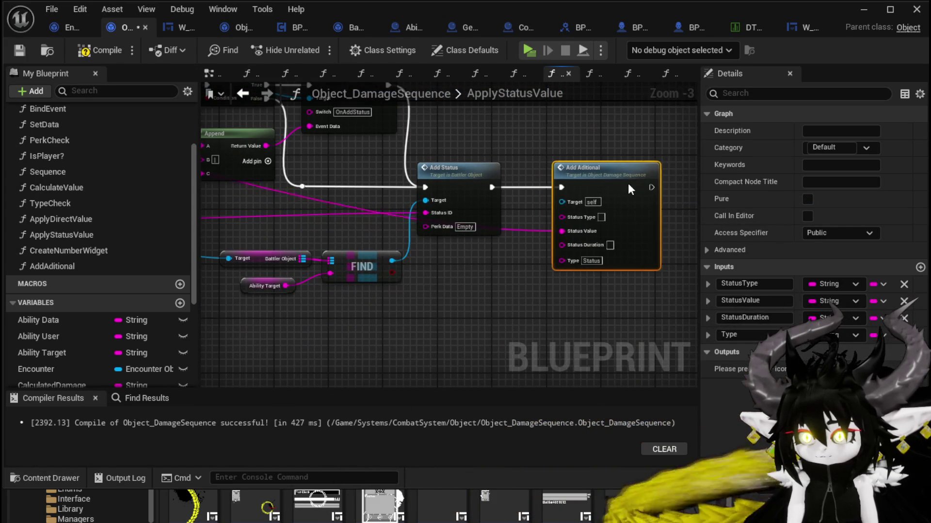
pyautogui.scroll(-2, 466, 285)
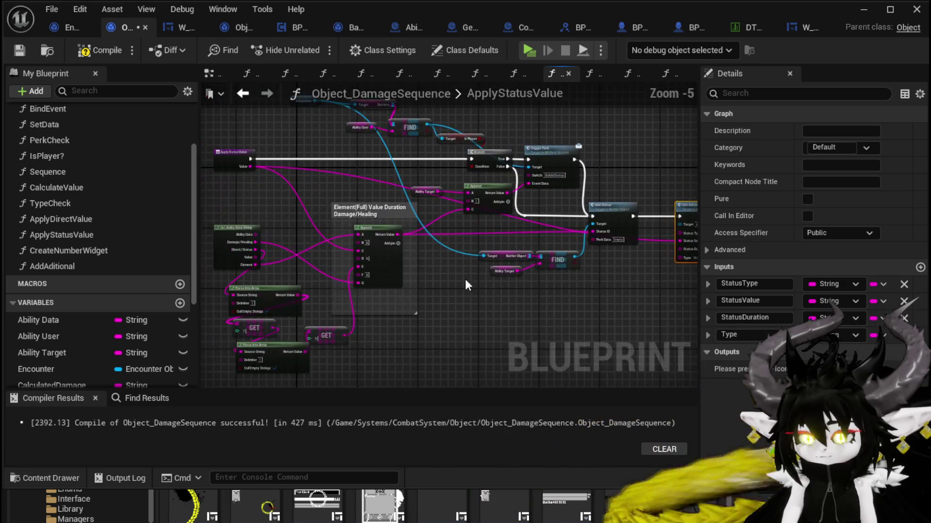
pyautogui.scroll(3, 312, 278)
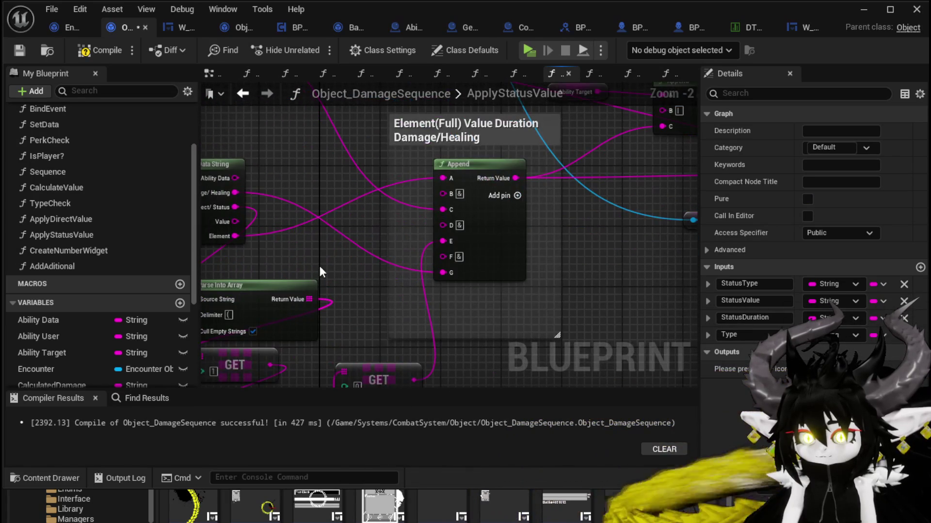
pyautogui.moveTo(266, 246)
pyautogui.mouseDown()
pyautogui.moveTo(297, 264)
pyautogui.moveTo(303, 293)
pyautogui.mouseUp()
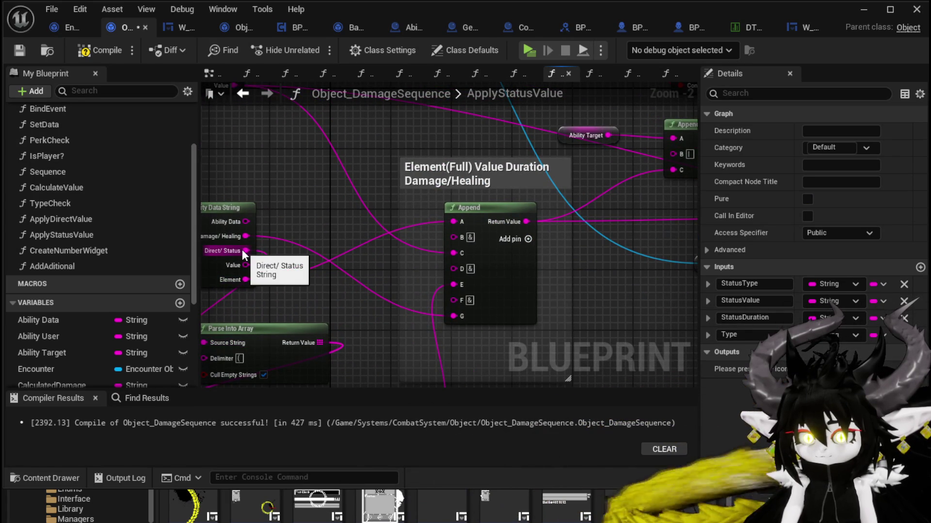
pyautogui.moveTo(244, 250)
pyautogui.mouseDown()
pyautogui.moveTo(683, 270)
pyautogui.moveTo(237, 274)
pyautogui.moveTo(236, 249)
pyautogui.mouseUp()
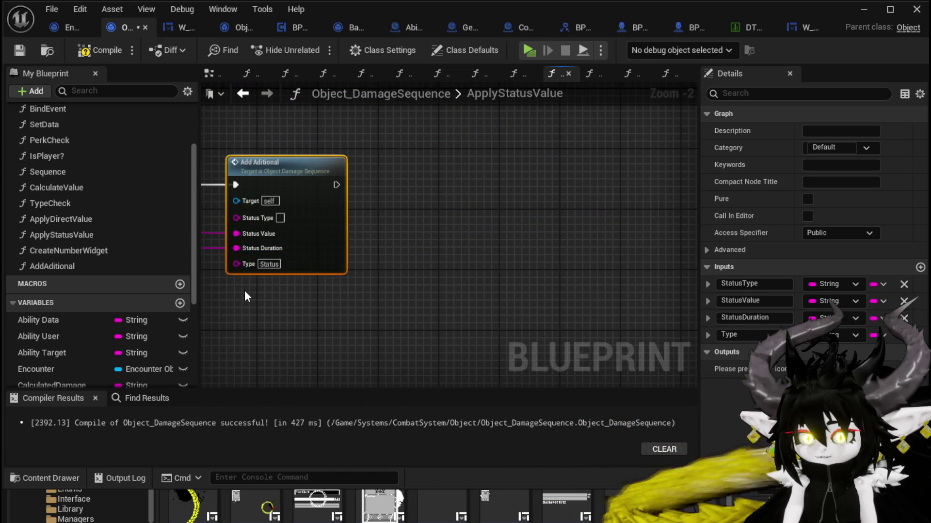
pyautogui.moveTo(245, 290)
pyautogui.mouseDown()
pyautogui.moveTo(328, 299)
pyautogui.moveTo(655, 294)
pyautogui.moveTo(644, 294)
pyautogui.mouseUp()
pyautogui.scroll(-1, 327, 299)
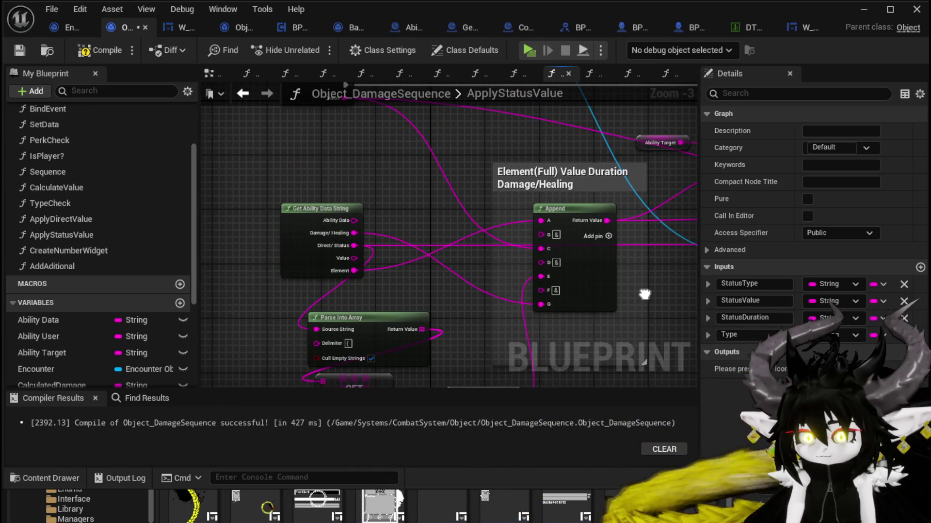
pyautogui.moveTo(355, 270)
pyautogui.mouseDown()
pyautogui.moveTo(615, 279)
pyautogui.moveTo(553, 233)
pyautogui.moveTo(639, 206)
pyautogui.moveTo(590, 220)
pyautogui.moveTo(575, 215)
pyautogui.mouseUp()
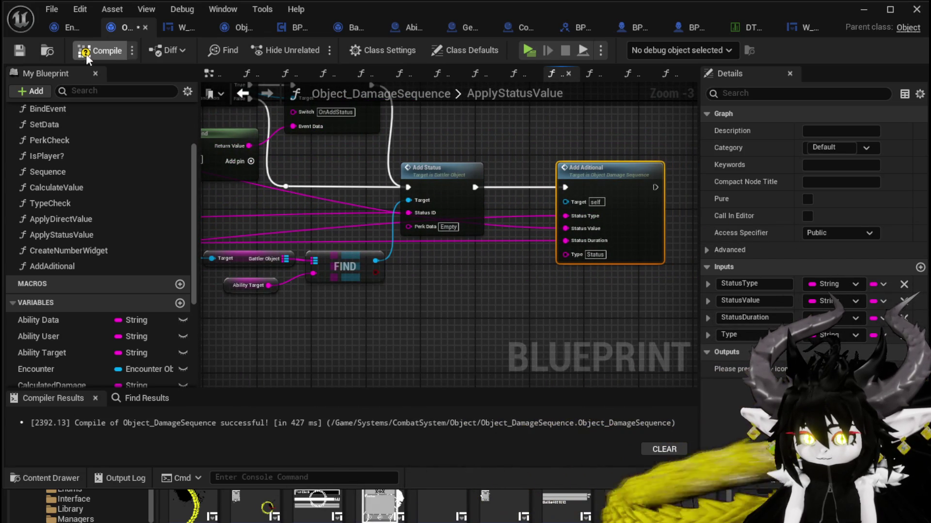
# - Compile Object_DamageSequence with the newly wired Add Aditional node
pyautogui.click(19, 50)
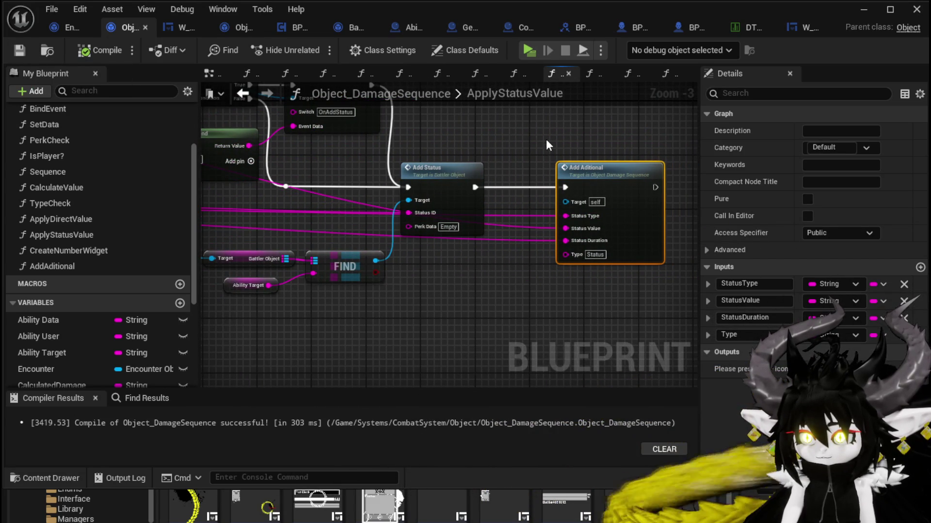
pyautogui.moveTo(546, 140); pyautogui.dragTo(598, 290)
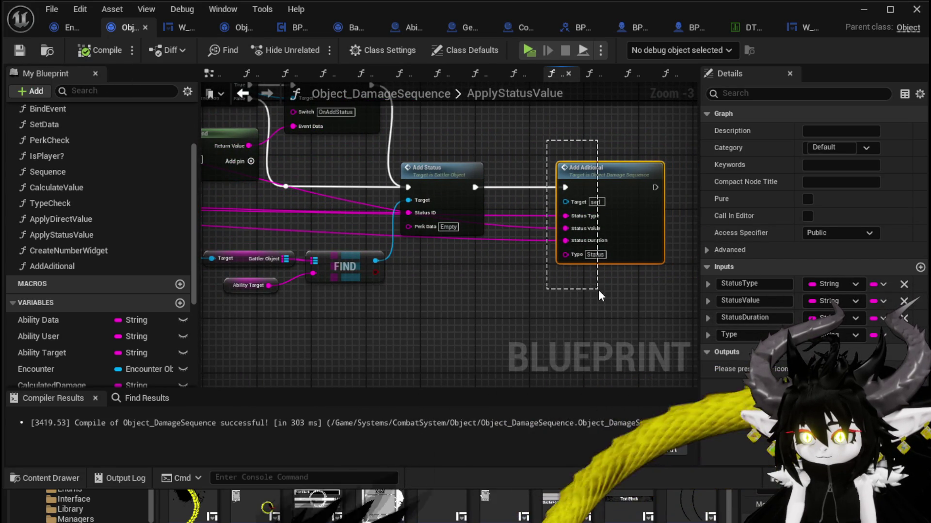
pyautogui.click(509, 156)
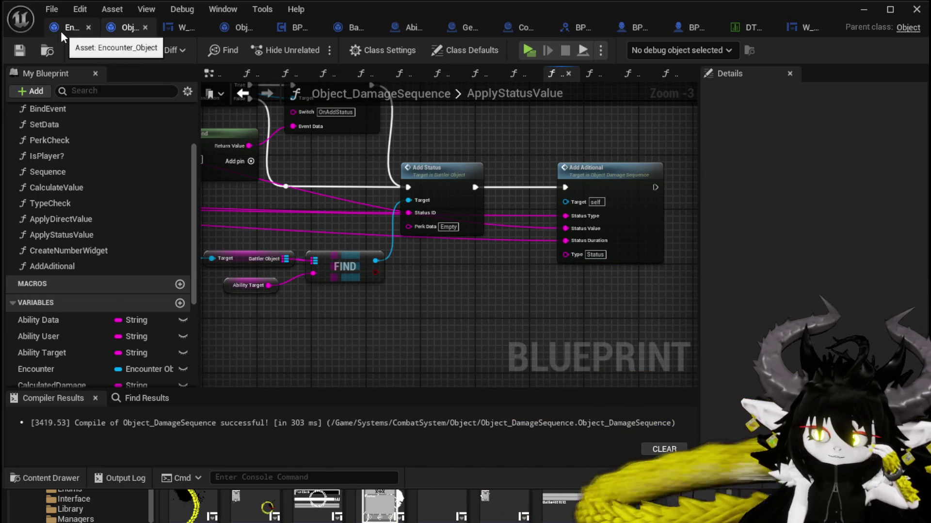
# - Place Add Aditional on the execution line between ApplyStatusValue and the Branch, then recompile
pyautogui.click(297, 27)
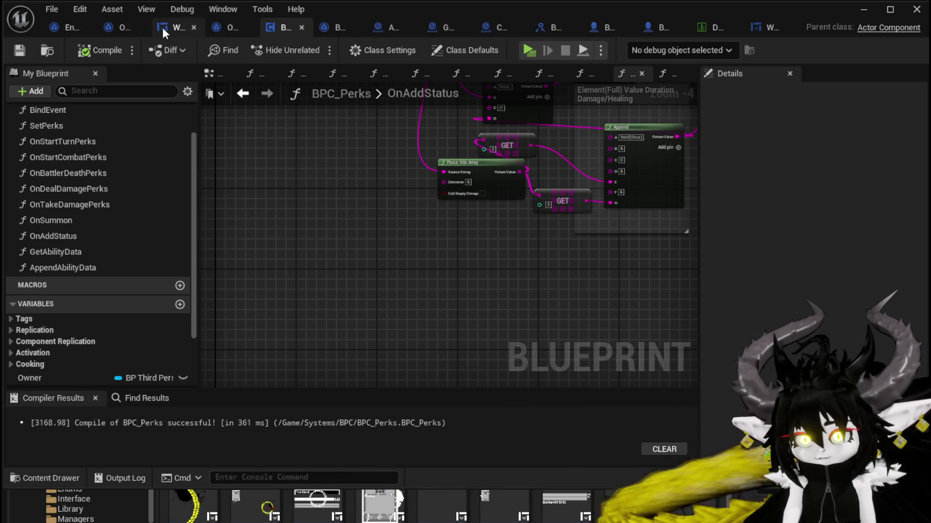
pyautogui.click(112, 27)
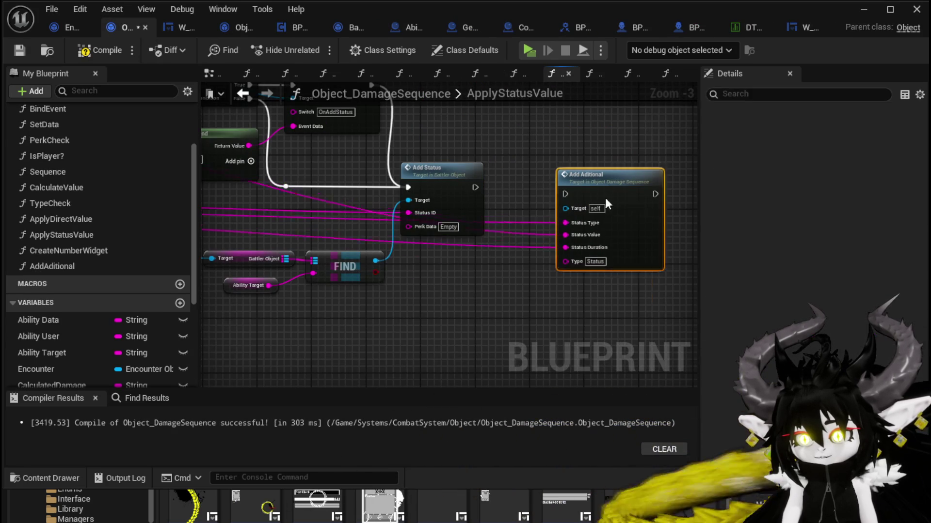
pyautogui.moveTo(605, 198)
pyautogui.mouseDown()
pyautogui.moveTo(432, 167)
pyautogui.moveTo(475, 123)
pyautogui.moveTo(421, 106)
pyautogui.moveTo(443, 108)
pyautogui.mouseUp()
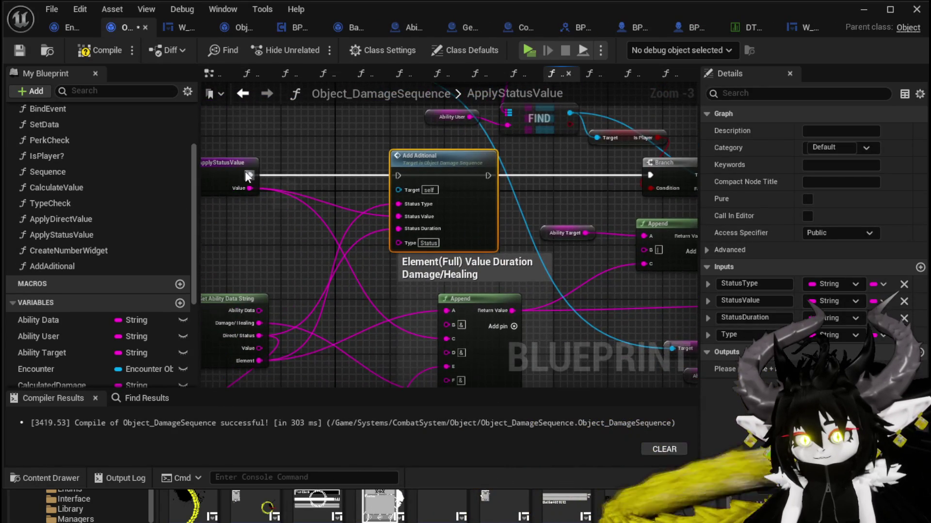
pyautogui.moveTo(248, 176); pyautogui.dragTo(406, 174)
pyautogui.moveTo(488, 176); pyautogui.dragTo(650, 175)
pyautogui.moveTo(580, 163); pyautogui.dragTo(286, 155)
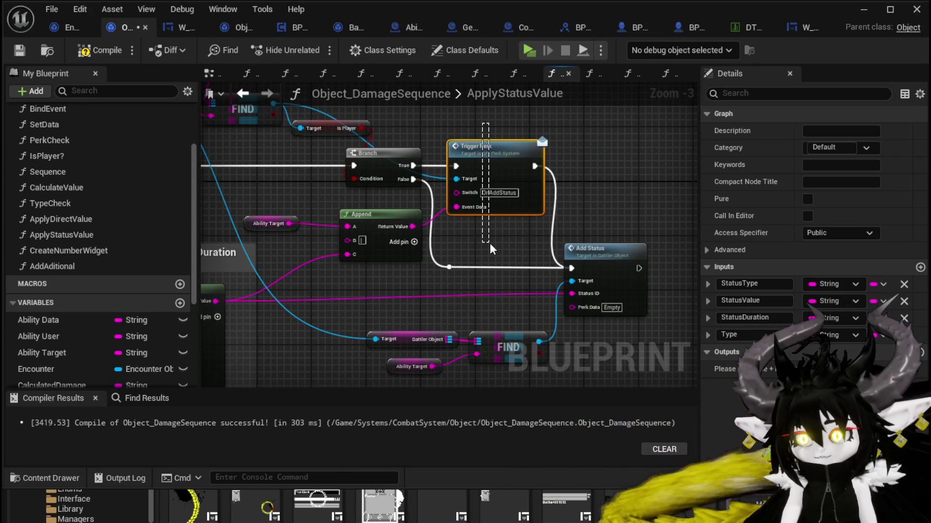
pyautogui.moveTo(490, 245); pyautogui.dragTo(490, 245)
pyautogui.click(95, 49)
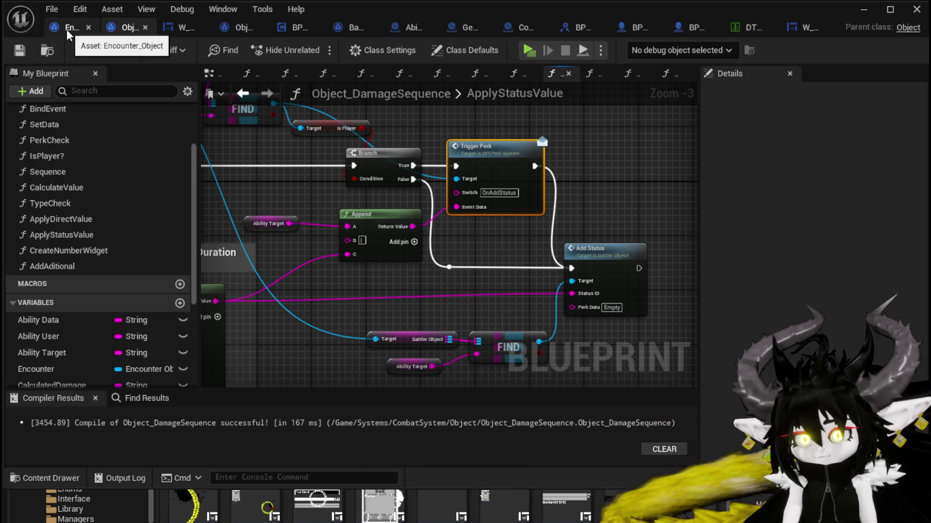
pyautogui.click(293, 27)
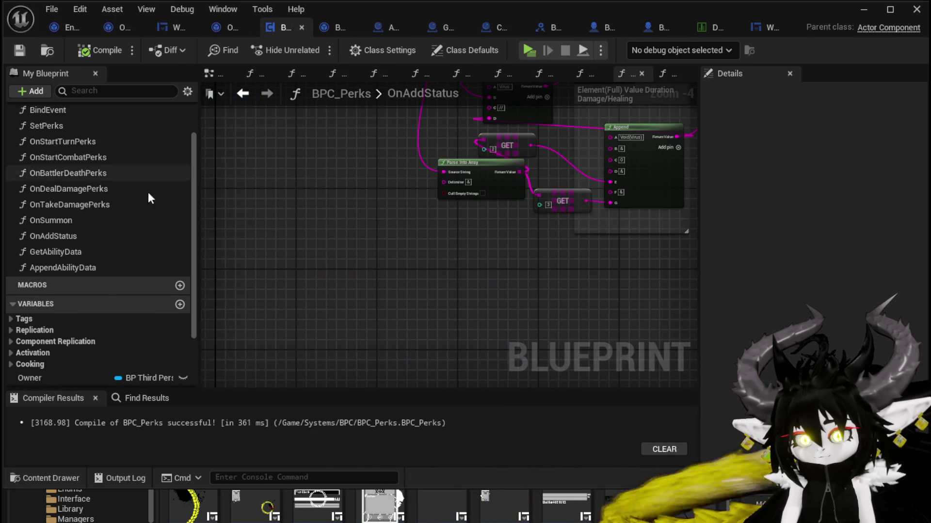
# - From Get Encounter's value, add a Show Damage Number node through a 'show' search
pyautogui.scroll(-3, 342, 206)
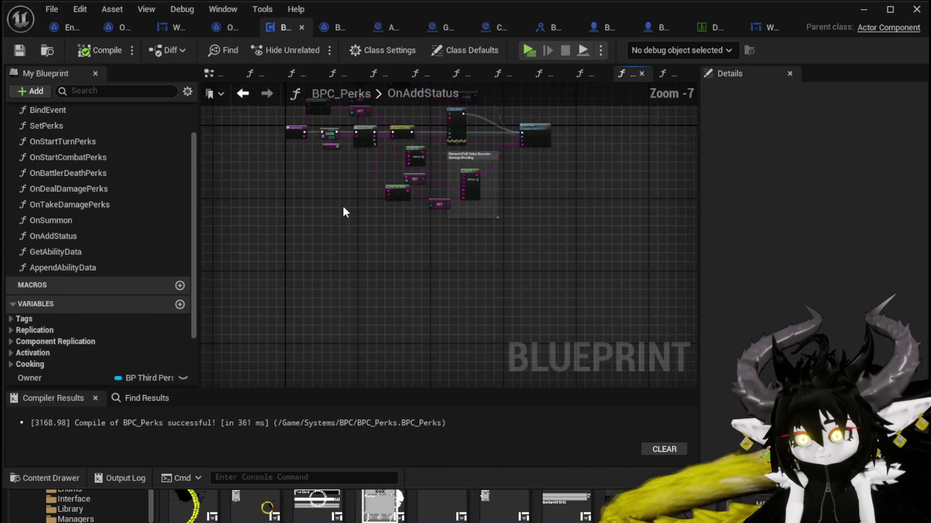
pyautogui.scroll(3, 321, 270)
pyautogui.moveTo(328, 270)
pyautogui.mouseDown()
pyautogui.moveTo(248, 183)
pyautogui.moveTo(273, 240)
pyautogui.mouseUp()
pyautogui.moveTo(262, 312); pyautogui.dragTo(289, 329)
pyautogui.moveTo(522, 179)
pyautogui.mouseDown()
pyautogui.moveTo(501, 190)
pyautogui.moveTo(528, 175)
pyautogui.moveTo(511, 154)
pyautogui.mouseUp()
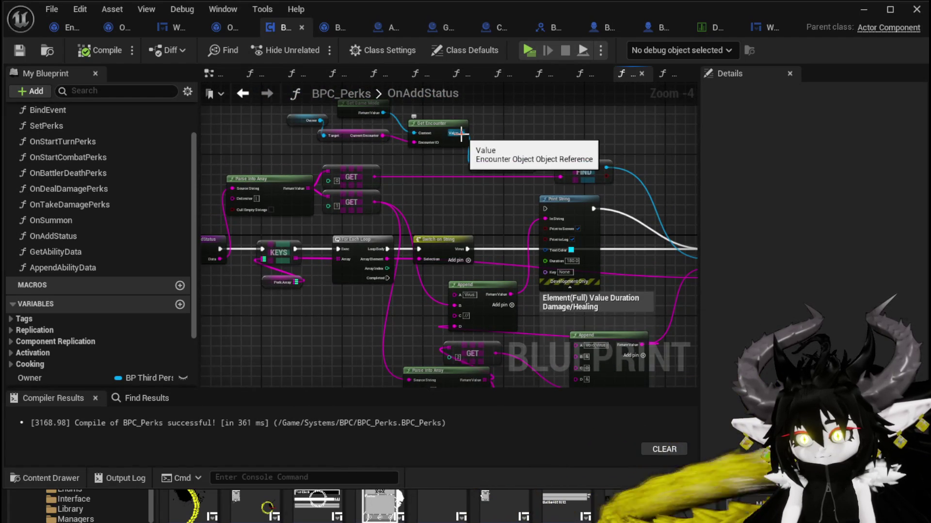
pyautogui.moveTo(461, 133); pyautogui.dragTo(326, 306)
pyautogui.write('s')
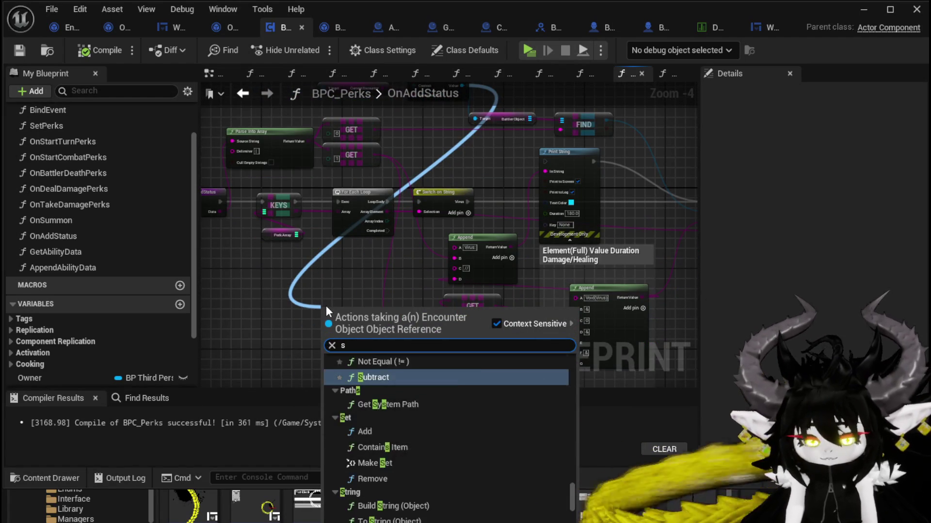
pyautogui.write('how')
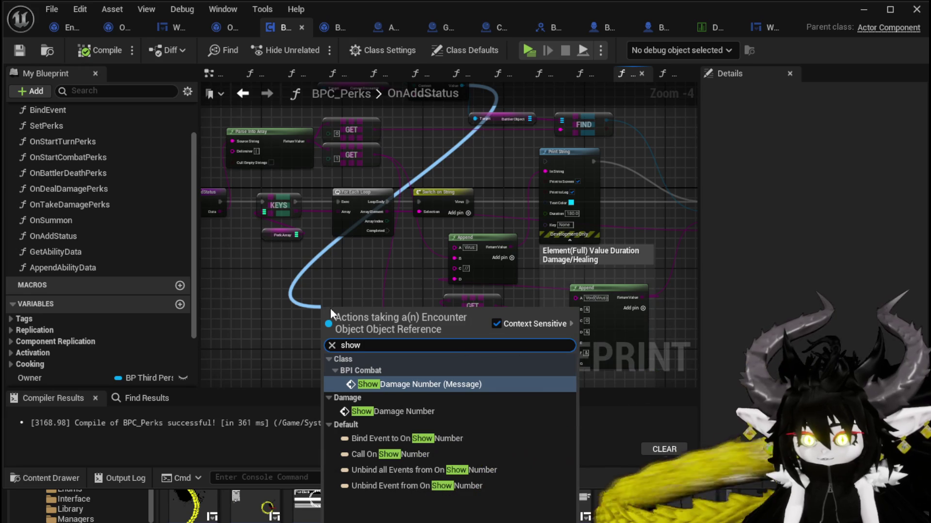
pyautogui.click(389, 411)
pyautogui.scroll(2, 467, 221)
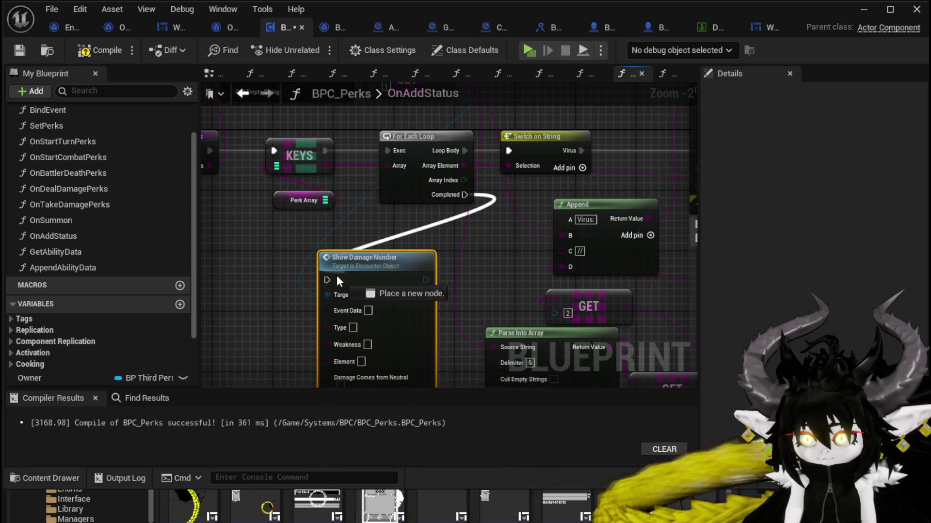
pyautogui.scroll(-1, 442, 276)
pyautogui.moveTo(442, 276); pyautogui.dragTo(442, 185)
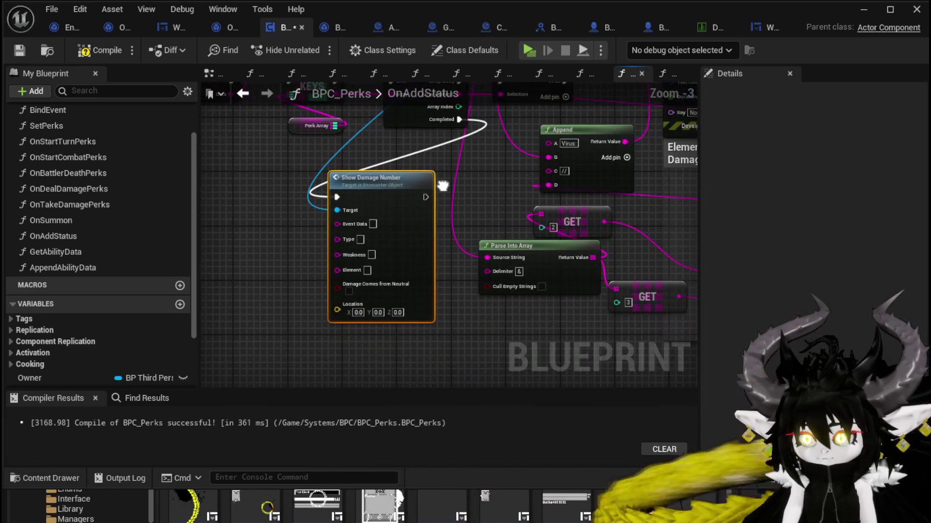
pyautogui.moveTo(367, 195)
pyautogui.mouseDown()
pyautogui.moveTo(379, 250)
pyautogui.moveTo(372, 237)
pyautogui.moveTo(404, 227)
pyautogui.moveTo(428, 241)
pyautogui.mouseUp()
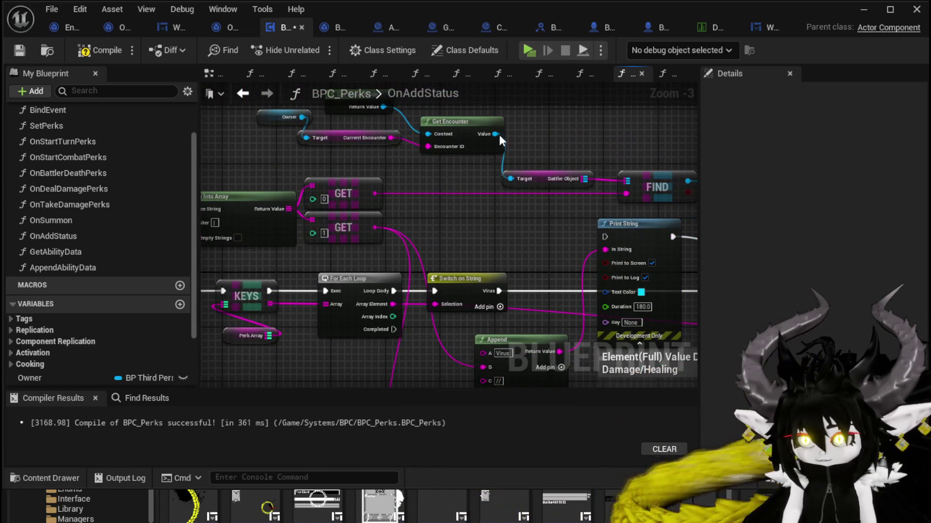
# - Add Call On Show Number on the encounter, run it from the loop's Completed, and compile
pyautogui.moveTo(555, 140); pyautogui.dragTo(571, 146)
pyautogui.write('On')
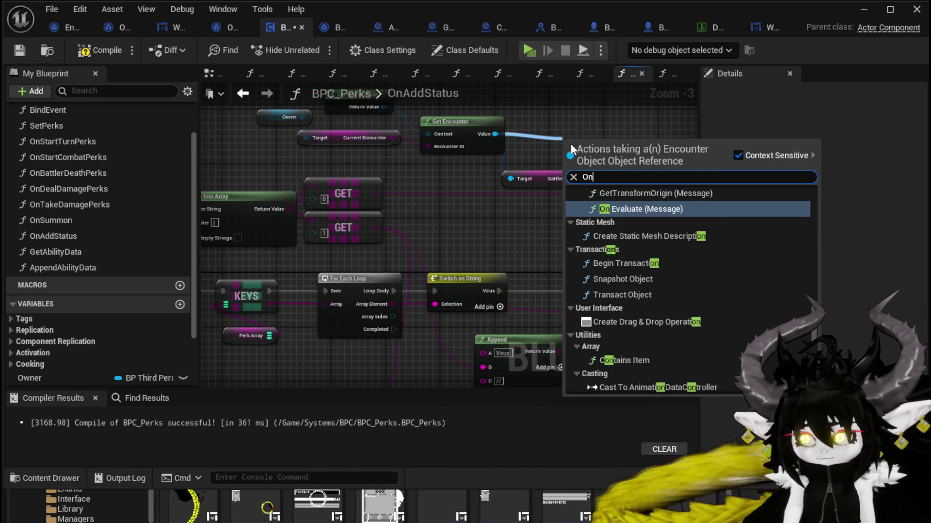
pyautogui.write(' sh')
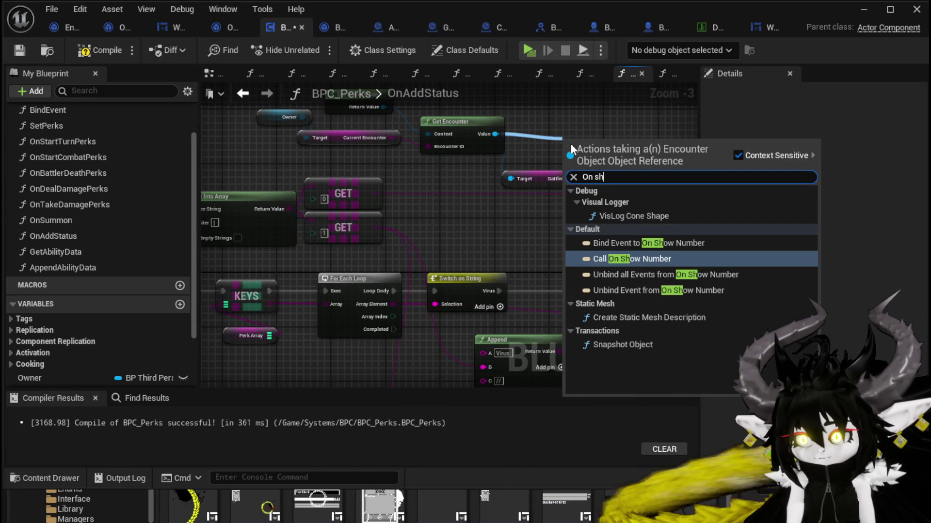
pyautogui.click(631, 260)
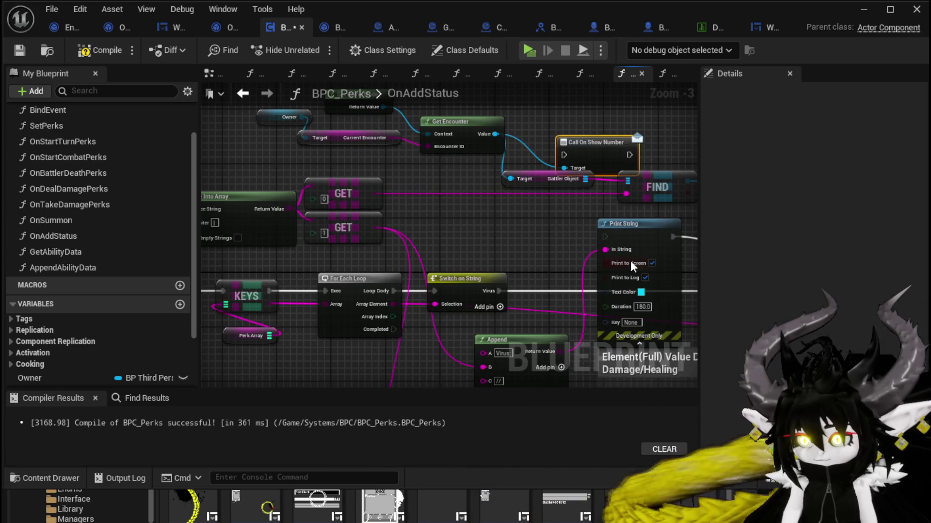
pyautogui.moveTo(577, 169); pyautogui.dragTo(342, 334)
pyautogui.moveTo(394, 243); pyautogui.dragTo(292, 320)
pyautogui.scroll(-2, 350, 224)
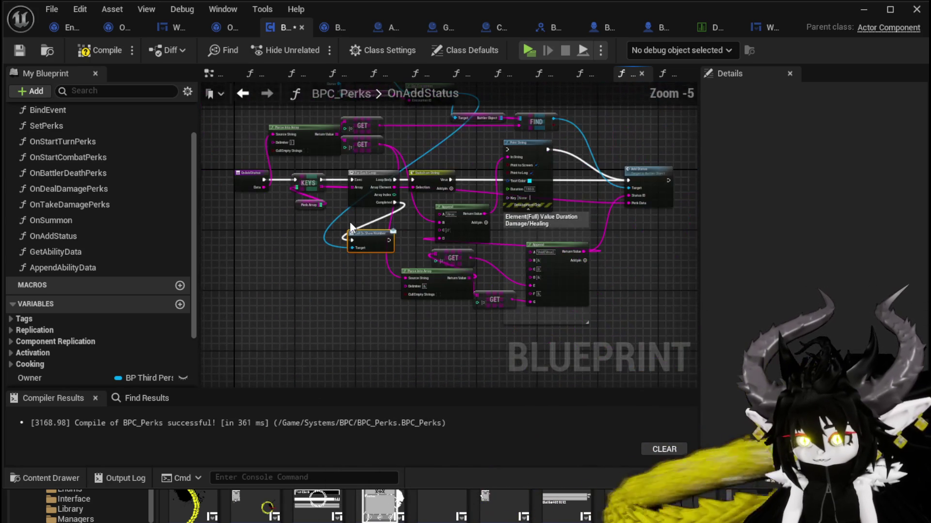
pyautogui.click(100, 50)
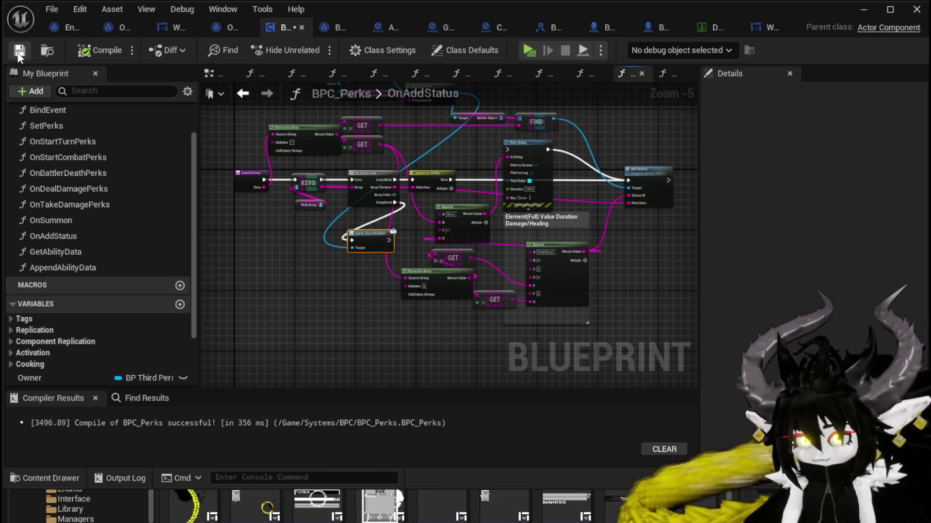
# - Play-test by attacking the red slime, playing TestAbility and cycling targets to Slime_Fire
pyautogui.click(863, 9)
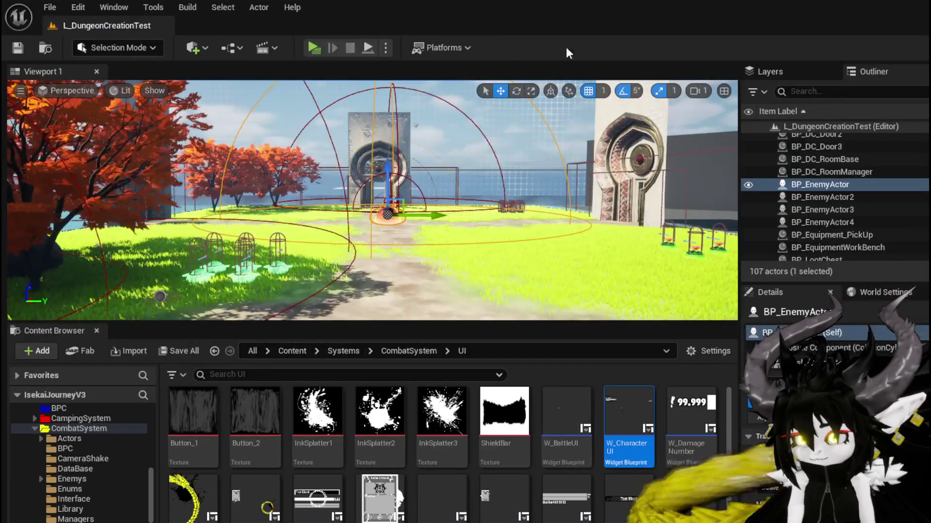
pyautogui.hotkey('alt', 'p')
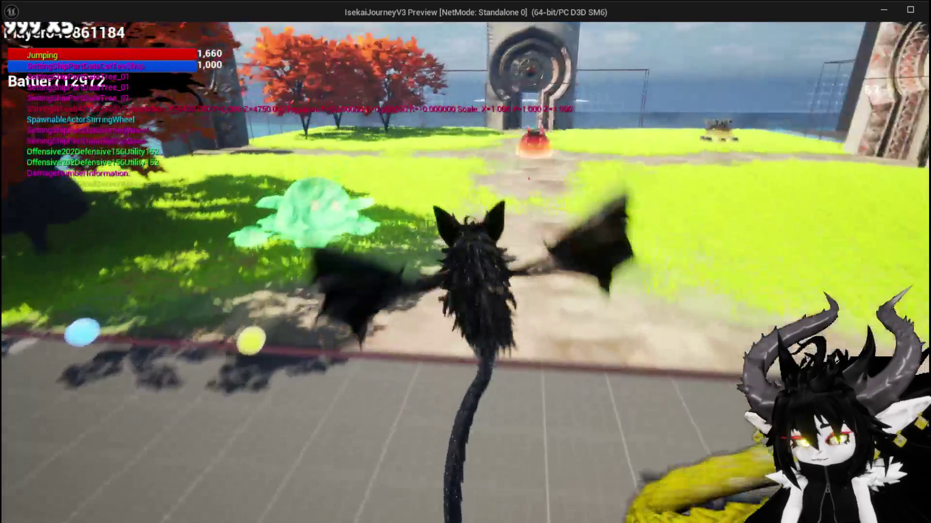
pyautogui.press('w')
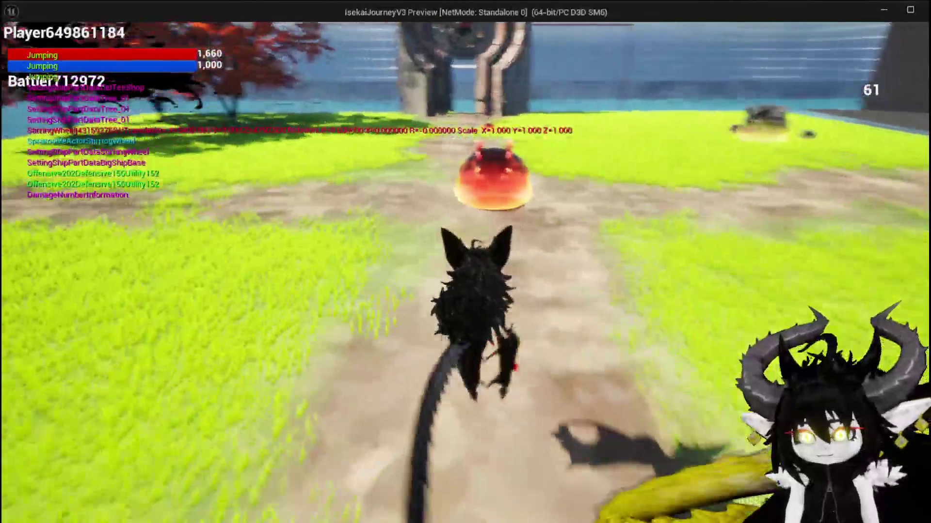
pyautogui.press('e')
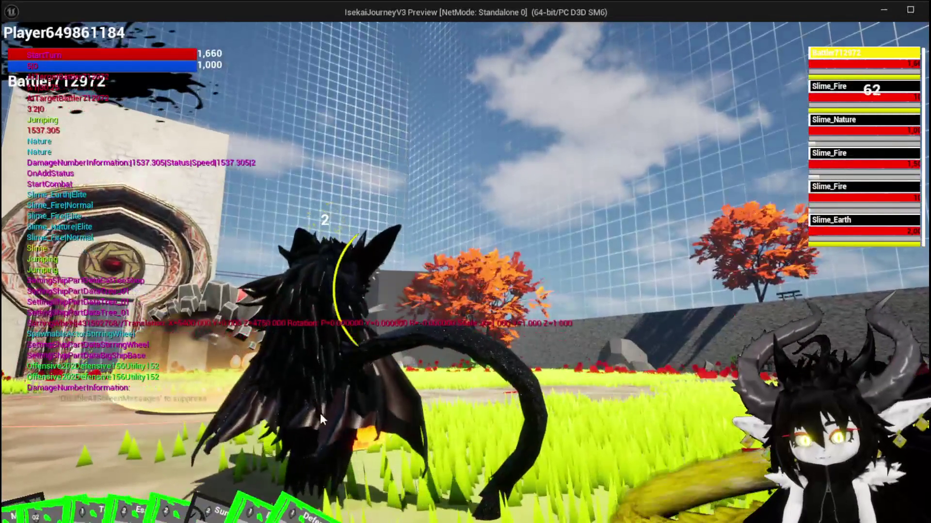
pyautogui.moveTo(309, 446)
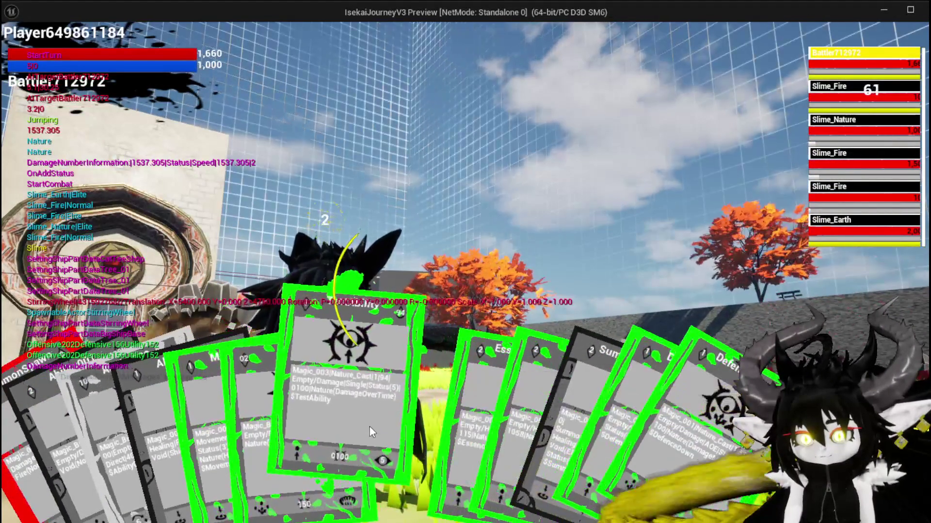
pyautogui.click(370, 427)
pyautogui.press('e')
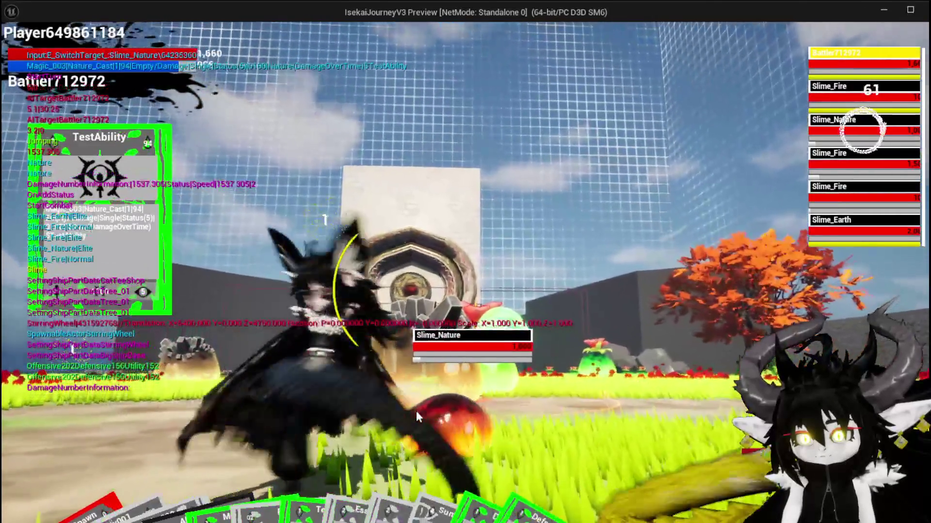
pyautogui.press('e')
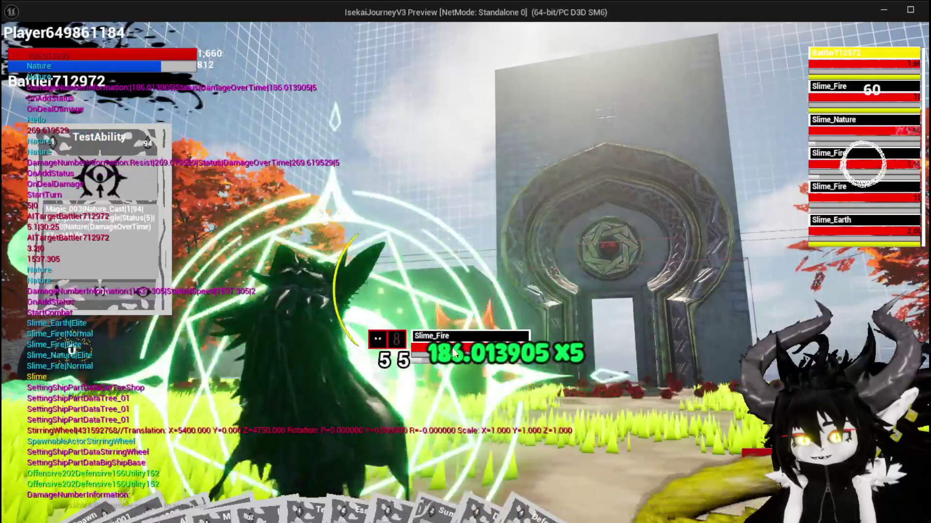
# - End the play test, save all assets and return to the BPC_Perks editor
pyautogui.press('Escape')
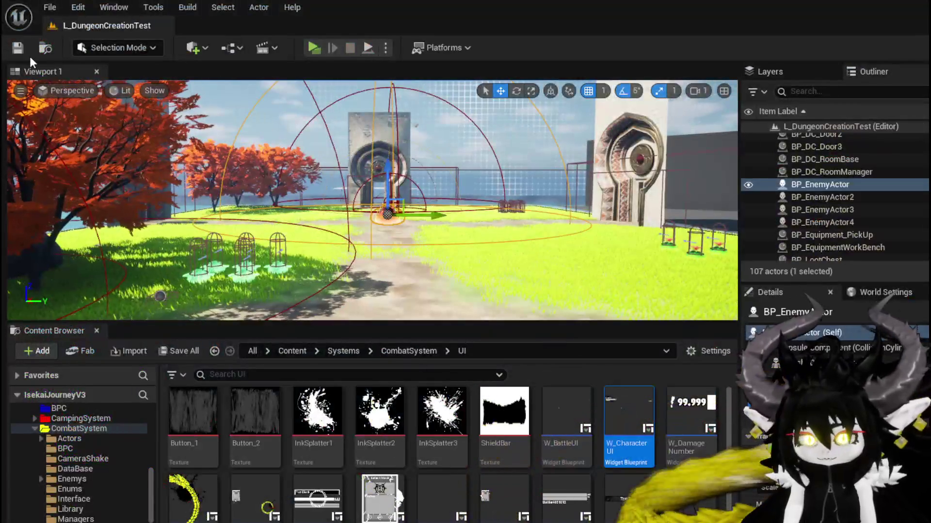
pyautogui.hotkey('ctrl', 's')
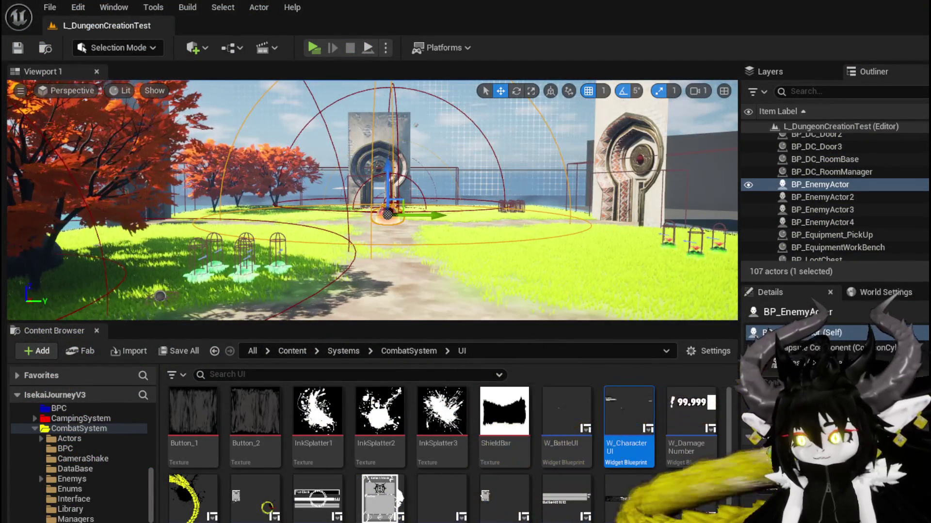
pyautogui.hotkey('alt', 'Tab')
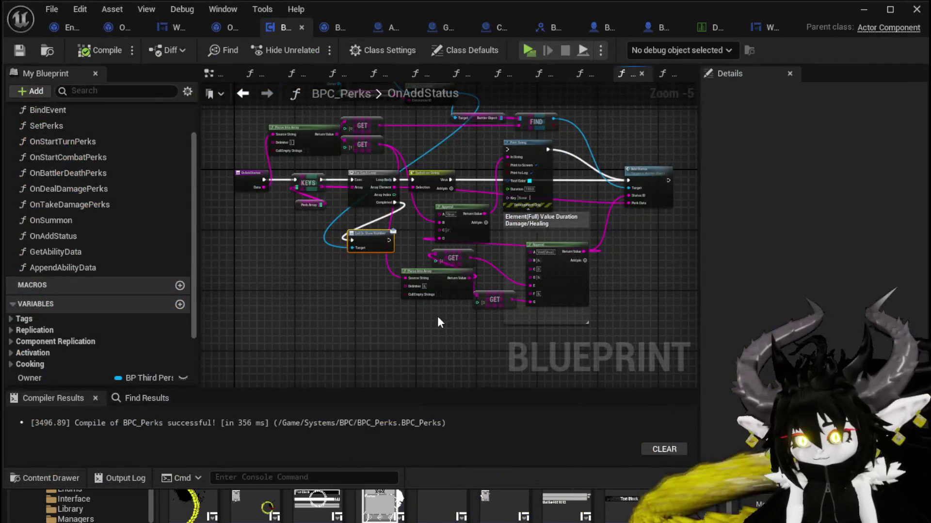
# - In W_DamageNumber's SetNumber, add a String To Integer node from the string pin via an 'int' search
pyautogui.moveTo(438, 317)
pyautogui.mouseDown()
pyautogui.moveTo(312, 338)
pyautogui.moveTo(358, 341)
pyautogui.mouseUp()
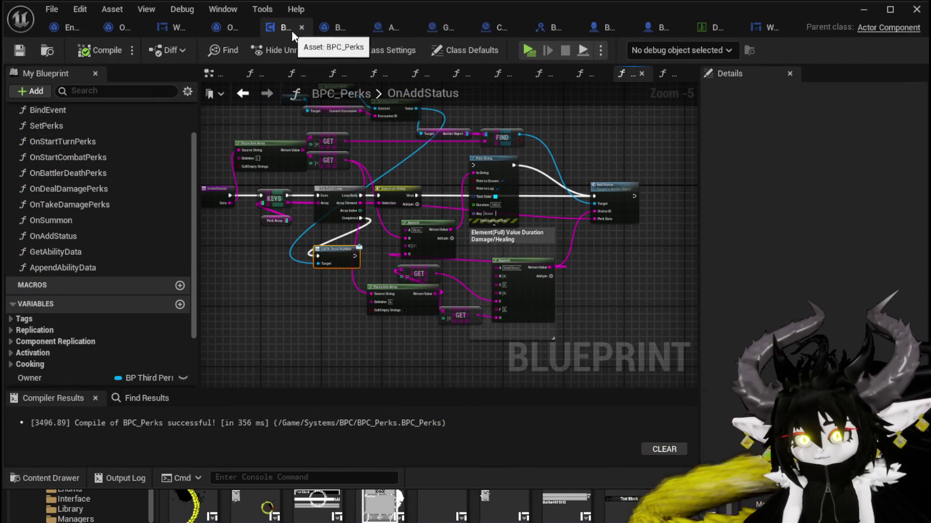
pyautogui.click(176, 31)
pyautogui.moveTo(440, 178)
pyautogui.mouseDown()
pyautogui.moveTo(512, 216)
pyautogui.moveTo(568, 222)
pyautogui.moveTo(622, 281)
pyautogui.mouseUp()
pyautogui.scroll(2, 622, 281)
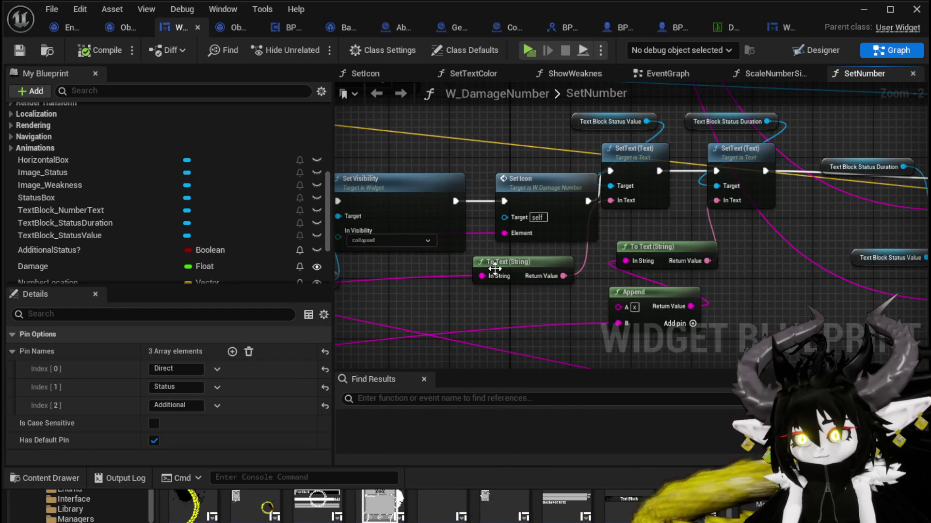
pyautogui.moveTo(509, 273); pyautogui.dragTo(477, 303)
pyautogui.scroll(-2, 741, 243)
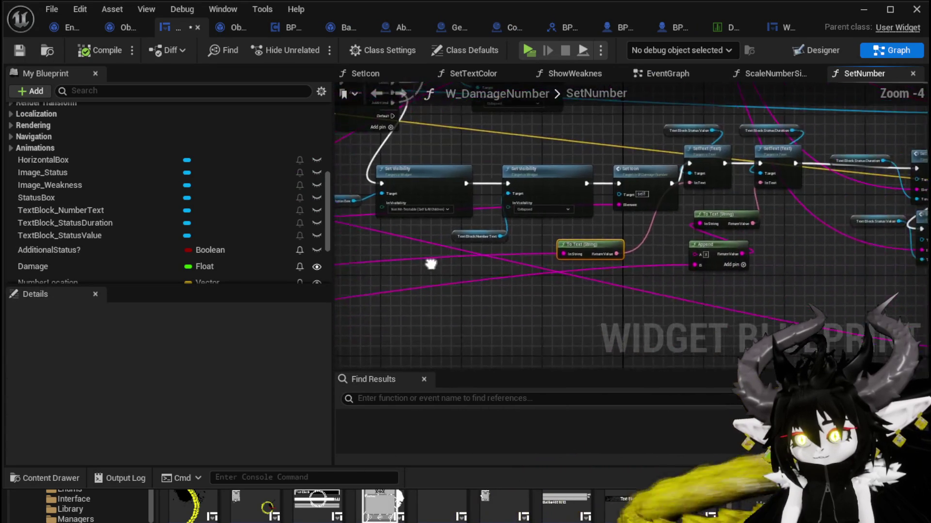
pyautogui.scroll(2, 531, 261)
pyautogui.moveTo(553, 247); pyautogui.dragTo(444, 264)
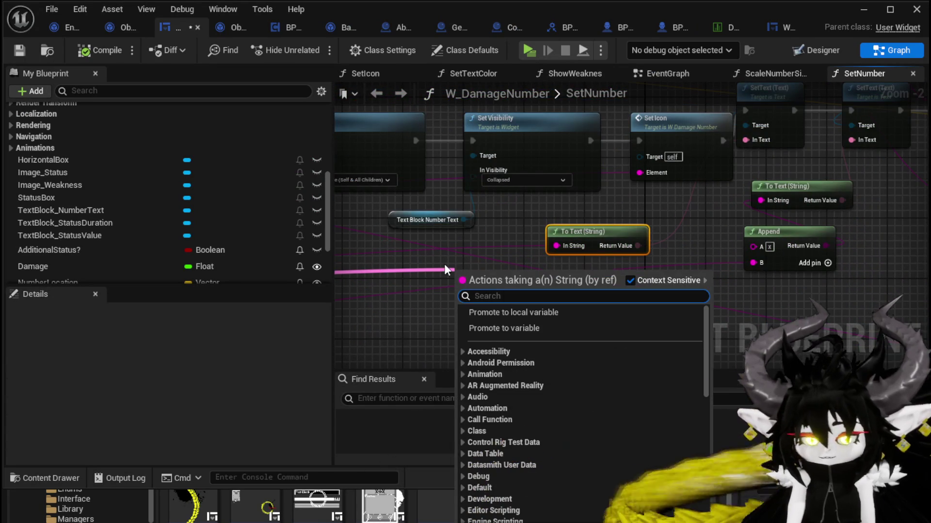
pyautogui.write('int')
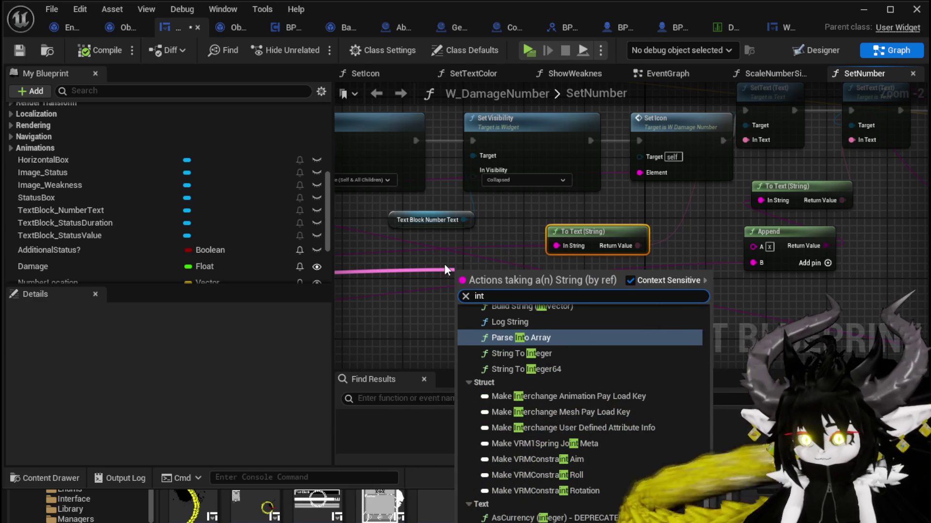
pyautogui.click(526, 351)
# - Feed the integer into Set Text's In Text, creating a To Text (Integer) node
pyautogui.moveTo(498, 272); pyautogui.dragTo(582, 278)
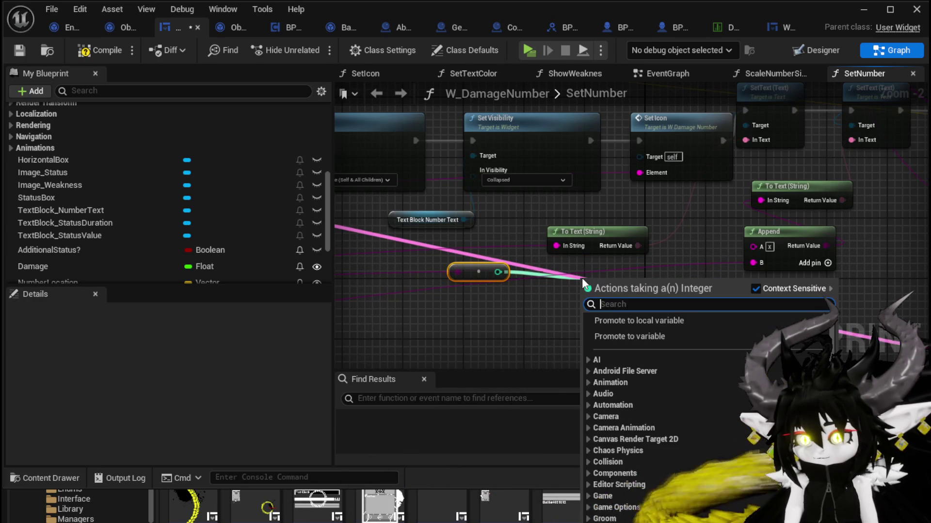
pyautogui.write('round')
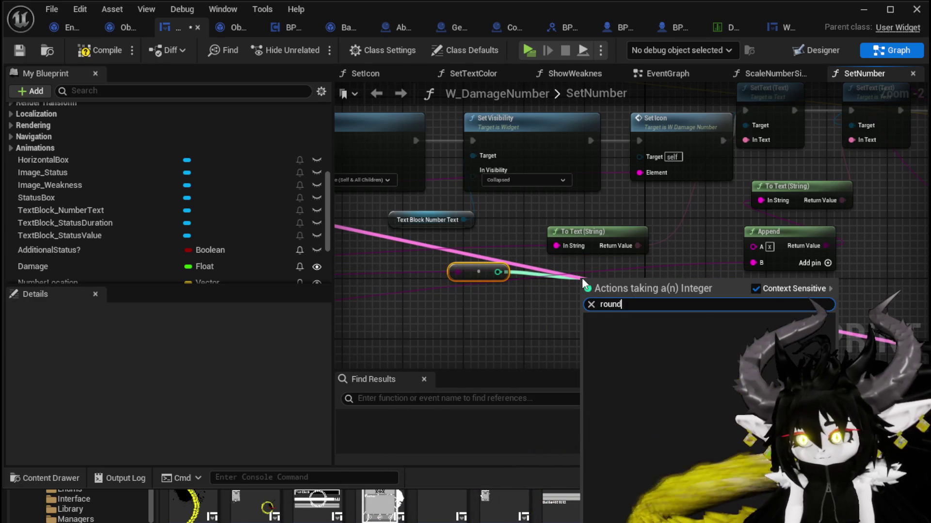
pyautogui.press('BackSpace')
pyautogui.press('BackSpace')
pyautogui.press('BackSpace')
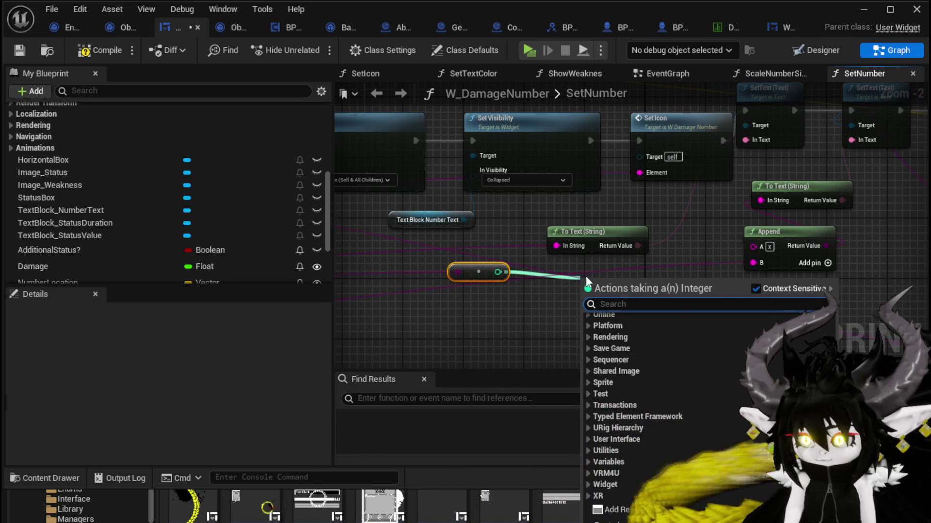
pyautogui.press('Escape')
pyautogui.moveTo(498, 272); pyautogui.dragTo(798, 166)
pyautogui.moveTo(751, 144); pyautogui.dragTo(747, 140)
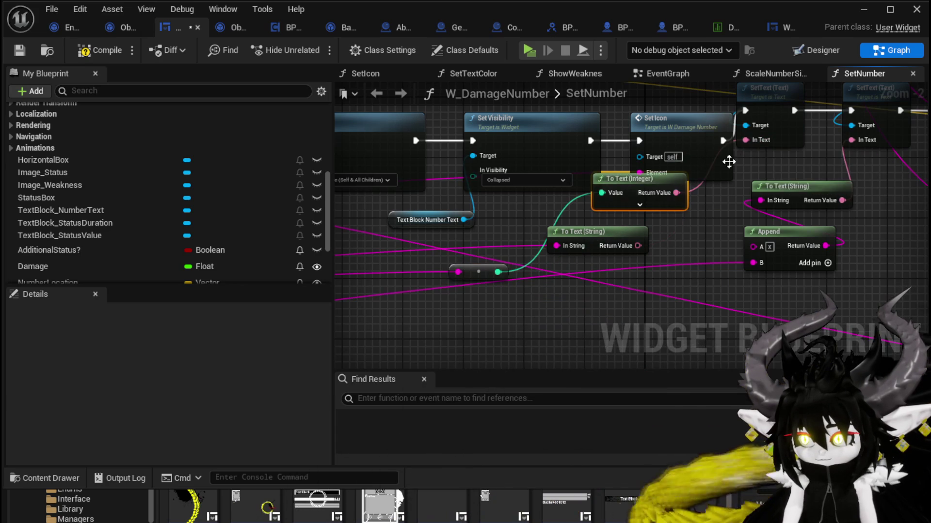
pyautogui.moveTo(654, 204)
pyautogui.mouseDown()
pyautogui.moveTo(618, 240)
pyautogui.moveTo(622, 228)
pyautogui.mouseUp()
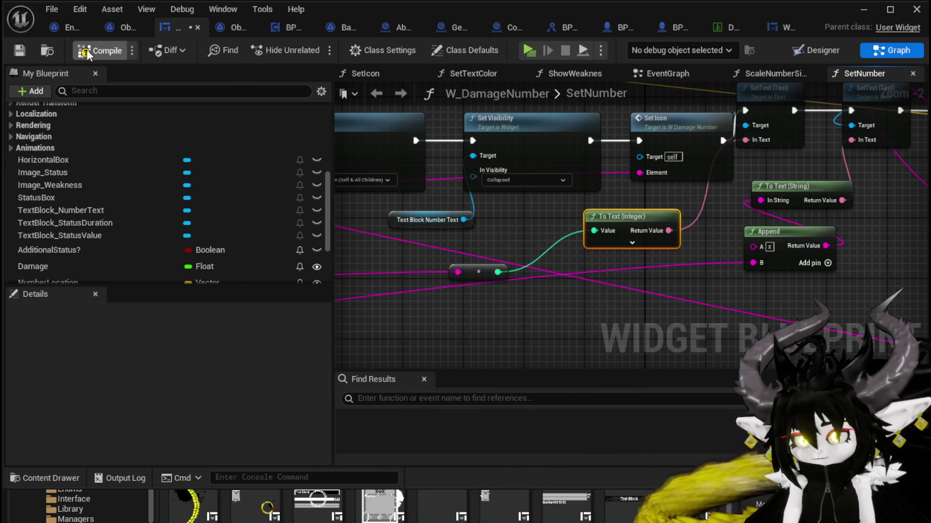
# - Play-test against the red slime with TestAbility, seeing whole-number damage like 2 and 4, then save all
pyautogui.click(865, 9)
pyautogui.click(315, 48)
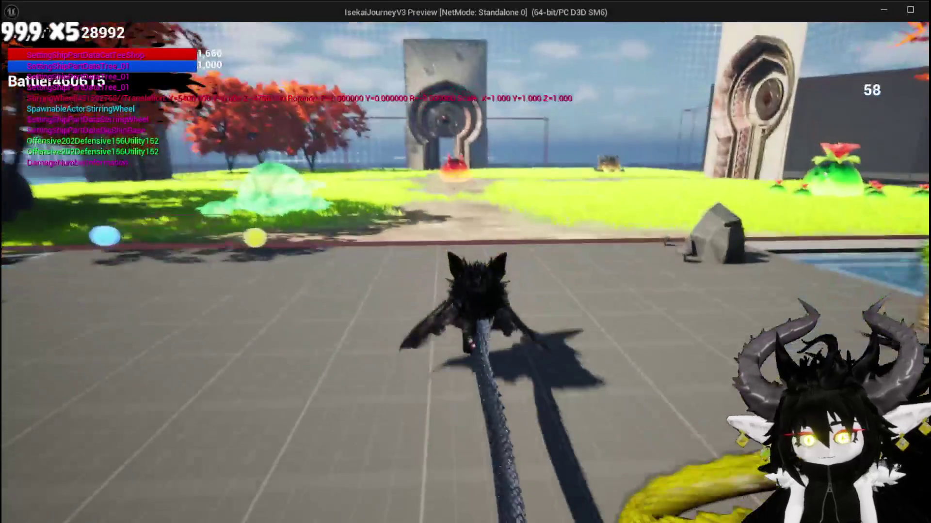
pyautogui.press('w')
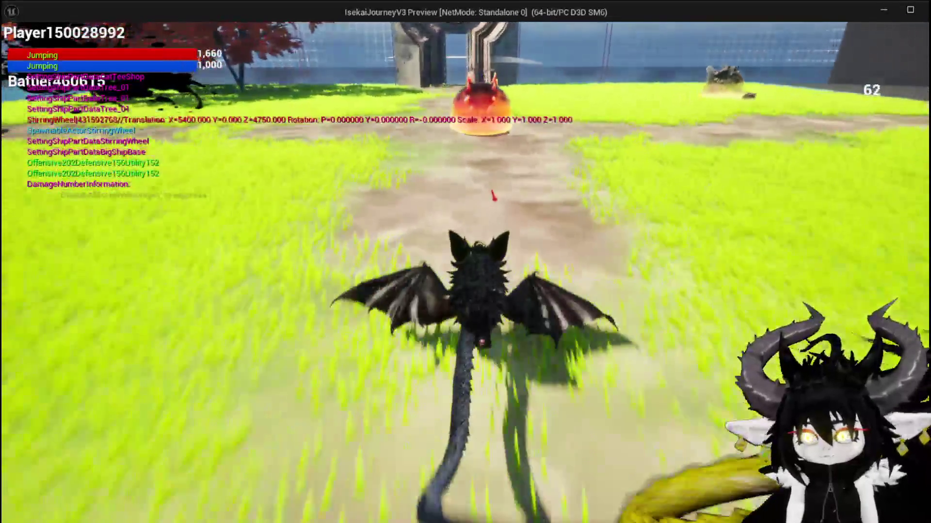
pyautogui.press('w')
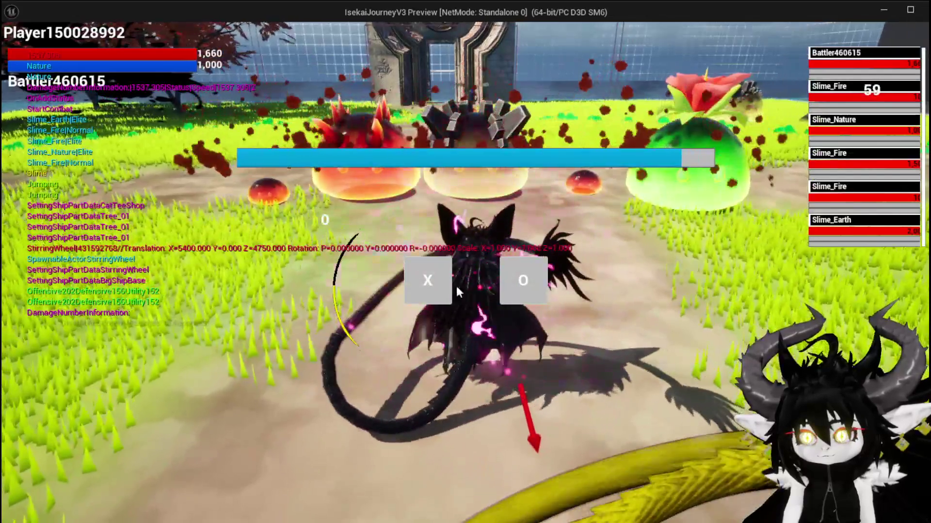
pyautogui.click(450, 286)
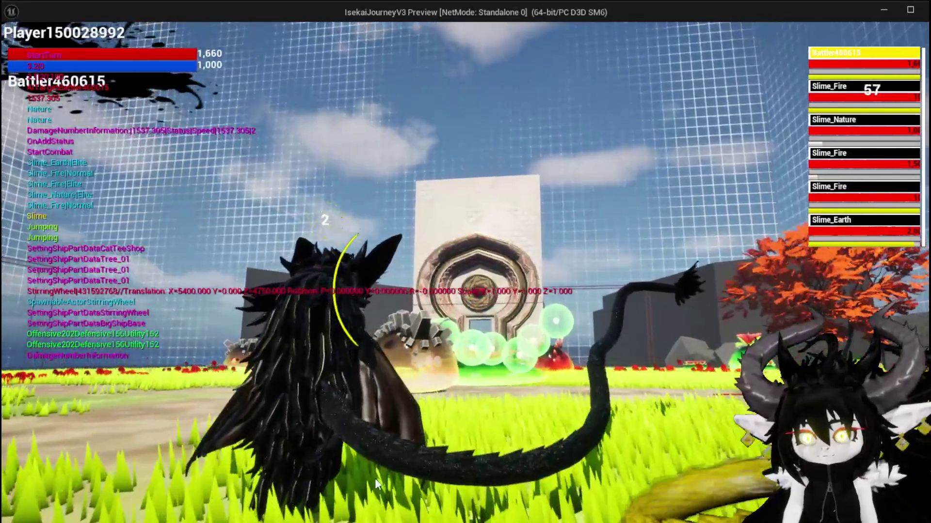
pyautogui.moveTo(219, 446)
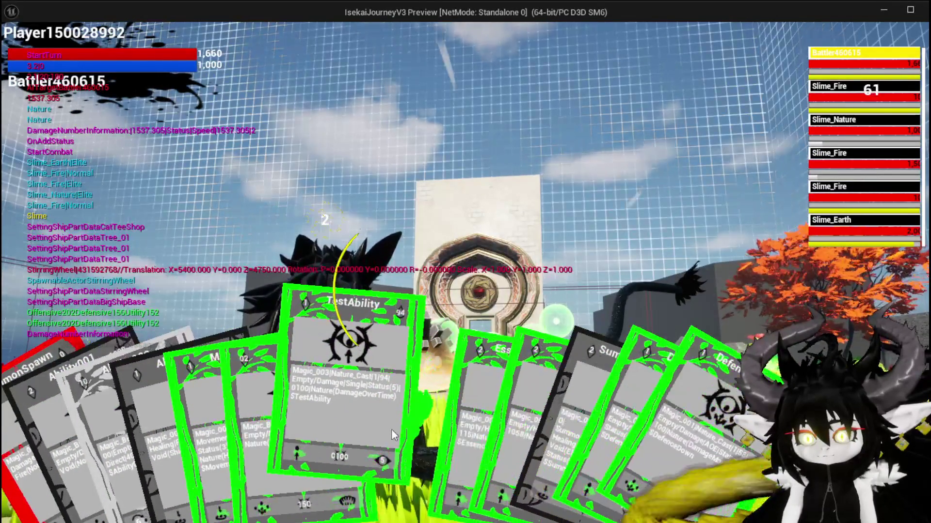
pyautogui.click(390, 429)
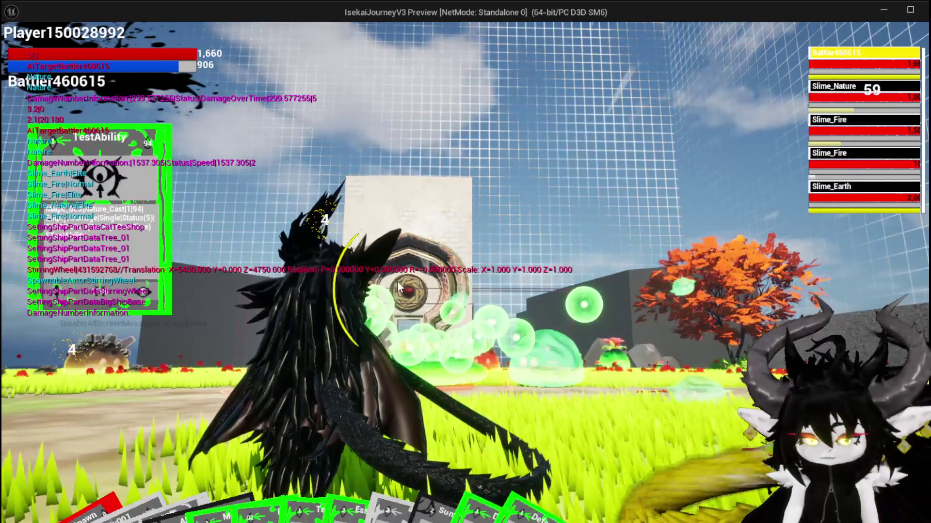
pyautogui.press('Escape')
pyautogui.click(12, 51)
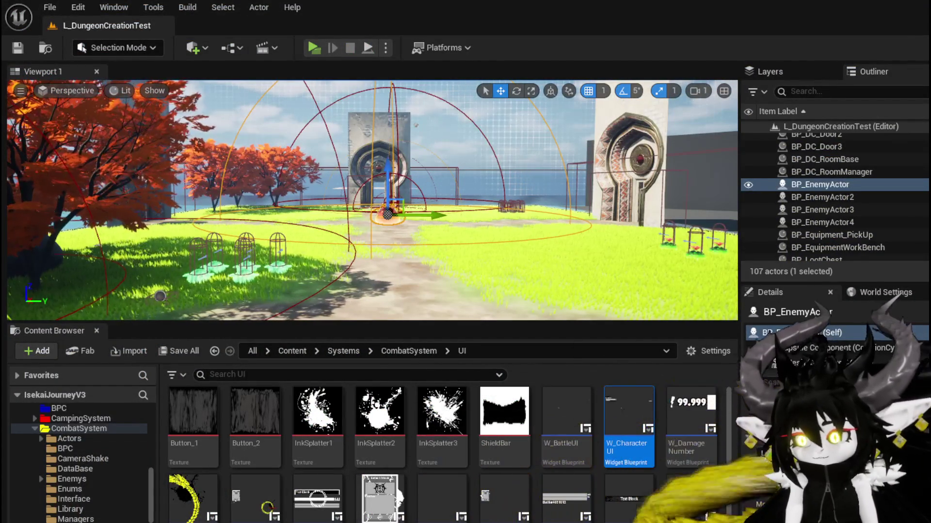
# - Return to W_DamageNumber's SetNumber graph and zoom out to see the To Text (Integer) chain
pyautogui.hotkey('alt', 'Tab')
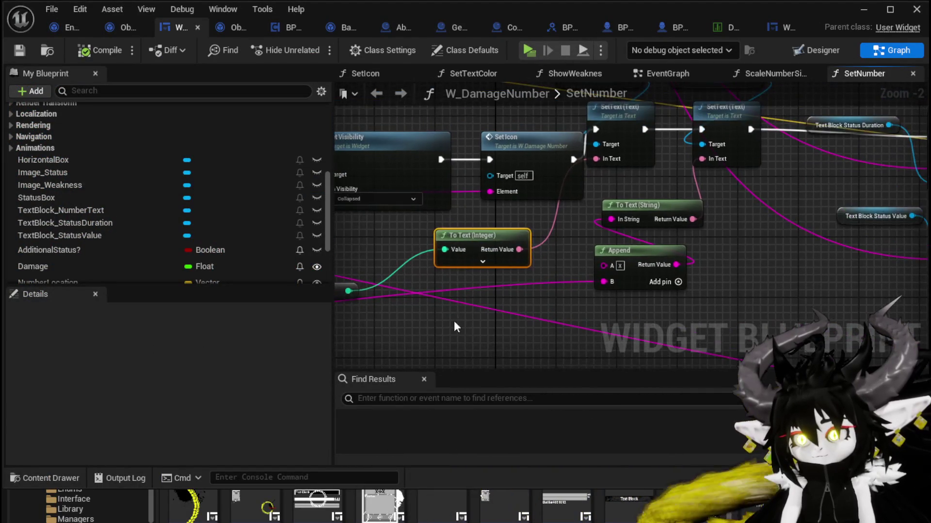
pyautogui.scroll(-2, 454, 321)
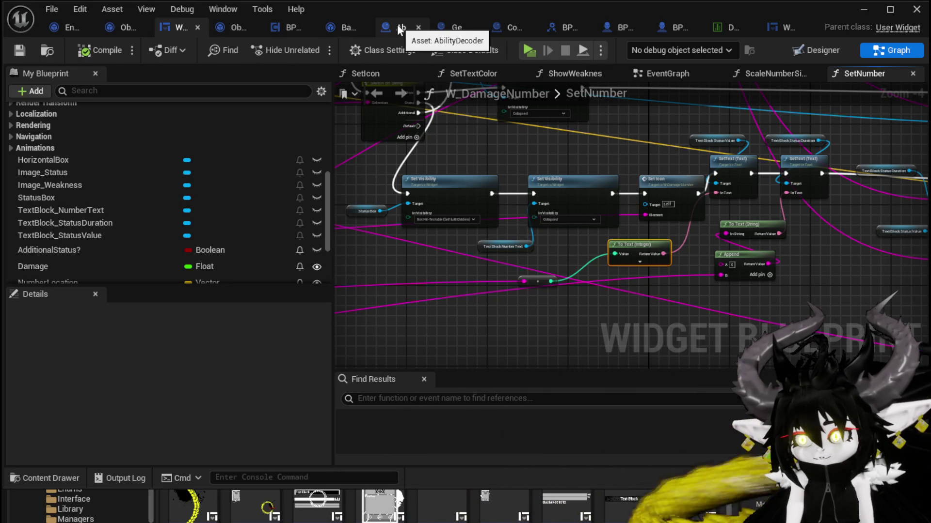
# - Open Combat_Manager's Resolve Status Burn graph and frame the Damage Battler and Spawn System at Location nodes
pyautogui.click(496, 27)
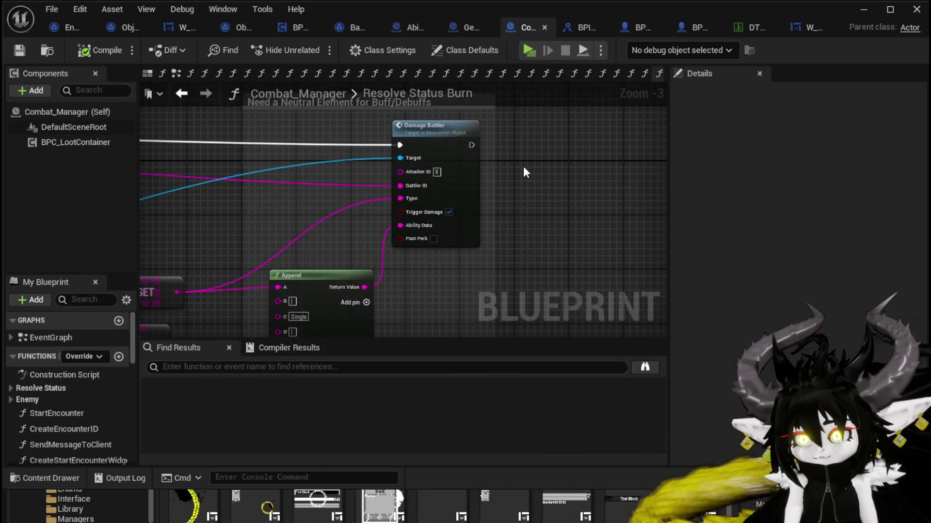
pyautogui.moveTo(597, 172)
pyautogui.mouseDown()
pyautogui.moveTo(485, 160)
pyautogui.moveTo(773, 161)
pyautogui.moveTo(449, 149)
pyautogui.moveTo(363, 176)
pyautogui.moveTo(353, 170)
pyautogui.mouseUp()
pyautogui.scroll(-5, 92, 394)
pyautogui.scroll(-8, 99, 381)
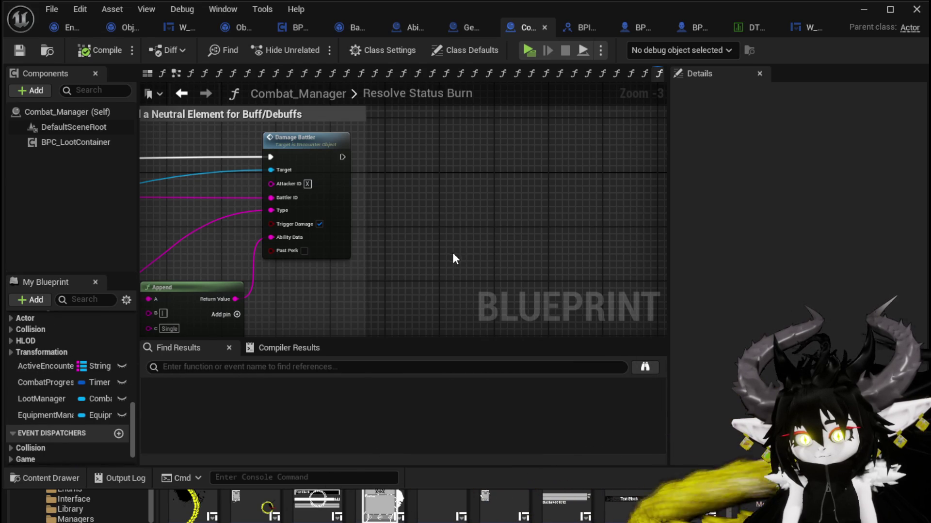
pyautogui.scroll(-2, 436, 259)
pyautogui.moveTo(435, 265)
pyautogui.mouseDown()
pyautogui.moveTo(276, 243)
pyautogui.moveTo(311, 207)
pyautogui.moveTo(323, 210)
pyautogui.moveTo(301, 398)
pyautogui.moveTo(306, 451)
pyautogui.moveTo(220, 383)
pyautogui.moveTo(411, 55)
pyautogui.moveTo(461, 213)
pyautogui.moveTo(476, 190)
pyautogui.mouseUp()
pyautogui.scroll(2, 234, 244)
# - Add a Show Damage Number node and chain its execution right before Damage Battler
pyautogui.write('show')
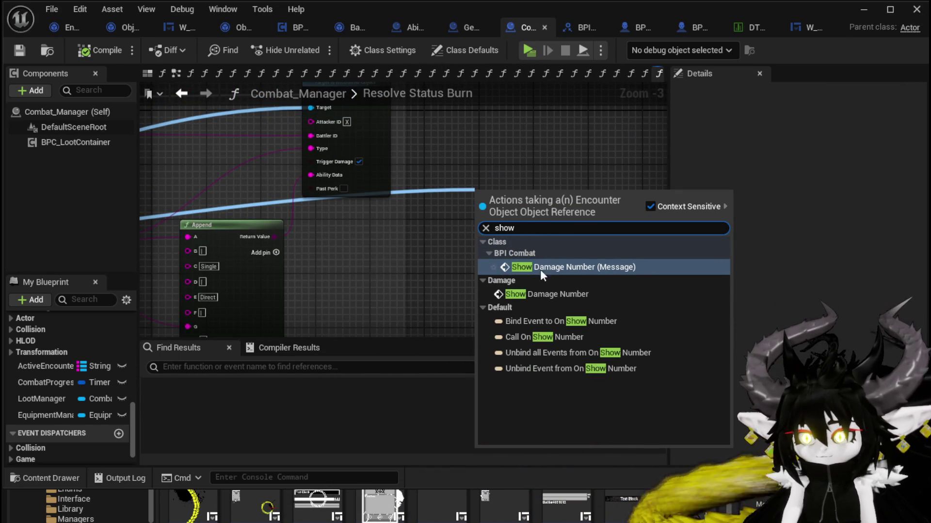
pyautogui.click(538, 294)
pyautogui.moveTo(508, 204)
pyautogui.mouseDown()
pyautogui.moveTo(498, 110)
pyautogui.moveTo(467, 200)
pyautogui.moveTo(441, 206)
pyautogui.moveTo(546, 145)
pyautogui.mouseUp()
pyautogui.moveTo(499, 215); pyautogui.dragTo(386, 295)
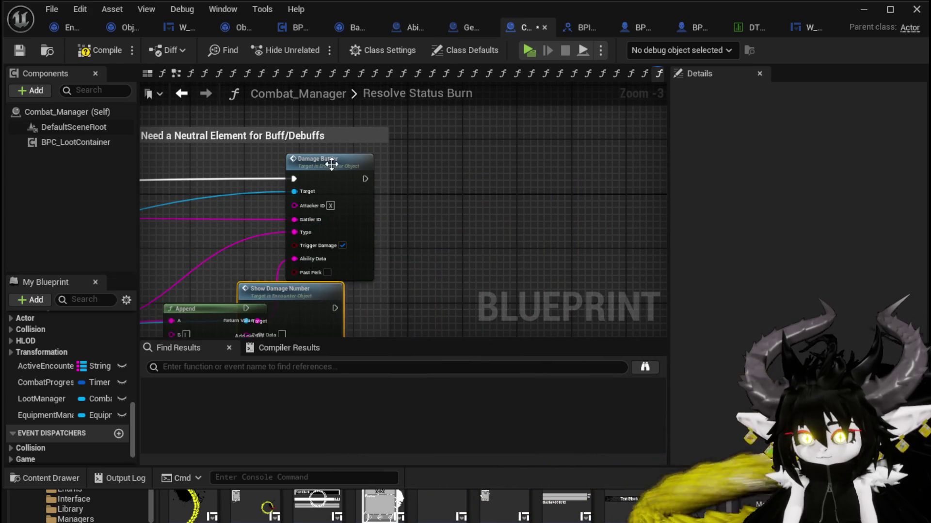
pyautogui.moveTo(387, 160); pyautogui.dragTo(433, 160)
pyautogui.moveTo(356, 271)
pyautogui.mouseDown()
pyautogui.moveTo(312, 147)
pyautogui.moveTo(343, 161)
pyautogui.mouseUp()
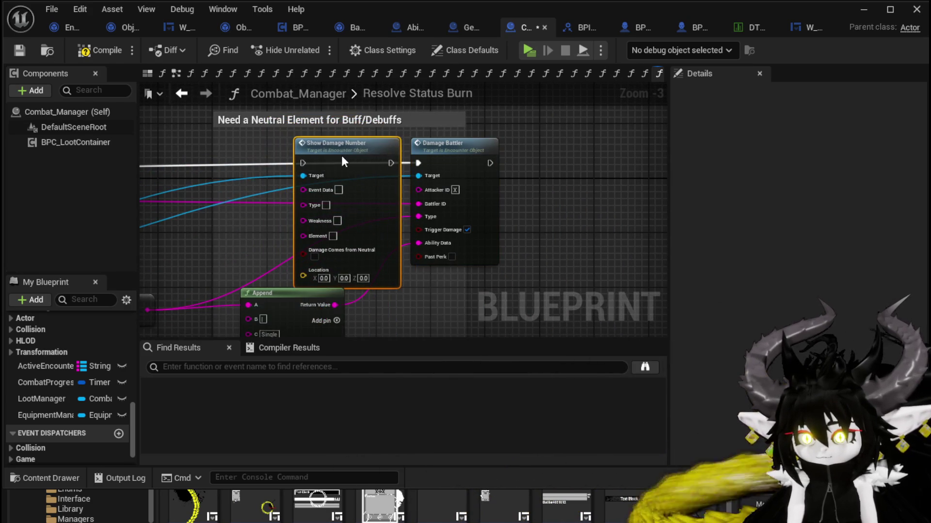
pyautogui.moveTo(409, 163); pyautogui.dragTo(386, 165)
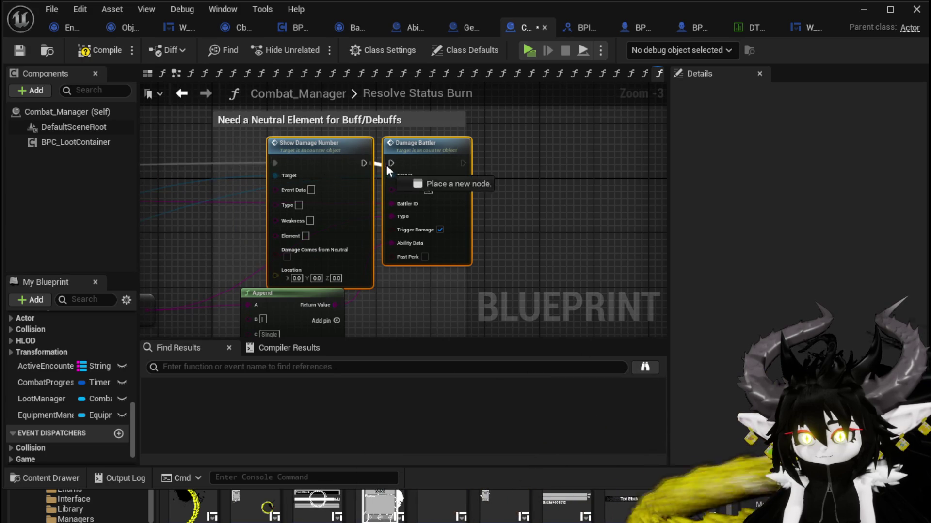
# - Wire the actor location into Show Damage Number's Location, then frame the Append and GET nodes
pyautogui.moveTo(386, 165); pyautogui.dragTo(423, 114)
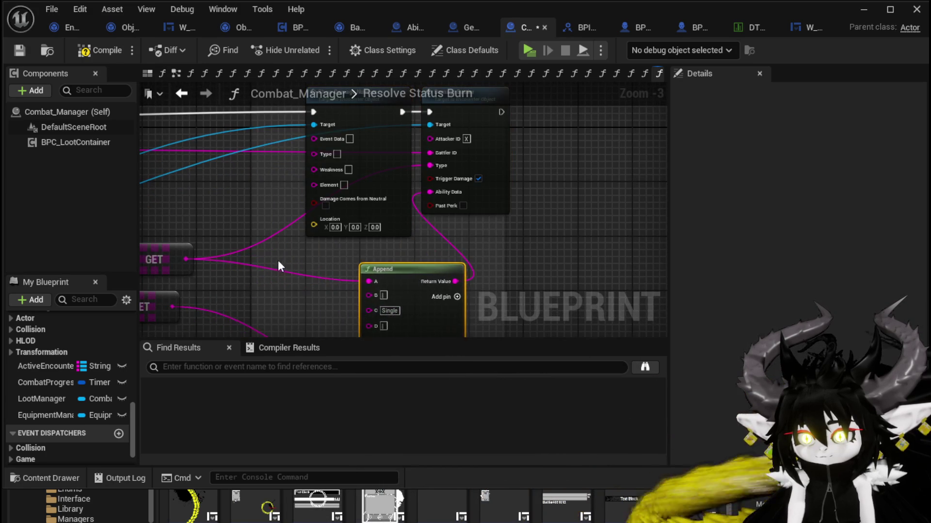
pyautogui.moveTo(278, 260); pyautogui.dragTo(476, 317)
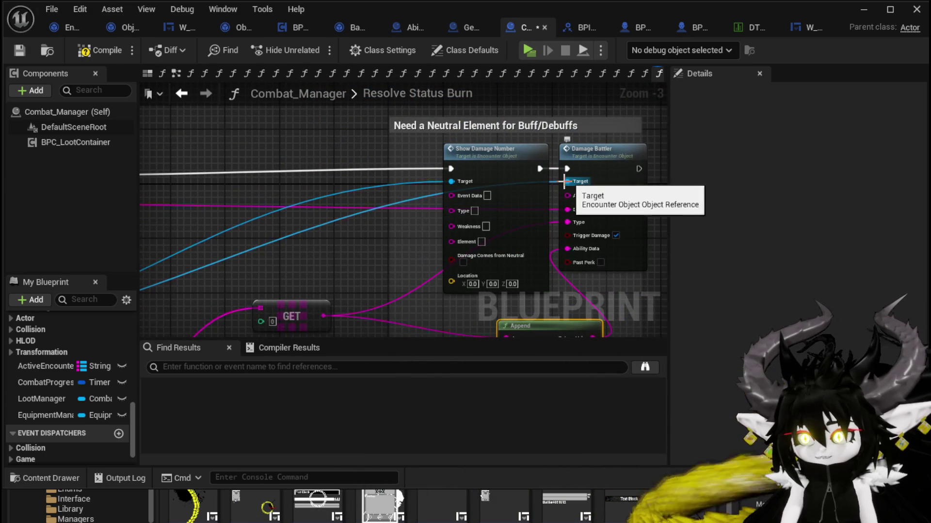
pyautogui.moveTo(557, 174)
pyautogui.mouseDown()
pyautogui.moveTo(349, 239)
pyautogui.moveTo(488, 145)
pyautogui.moveTo(527, 99)
pyautogui.moveTo(324, 183)
pyautogui.moveTo(269, 268)
pyautogui.moveTo(234, 277)
pyautogui.moveTo(355, 234)
pyautogui.mouseUp()
pyautogui.scroll(-2, 324, 184)
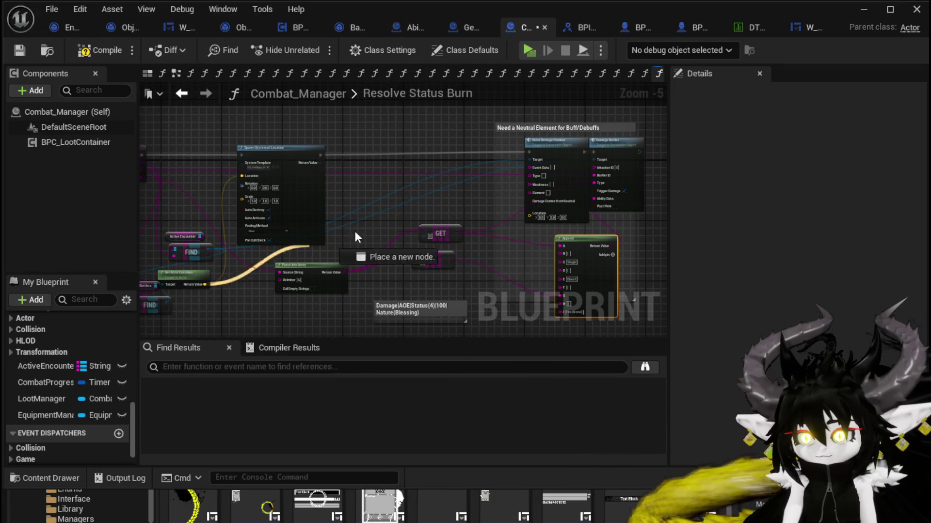
pyautogui.moveTo(535, 220); pyautogui.dragTo(531, 216)
pyautogui.scroll(2, 402, 198)
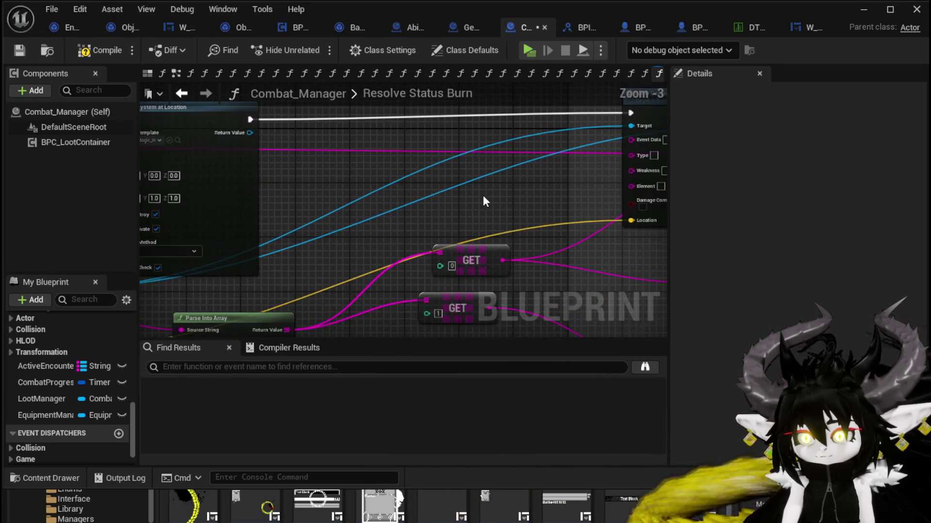
pyautogui.moveTo(483, 195)
pyautogui.mouseDown()
pyautogui.moveTo(267, 213)
pyautogui.moveTo(285, 235)
pyautogui.moveTo(276, 287)
pyautogui.mouseUp()
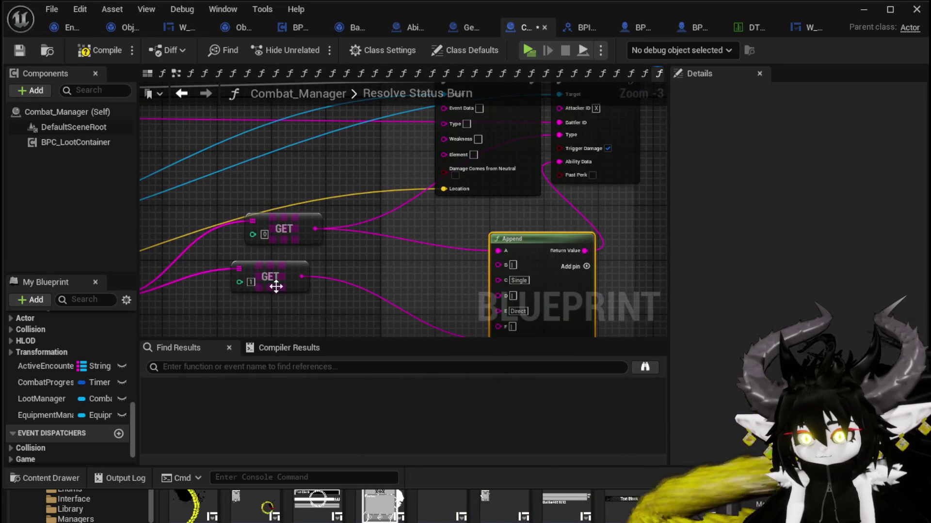
pyautogui.moveTo(297, 204)
pyautogui.mouseDown()
pyautogui.moveTo(318, 307)
pyautogui.moveTo(301, 277)
pyautogui.moveTo(321, 243)
pyautogui.moveTo(322, 259)
pyautogui.mouseUp()
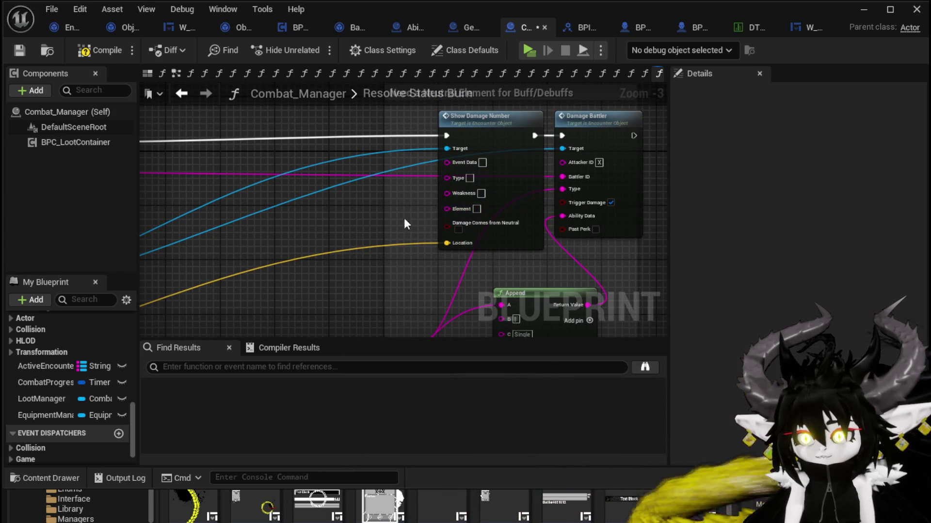
pyautogui.moveTo(389, 208); pyautogui.dragTo(352, 112)
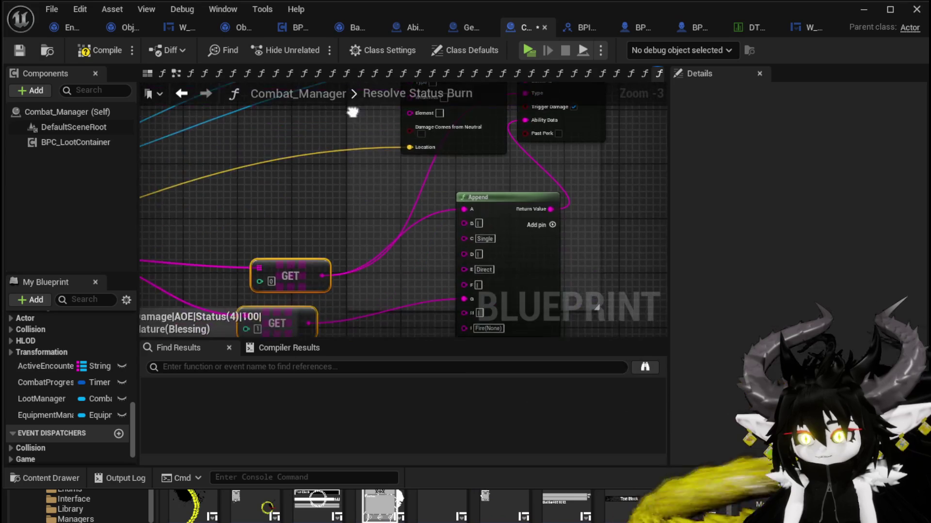
pyautogui.moveTo(298, 174); pyautogui.dragTo(359, 159)
pyautogui.scroll(-1, 324, 262)
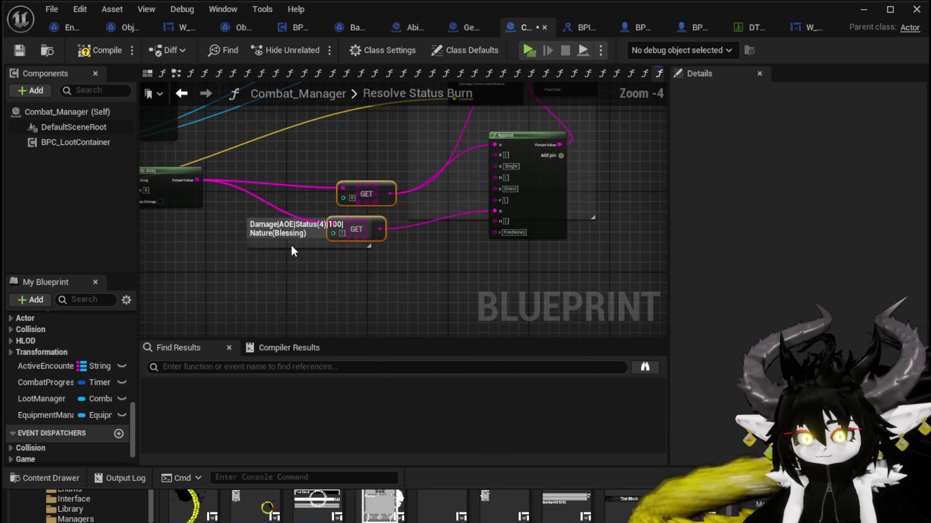
pyautogui.moveTo(291, 245)
pyautogui.mouseDown()
pyautogui.moveTo(322, 168)
pyautogui.moveTo(301, 245)
pyautogui.mouseUp()
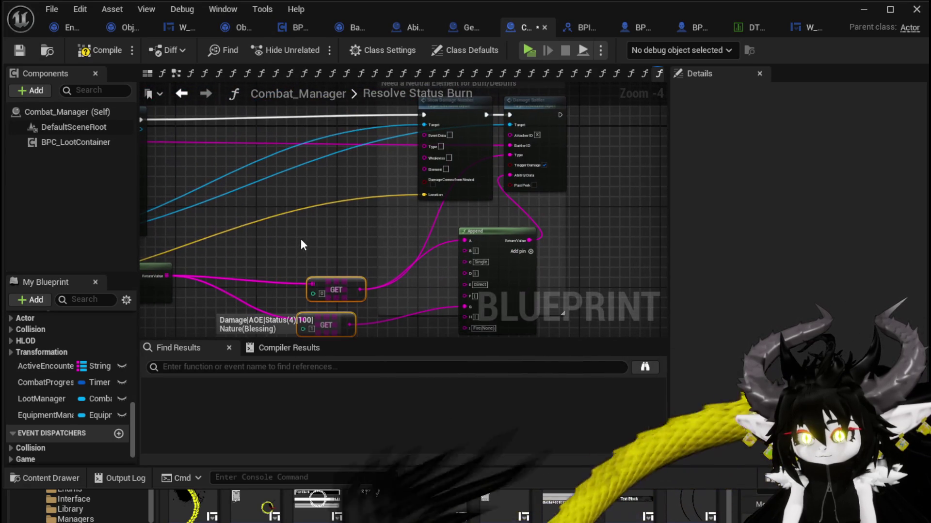
# - Compile and save Combat_Manager, then pan across to the GET and Append nodes
pyautogui.click(19, 50)
pyautogui.moveTo(289, 165); pyautogui.dragTo(281, 282)
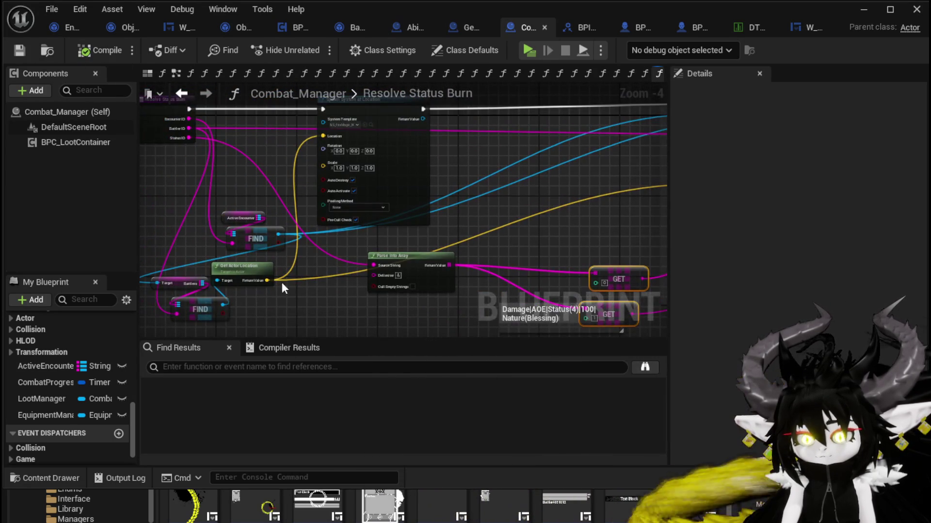
pyautogui.scroll(2, 281, 282)
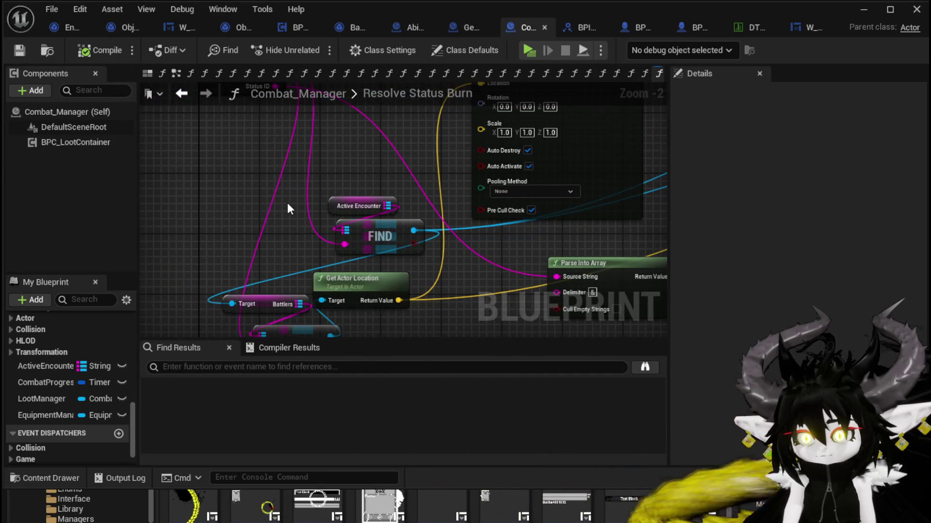
pyautogui.scroll(-2, 287, 202)
pyautogui.moveTo(287, 203); pyautogui.dragTo(291, 257)
pyautogui.scroll(2, 293, 232)
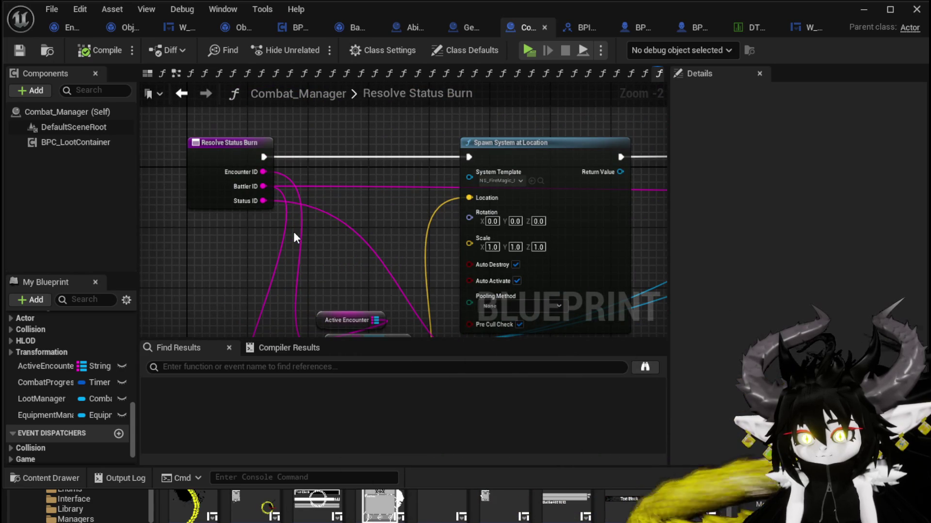
pyautogui.moveTo(395, 255)
pyautogui.mouseDown()
pyautogui.moveTo(266, 72)
pyautogui.moveTo(259, 84)
pyautogui.mouseUp()
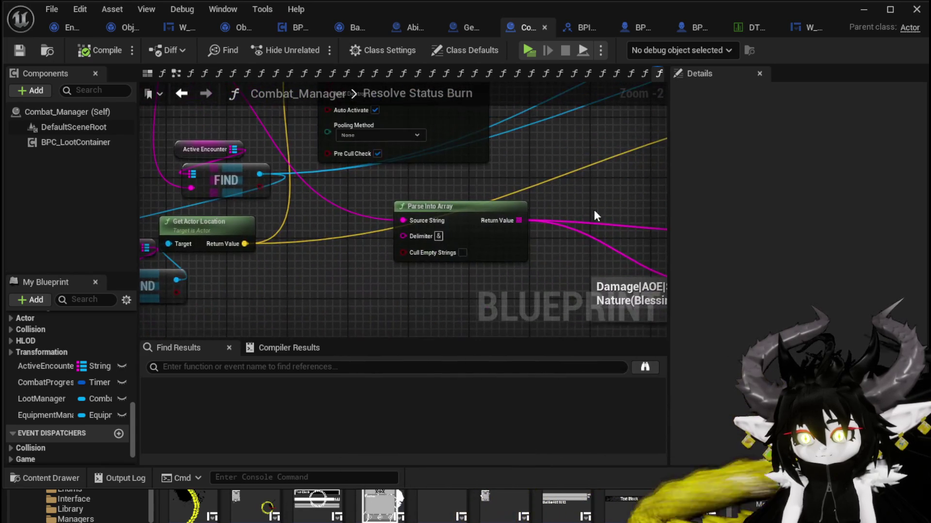
pyautogui.moveTo(596, 215); pyautogui.dragTo(160, 194)
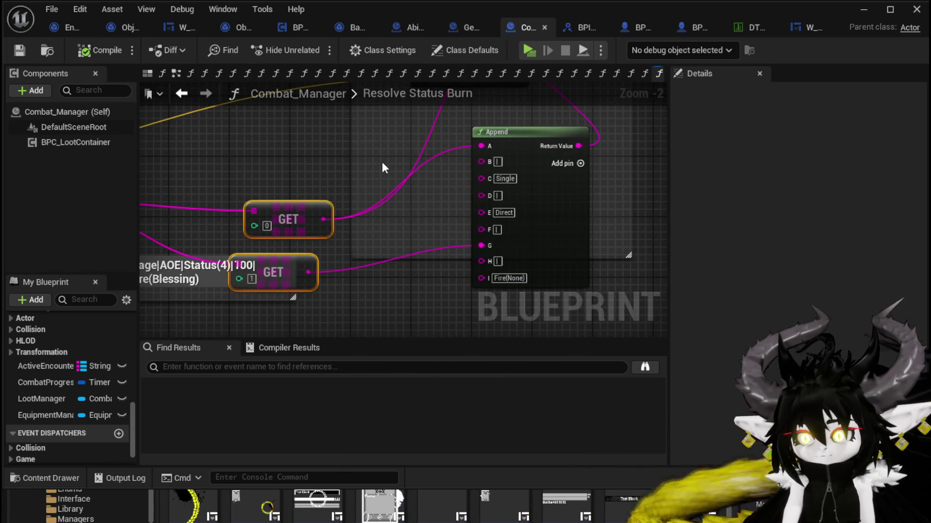
pyautogui.moveTo(382, 167)
pyautogui.mouseDown()
pyautogui.moveTo(322, 224)
pyautogui.moveTo(376, 169)
pyautogui.mouseUp()
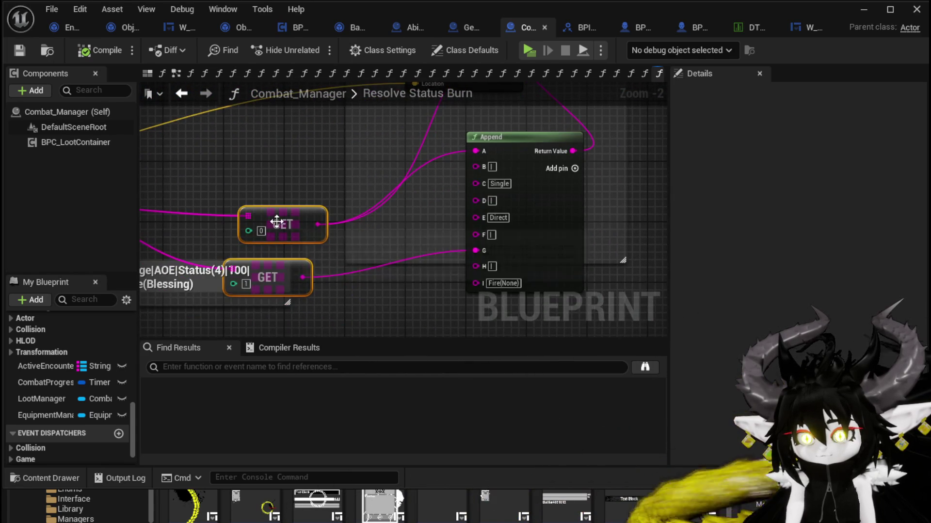
pyautogui.moveTo(277, 222); pyautogui.dragTo(429, 172)
# - Move the Damage|AOE|Status(4)|100|Nature(Blessing) comment above the GETs, shift Append left, and save
pyautogui.click(310, 235)
pyautogui.moveTo(310, 235)
pyautogui.mouseDown()
pyautogui.moveTo(256, 255)
pyautogui.moveTo(364, 224)
pyautogui.moveTo(393, 121)
pyautogui.moveTo(349, 266)
pyautogui.moveTo(317, 217)
pyautogui.mouseUp()
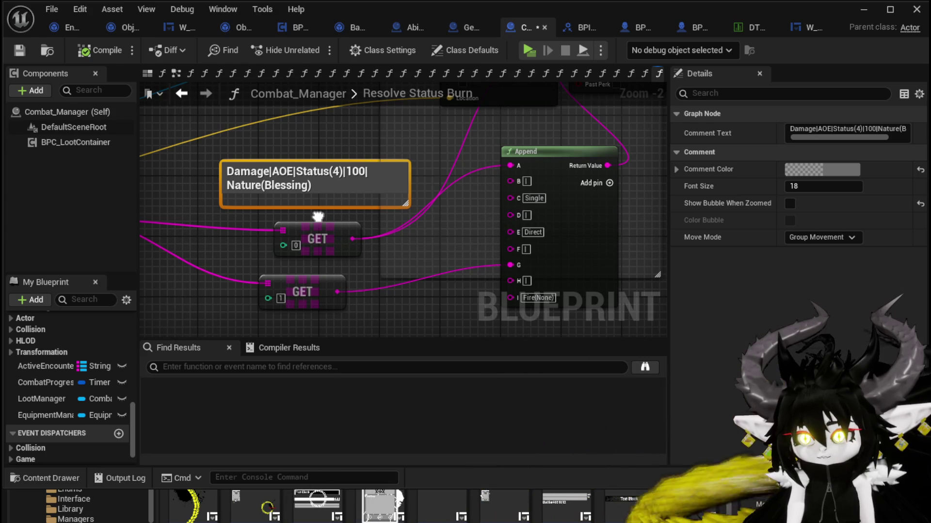
pyautogui.moveTo(546, 177); pyautogui.dragTo(508, 192)
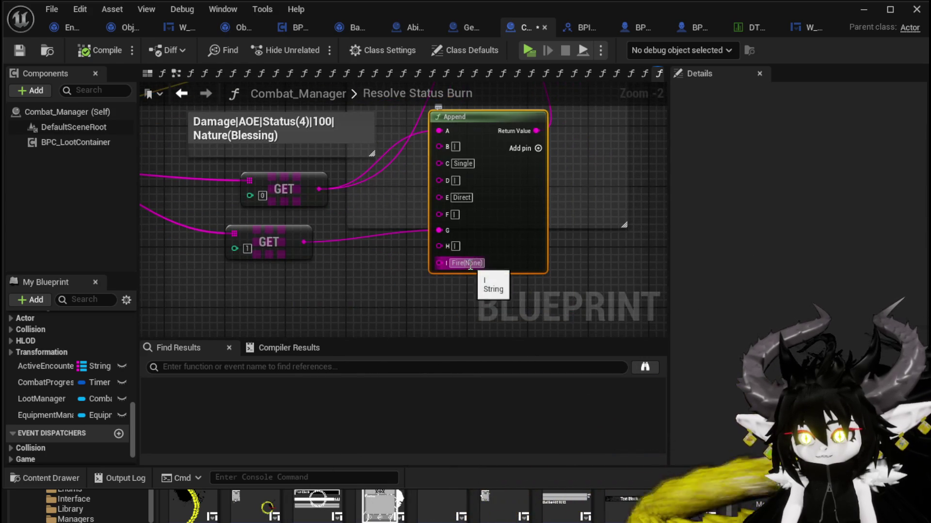
pyautogui.moveTo(558, 217)
pyautogui.mouseDown()
pyautogui.moveTo(531, 199)
pyautogui.moveTo(451, 308)
pyautogui.moveTo(491, 264)
pyautogui.moveTo(416, 182)
pyautogui.moveTo(365, 208)
pyautogui.moveTo(371, 184)
pyautogui.mouseUp()
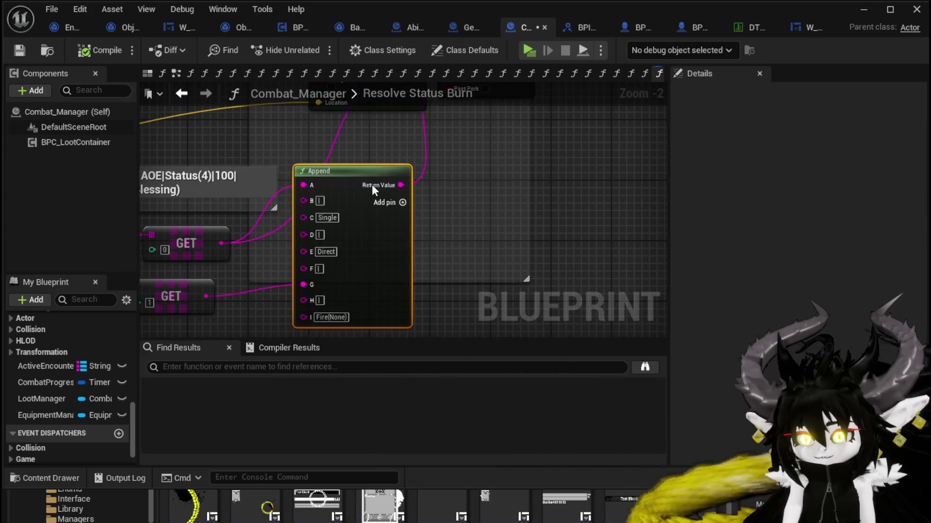
pyautogui.moveTo(428, 194); pyautogui.dragTo(592, 221)
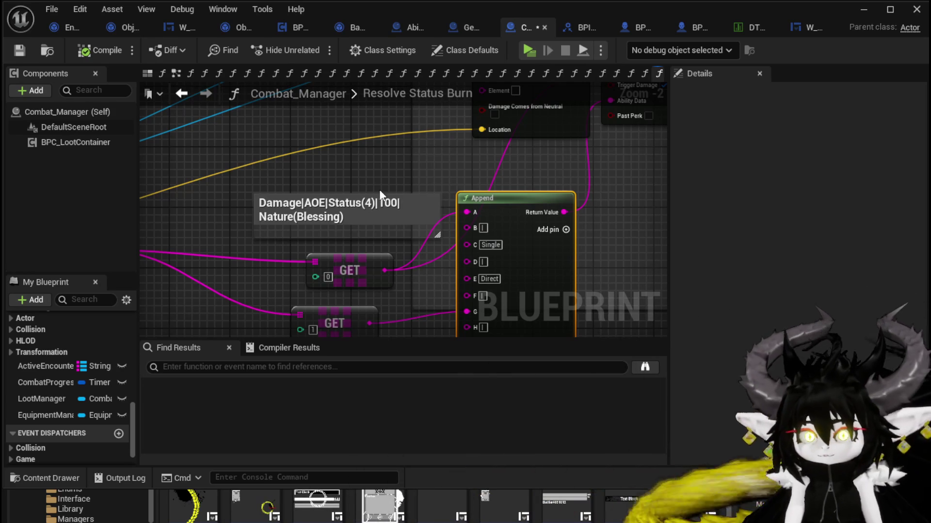
pyautogui.click(17, 53)
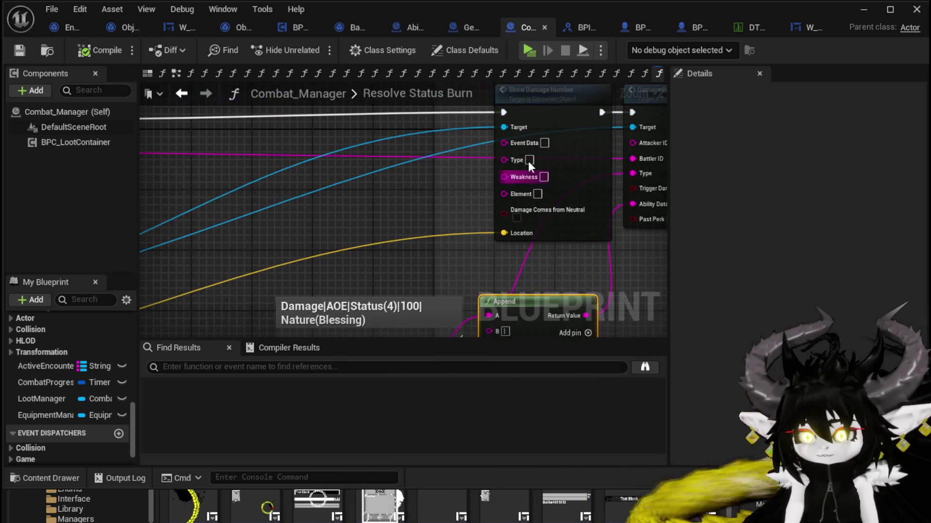
pyautogui.moveTo(504, 144); pyautogui.dragTo(309, 231)
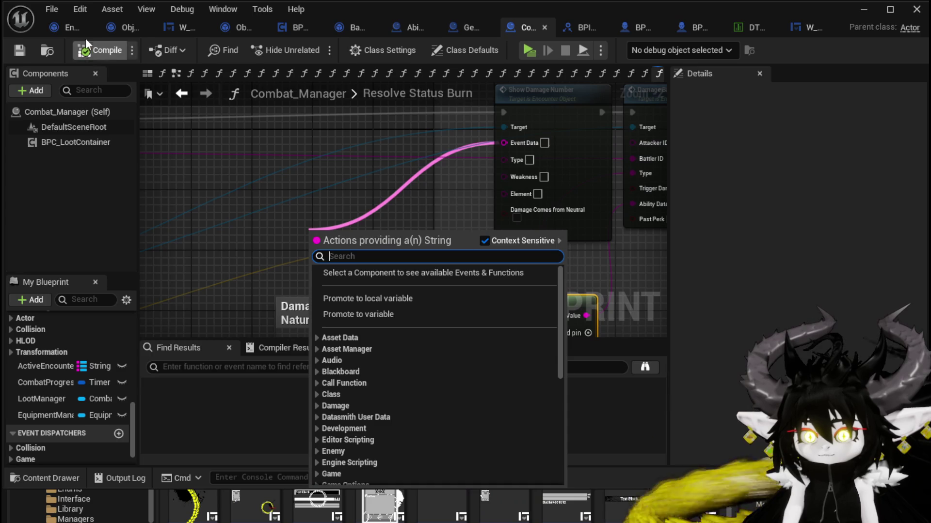
# - Open Object_DamageSequence's CreateNumberWidget graph and inspect its Append node and number layout comment
pyautogui.click(115, 27)
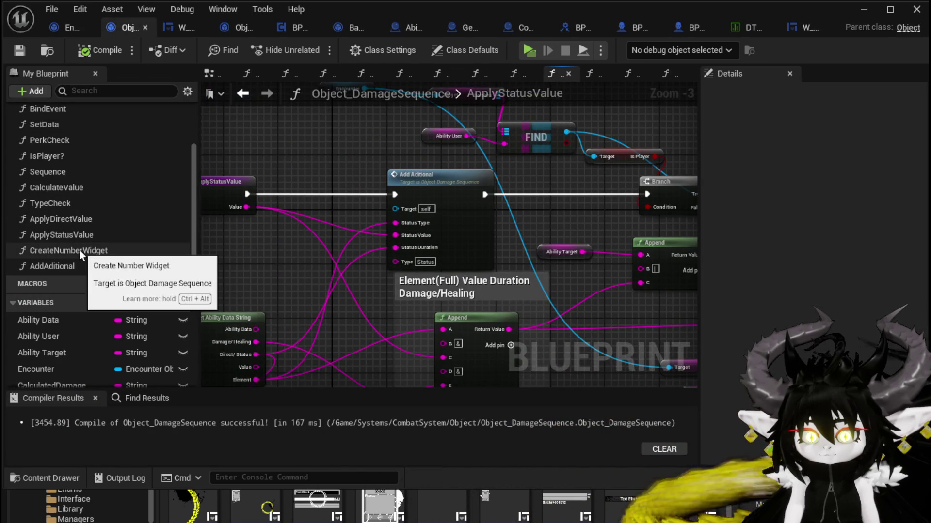
pyautogui.doubleClick(79, 250)
pyautogui.scroll(2, 457, 169)
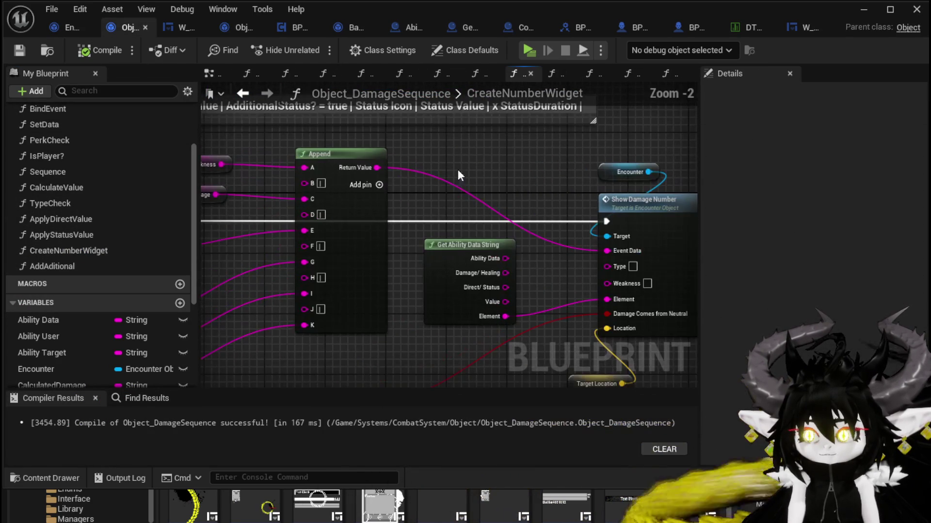
pyautogui.moveTo(455, 167); pyautogui.dragTo(375, 149)
pyautogui.moveTo(332, 313); pyautogui.dragTo(468, 309)
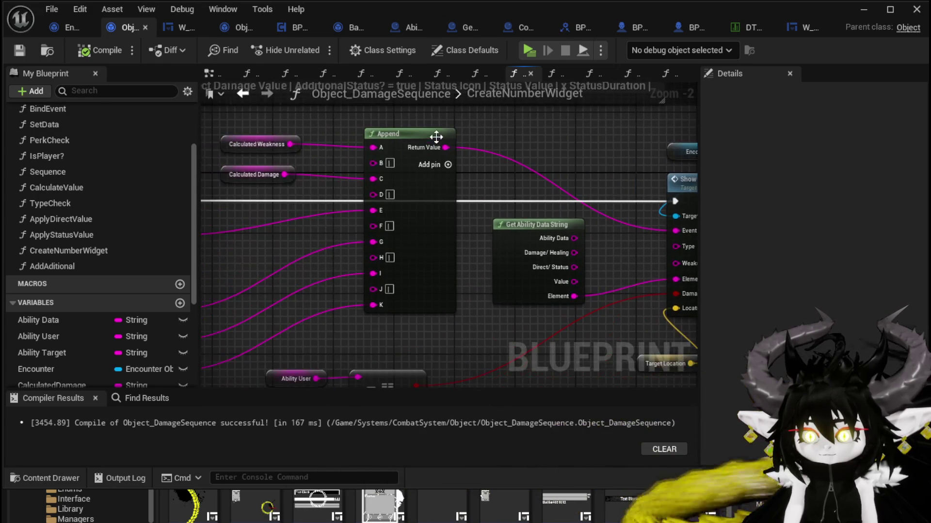
pyautogui.click(400, 208)
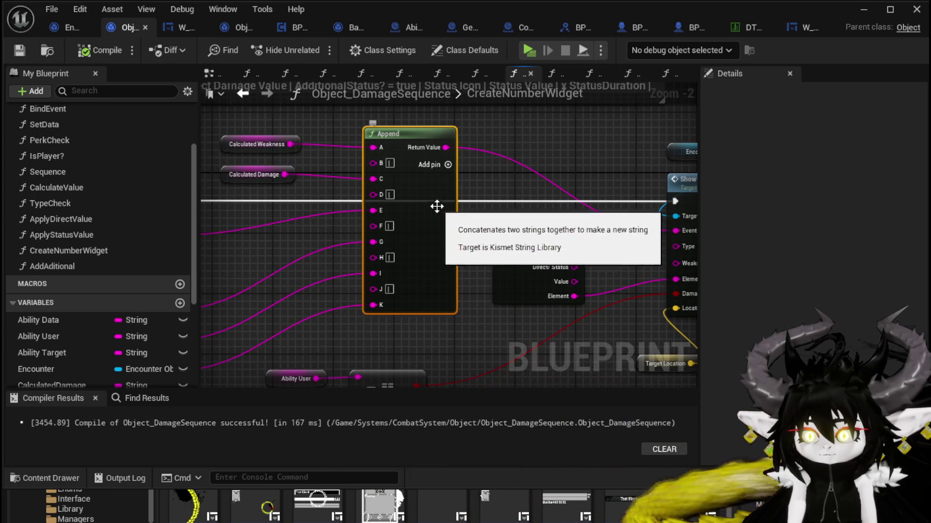
pyautogui.moveTo(572, 129)
pyautogui.mouseDown()
pyautogui.moveTo(548, 208)
pyautogui.moveTo(577, 146)
pyautogui.moveTo(499, 94)
pyautogui.moveTo(350, 78)
pyautogui.moveTo(615, 129)
pyautogui.moveTo(371, 138)
pyautogui.moveTo(332, 151)
pyautogui.mouseUp()
pyautogui.click(416, 155)
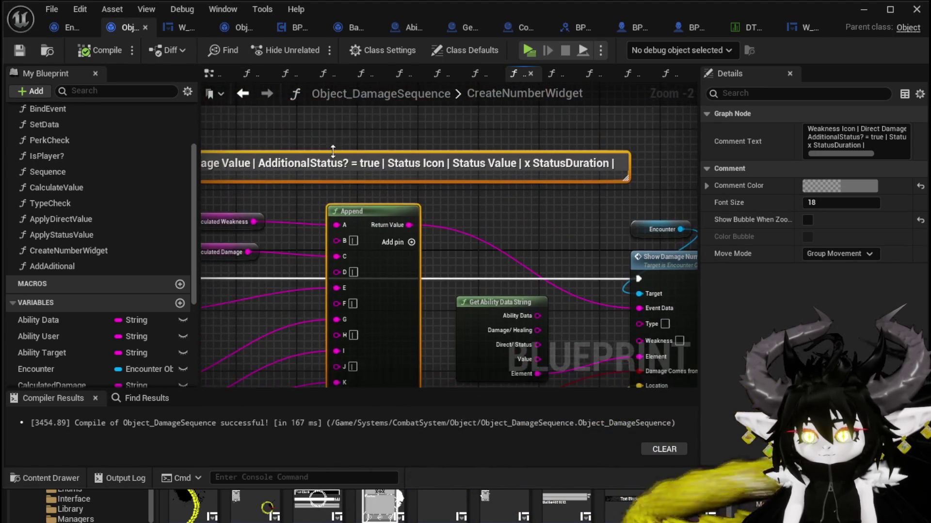
pyautogui.moveTo(379, 251); pyautogui.dragTo(378, 242)
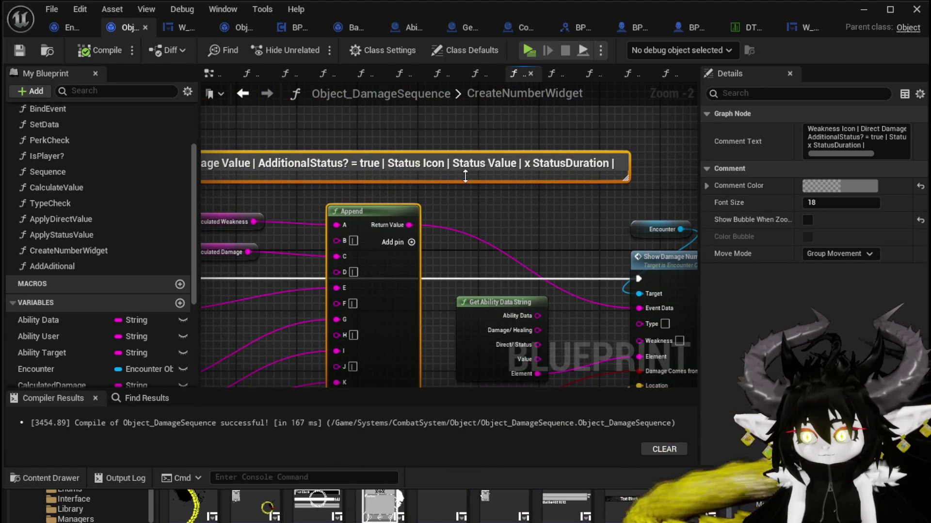
pyautogui.moveTo(376, 169)
pyautogui.mouseDown()
pyautogui.moveTo(347, 67)
pyautogui.moveTo(396, 69)
pyautogui.mouseUp()
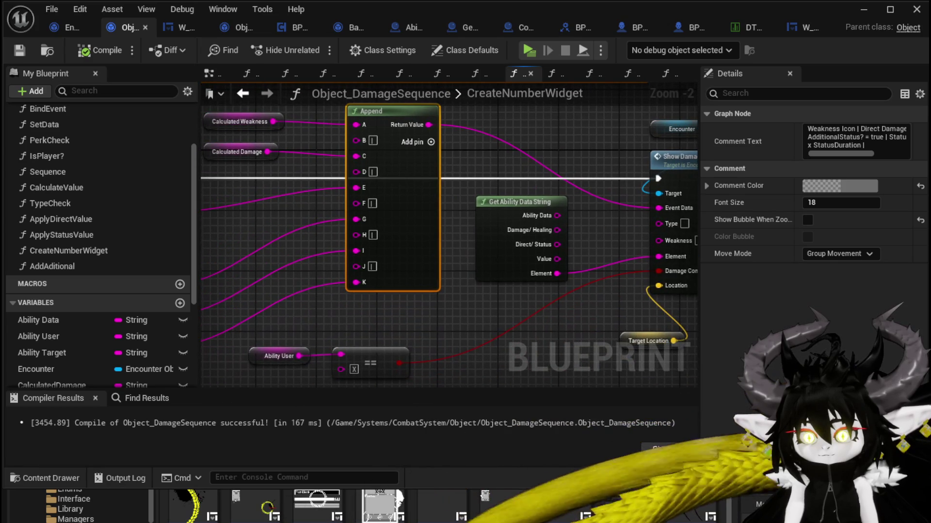
# - Review the ApplyStatusValue graph, return to CreateNumberWidget, then move to Encounter_Object's DamageBattler graph
pyautogui.click(242, 93)
pyautogui.scroll(-4, 333, 146)
pyautogui.moveTo(283, 158); pyautogui.dragTo(377, 216)
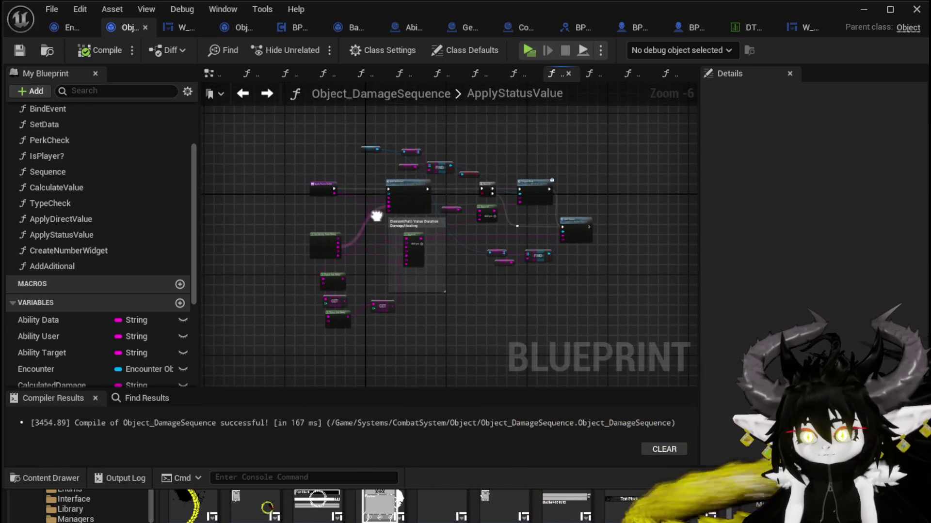
pyautogui.click(264, 92)
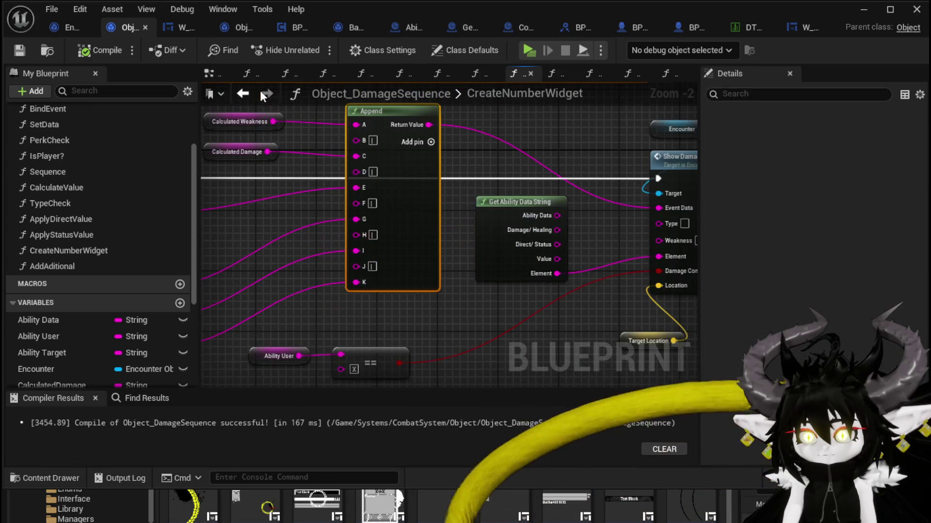
pyautogui.click(67, 29)
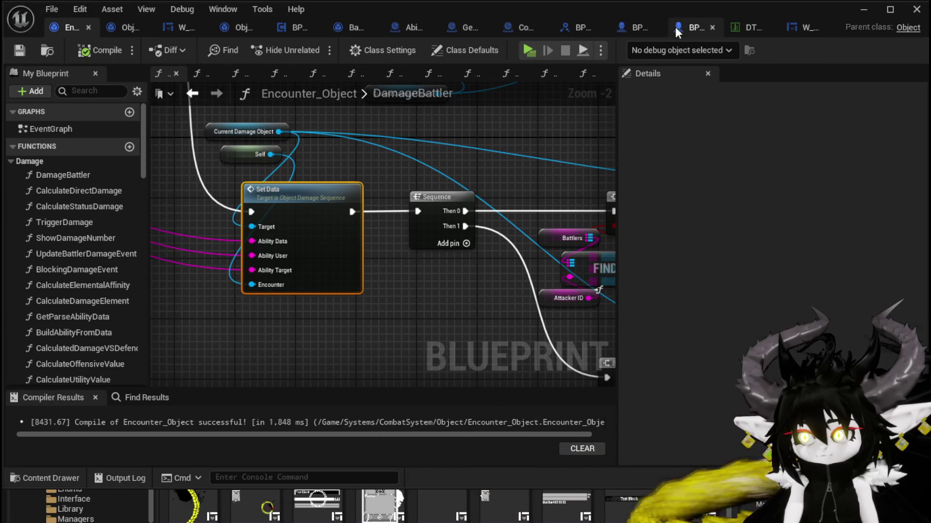
# - Back in Combat_Manager, wire the Append result into Show Damage Number's Event Data
pyautogui.click(522, 28)
pyautogui.moveTo(521, 25); pyautogui.dragTo(207, 31)
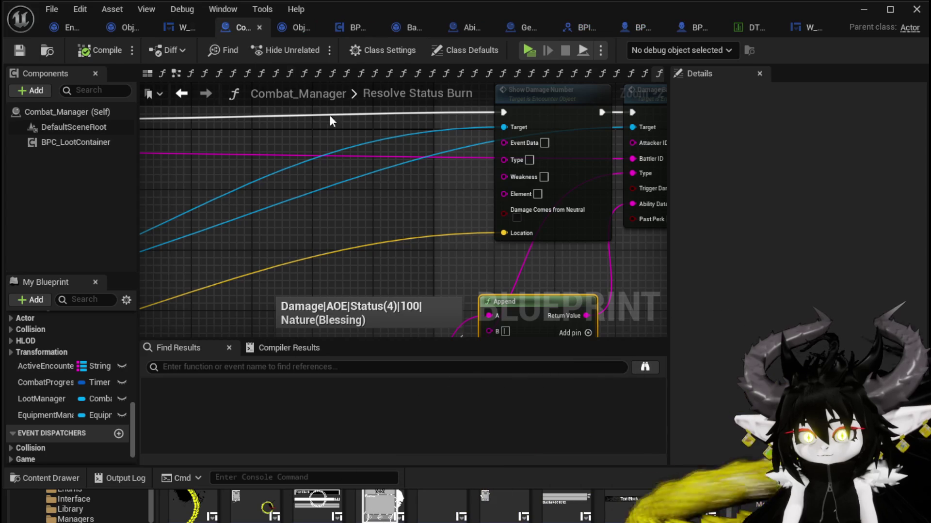
pyautogui.scroll(-3, 353, 202)
pyautogui.scroll(1, 351, 156)
pyautogui.click(429, 188)
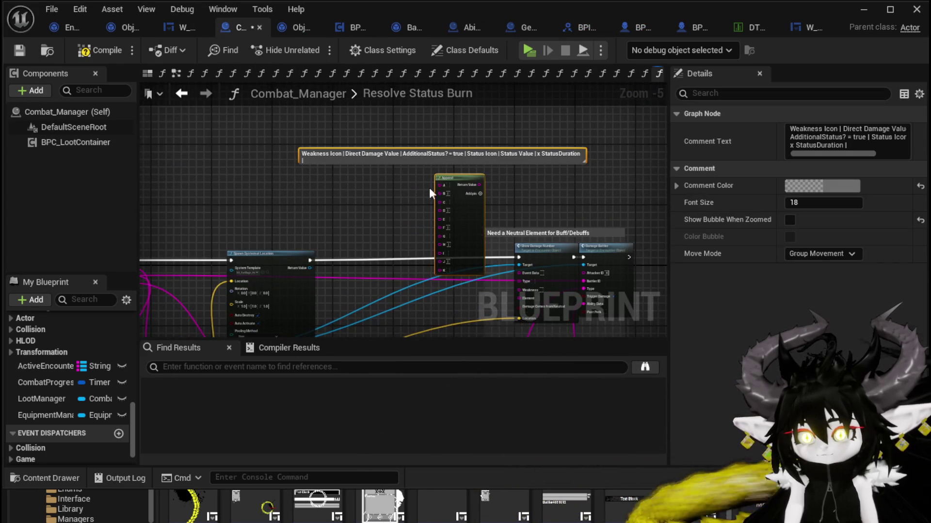
pyautogui.scroll(2, 420, 179)
pyautogui.moveTo(347, 148)
pyautogui.mouseDown()
pyautogui.moveTo(423, 318)
pyautogui.moveTo(439, 242)
pyautogui.mouseUp()
# - Reposition the Append node near the centre beside the Weakness Icon comment
pyautogui.click(461, 111)
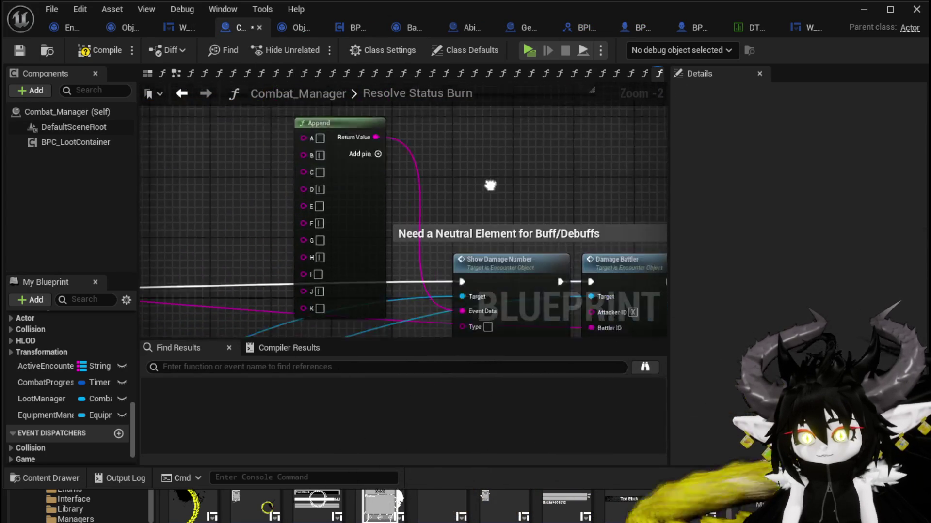
pyautogui.scroll(-2, 461, 138)
pyautogui.moveTo(376, 139)
pyautogui.mouseDown()
pyautogui.moveTo(351, 250)
pyautogui.moveTo(268, 136)
pyautogui.moveTo(266, 70)
pyautogui.moveTo(338, 205)
pyautogui.mouseUp()
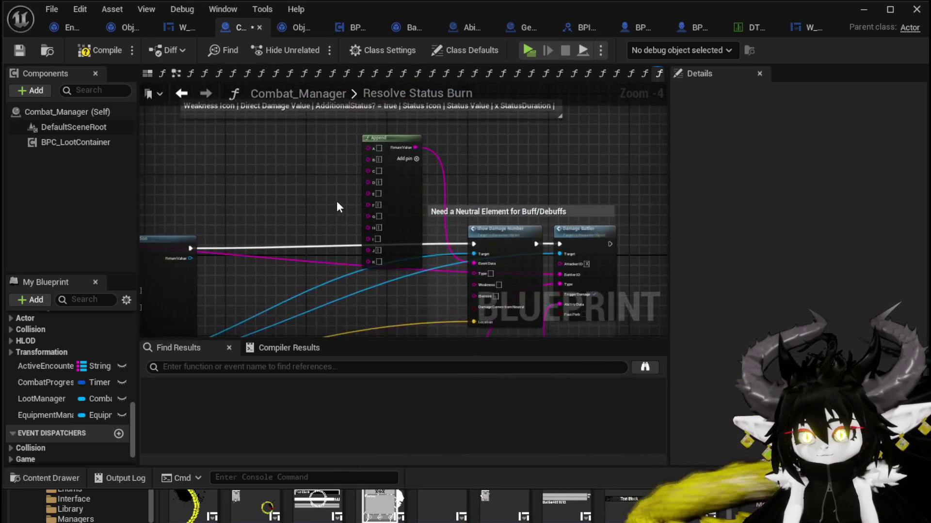
pyautogui.scroll(1, 341, 205)
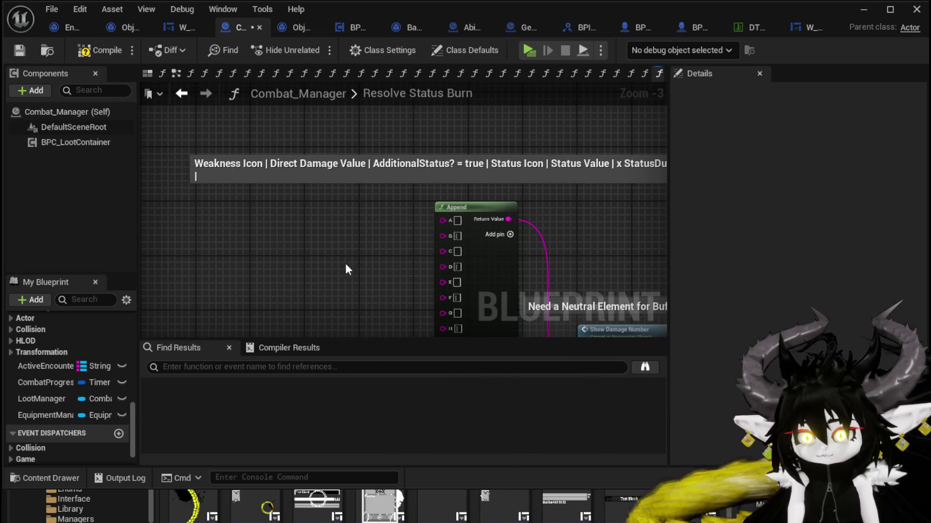
pyautogui.moveTo(345, 263); pyautogui.dragTo(324, 238)
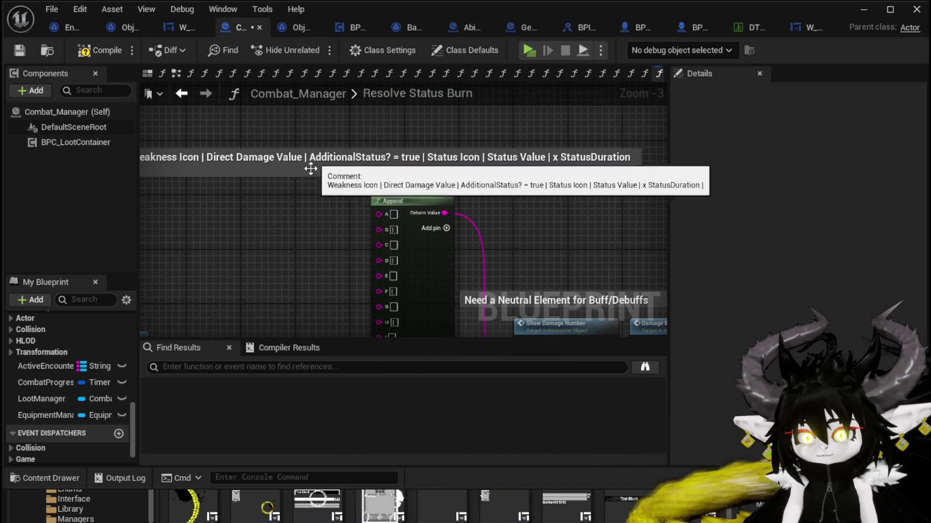
pyautogui.moveTo(162, 162); pyautogui.dragTo(218, 160)
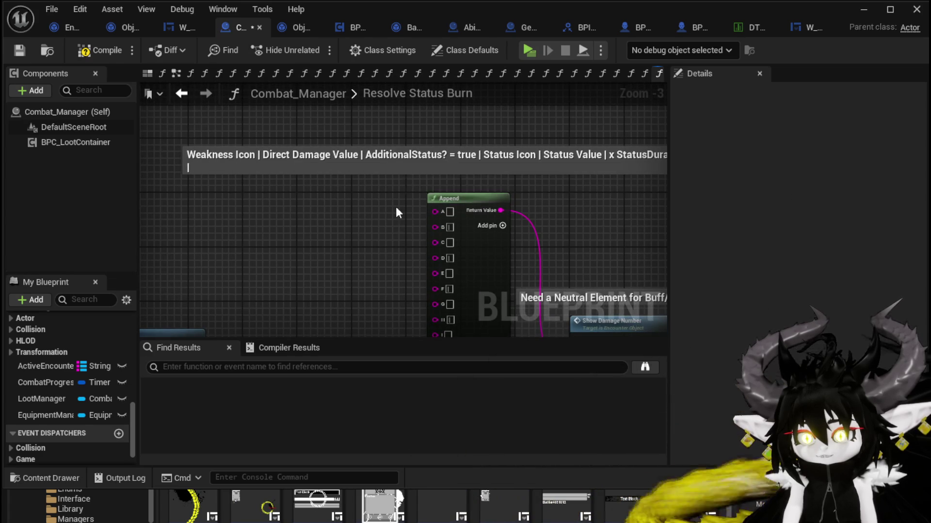
pyautogui.moveTo(397, 212); pyautogui.dragTo(345, 208)
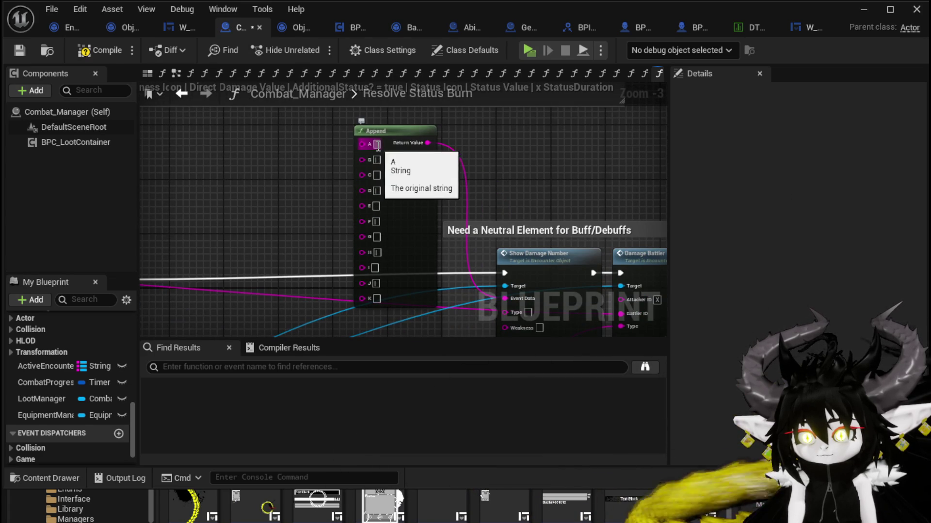
# - Set the Append node's E input to 'Status' and pull a new wire from Status ID
pyautogui.click(377, 174)
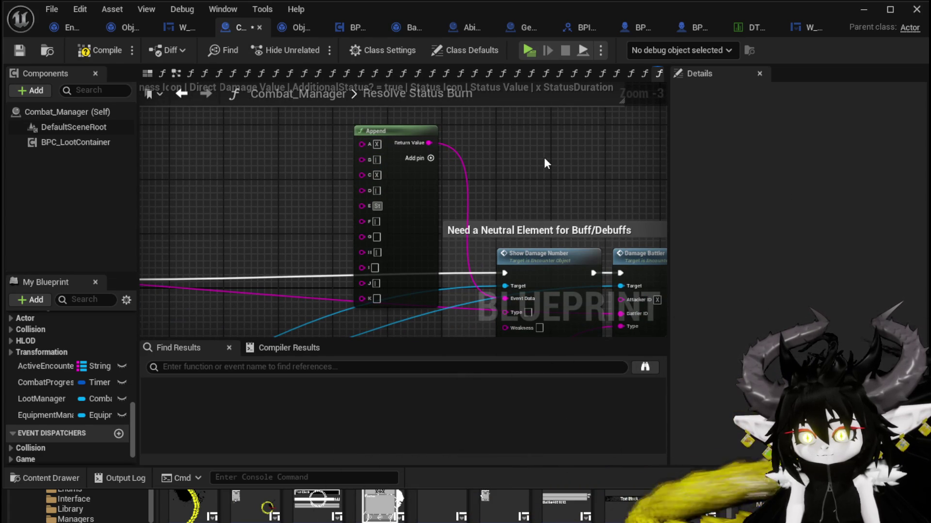
pyautogui.write('Status')
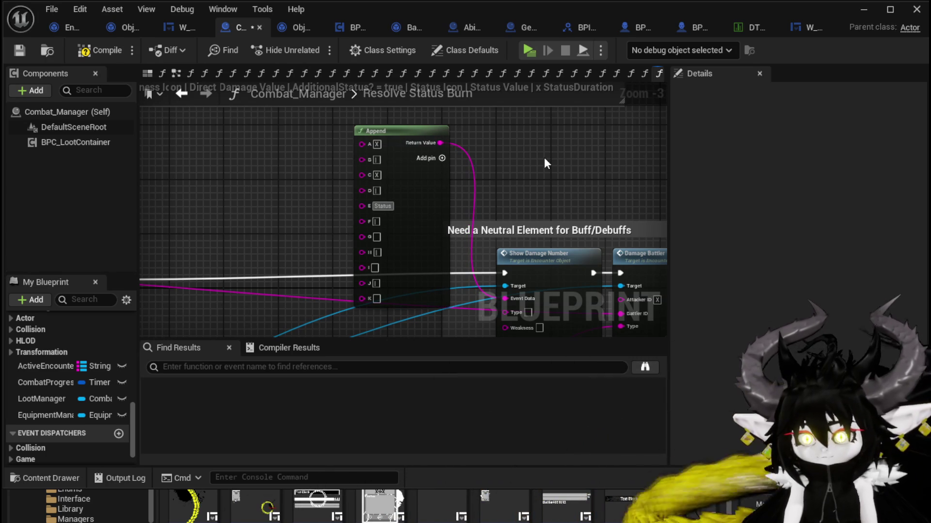
pyautogui.moveTo(528, 202); pyautogui.dragTo(530, 246)
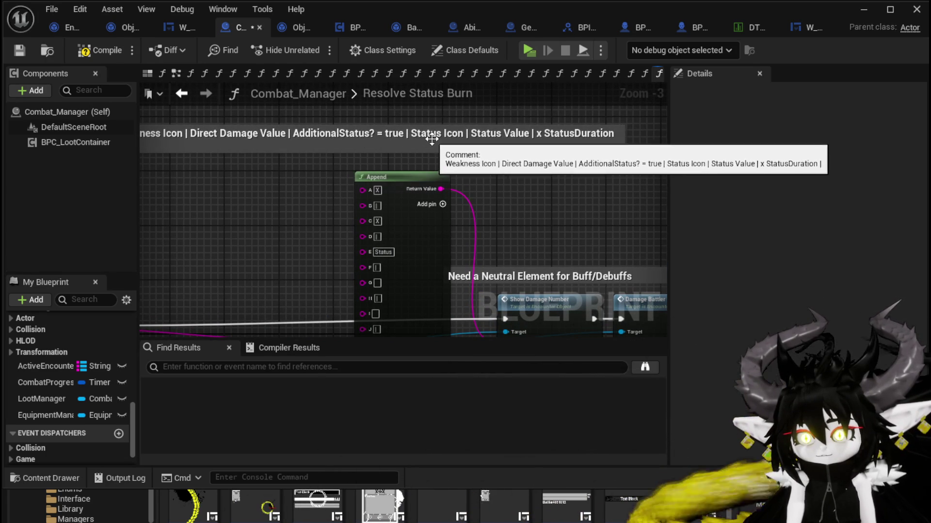
pyautogui.moveTo(549, 208)
pyautogui.mouseDown()
pyautogui.moveTo(549, 185)
pyautogui.moveTo(491, 197)
pyautogui.moveTo(461, 255)
pyautogui.moveTo(411, 141)
pyautogui.moveTo(406, 174)
pyautogui.moveTo(373, 103)
pyautogui.moveTo(378, 118)
pyautogui.moveTo(599, 196)
pyautogui.moveTo(201, 180)
pyautogui.mouseUp()
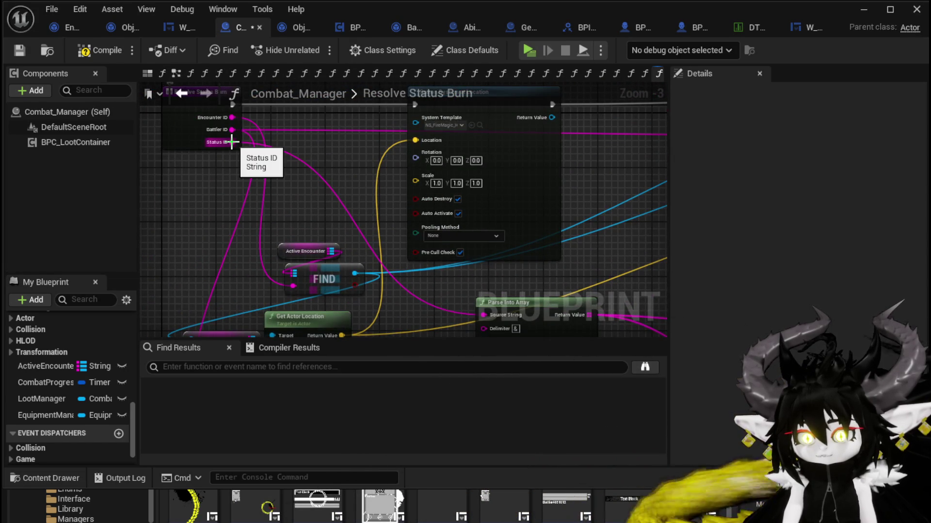
pyautogui.moveTo(231, 141)
pyautogui.mouseDown()
pyautogui.moveTo(481, 89)
pyautogui.moveTo(679, 212)
pyautogui.moveTo(365, 171)
pyautogui.mouseUp()
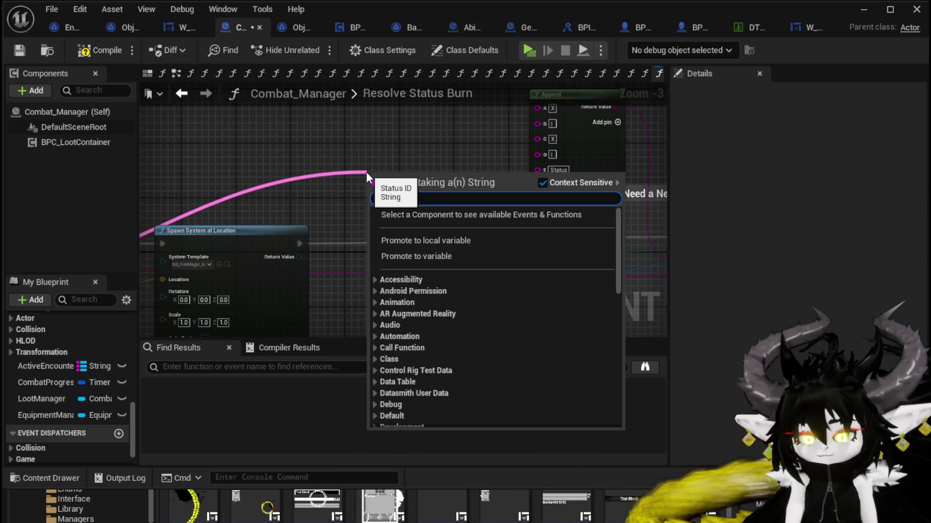
# - Insert a Print String node between Spawn System at Location and Show Damage Number
pyautogui.write('print string')
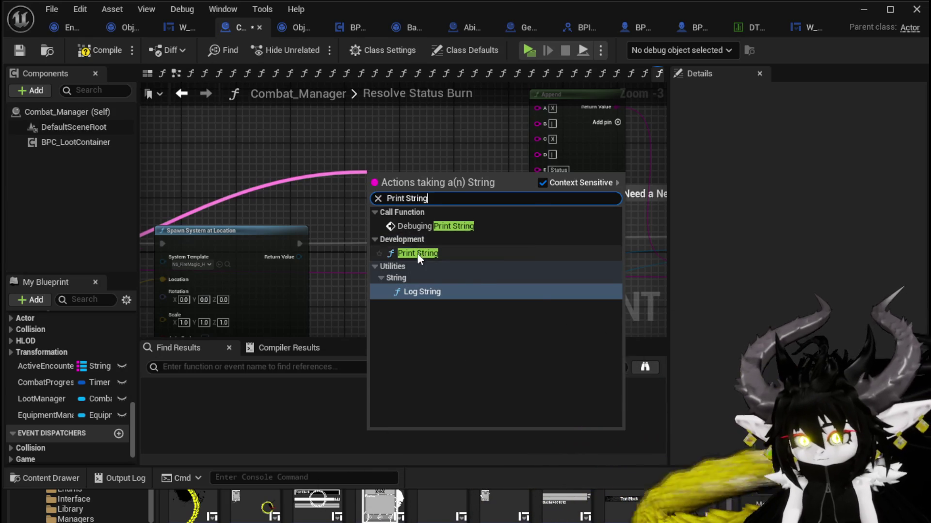
pyautogui.click(417, 253)
pyautogui.moveTo(299, 244); pyautogui.dragTo(373, 188)
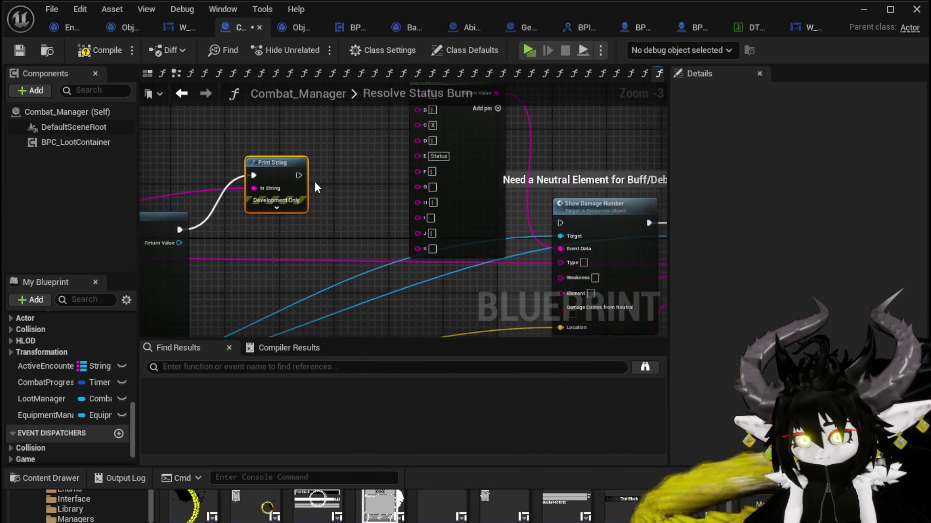
pyautogui.moveTo(298, 176)
pyautogui.mouseDown()
pyautogui.moveTo(333, 192)
pyautogui.moveTo(558, 222)
pyautogui.mouseUp()
# - Give Print String yellow text with an 80-second duration, then compile and save
pyautogui.click(277, 208)
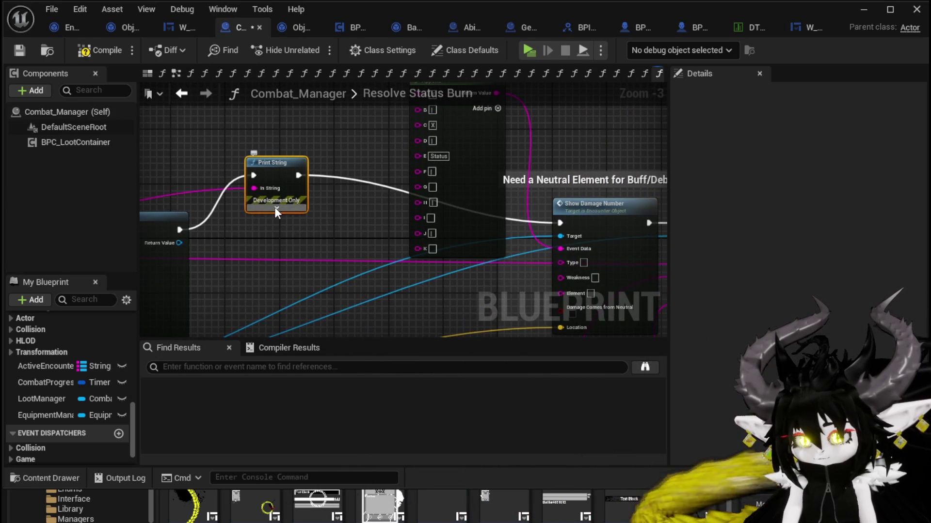
pyautogui.click(290, 230)
pyautogui.click(406, 295)
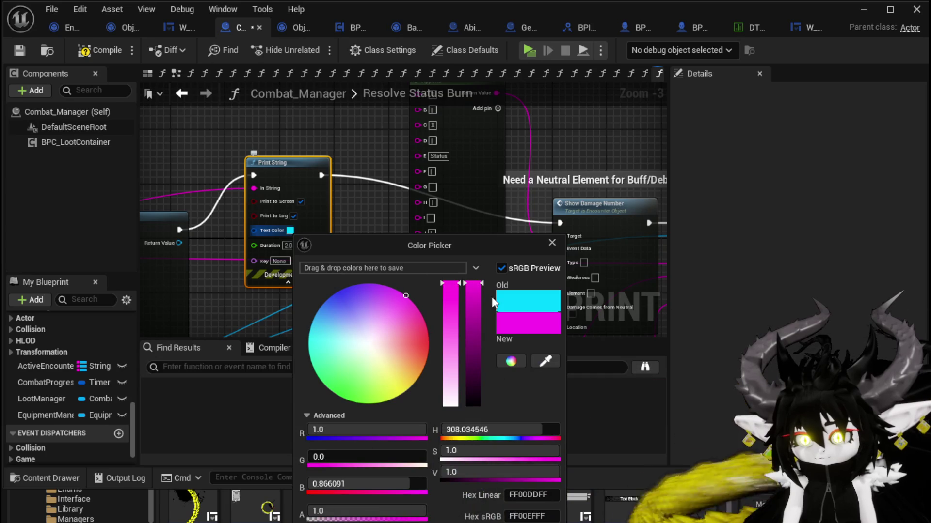
pyautogui.click(288, 243)
pyautogui.click(290, 231)
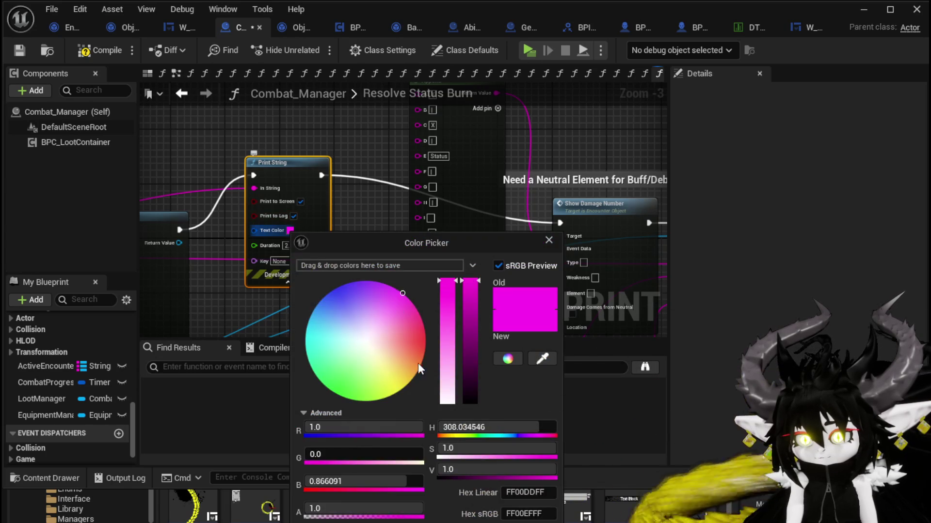
pyautogui.click(383, 408)
pyautogui.click(425, 451)
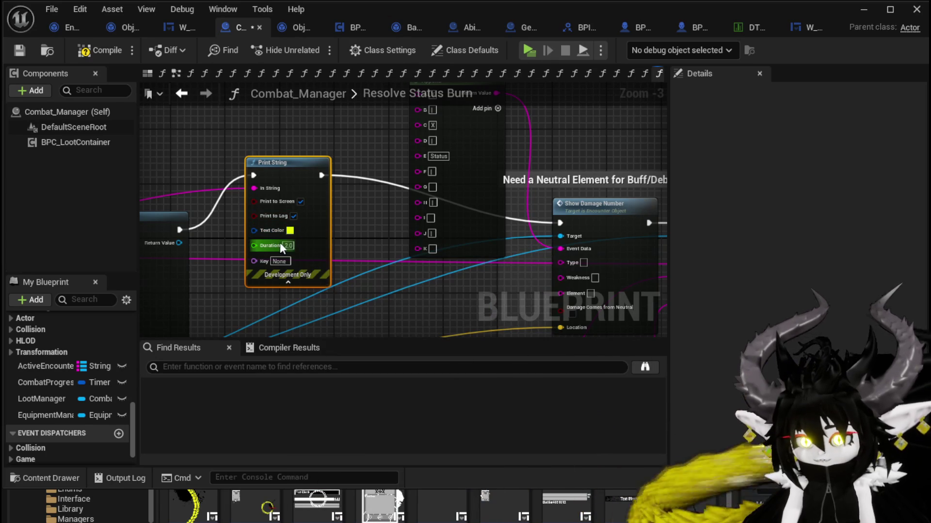
pyautogui.write('80')
pyautogui.click(386, 228)
pyautogui.click(85, 51)
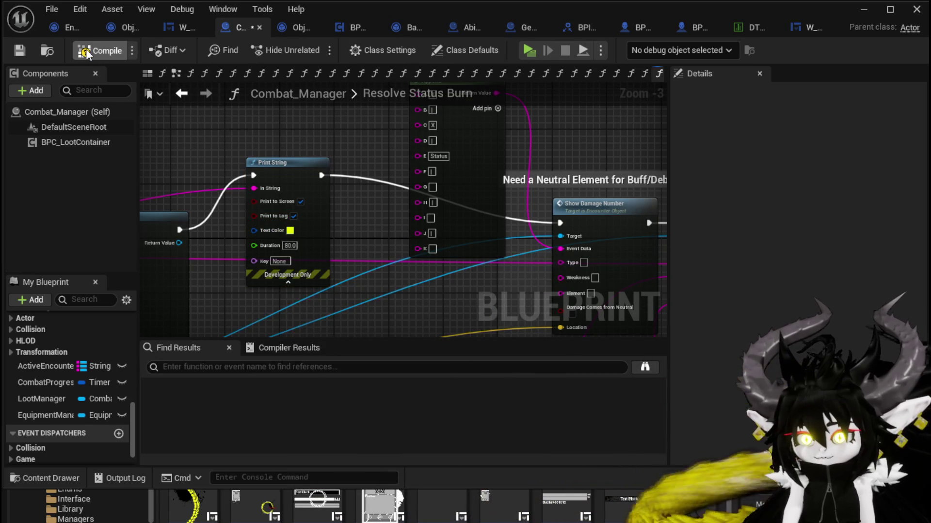
pyautogui.click(19, 50)
# - Move Print String lower and shift the damage format comment left, then save
pyautogui.moveTo(291, 125)
pyautogui.mouseDown()
pyautogui.moveTo(322, 198)
pyautogui.moveTo(311, 170)
pyautogui.moveTo(246, 204)
pyautogui.moveTo(145, 214)
pyautogui.moveTo(178, 221)
pyautogui.moveTo(167, 152)
pyautogui.moveTo(240, 191)
pyautogui.moveTo(406, 118)
pyautogui.moveTo(414, 183)
pyautogui.moveTo(425, 120)
pyautogui.moveTo(517, 120)
pyautogui.moveTo(386, 202)
pyautogui.mouseUp()
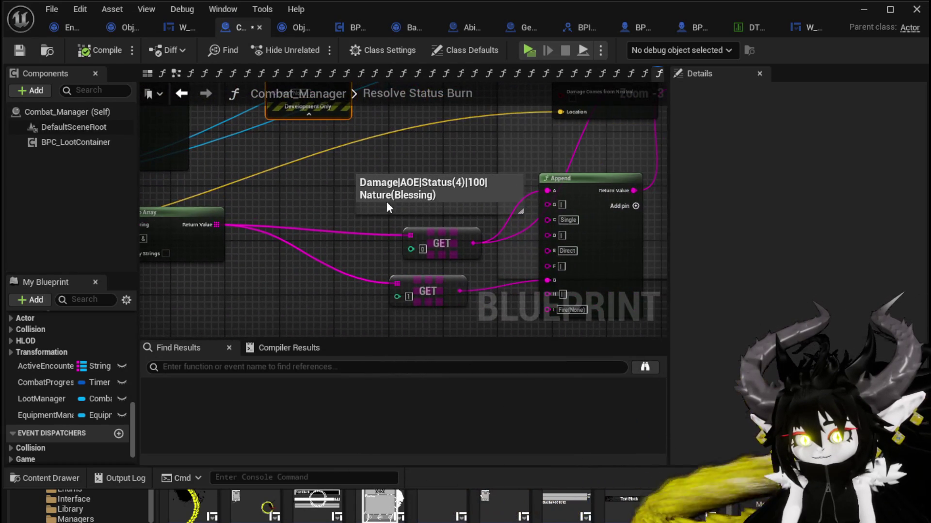
pyautogui.moveTo(281, 204)
pyautogui.mouseDown()
pyautogui.moveTo(272, 173)
pyautogui.moveTo(372, 183)
pyautogui.mouseUp()
pyautogui.moveTo(522, 167); pyautogui.dragTo(389, 168)
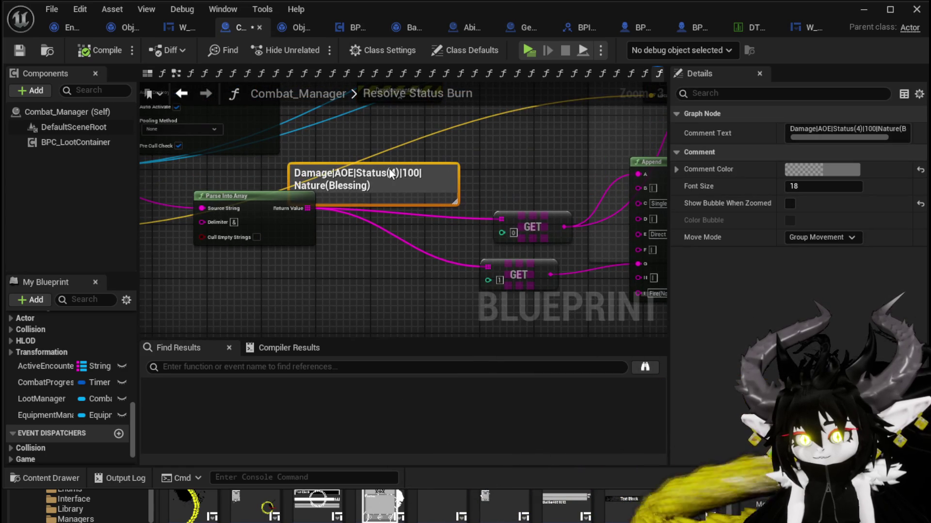
pyautogui.hotkey('ctrl', 'z')
pyautogui.click(271, 207)
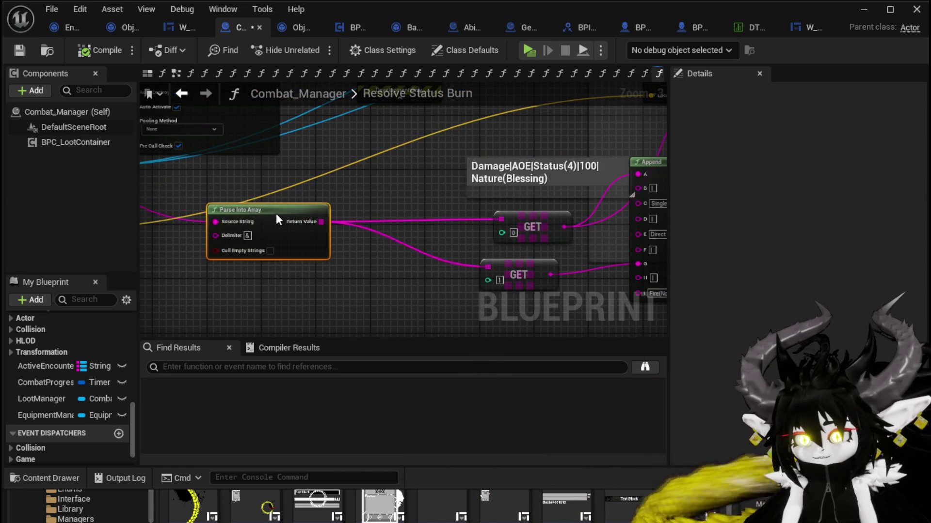
pyautogui.moveTo(275, 214)
pyautogui.mouseDown()
pyautogui.moveTo(516, 267)
pyautogui.moveTo(570, 291)
pyautogui.moveTo(264, 199)
pyautogui.moveTo(281, 190)
pyautogui.moveTo(196, 218)
pyautogui.moveTo(236, 217)
pyautogui.mouseUp()
pyautogui.moveTo(440, 174); pyautogui.dragTo(400, 174)
pyautogui.click(298, 125)
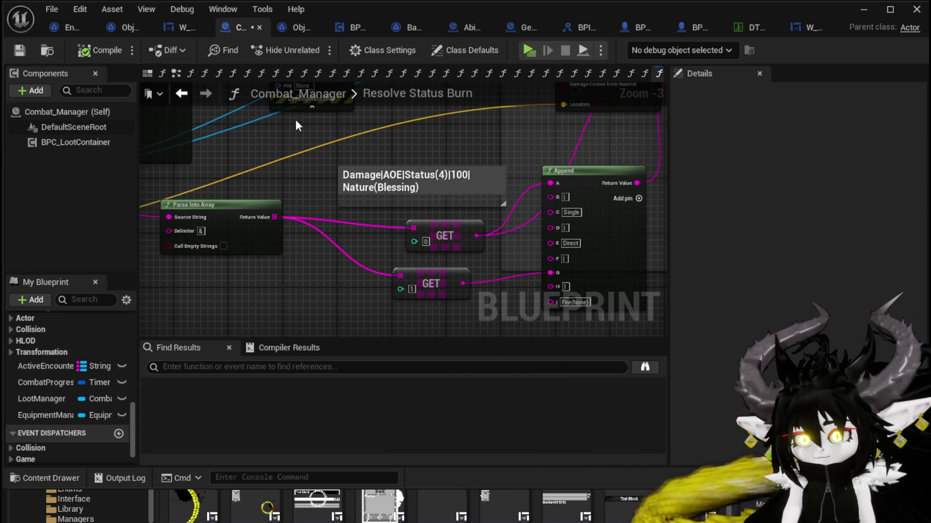
pyautogui.click(19, 51)
# - Pan across the wider Resolve Status Burn graph to review it
pyautogui.moveTo(425, 105)
pyautogui.mouseDown()
pyautogui.moveTo(445, 170)
pyautogui.moveTo(368, 145)
pyautogui.moveTo(340, 97)
pyautogui.moveTo(294, 111)
pyautogui.moveTo(322, 266)
pyautogui.moveTo(378, 228)
pyautogui.moveTo(393, 145)
pyautogui.mouseUp()
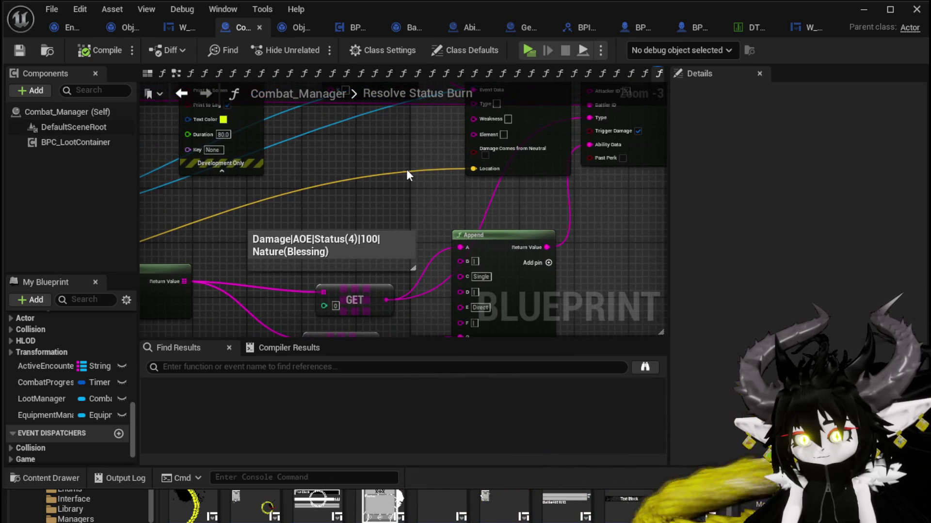
pyautogui.scroll(-1, 406, 170)
pyautogui.moveTo(406, 169)
pyautogui.mouseDown()
pyautogui.moveTo(488, 264)
pyautogui.moveTo(664, 257)
pyautogui.moveTo(575, 160)
pyautogui.moveTo(659, 229)
pyautogui.moveTo(508, 142)
pyautogui.moveTo(486, 140)
pyautogui.moveTo(695, 188)
pyautogui.mouseUp()
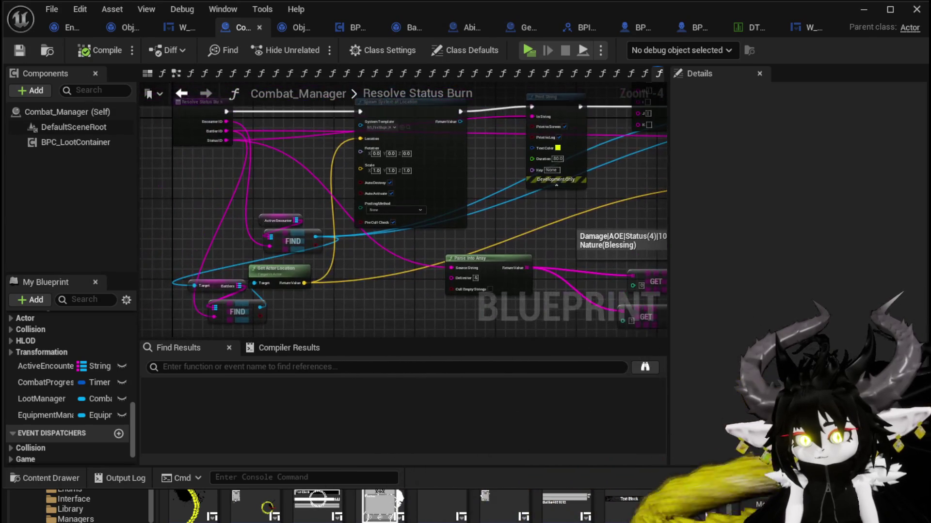
pyautogui.moveTo(626, 181)
pyautogui.mouseDown()
pyautogui.moveTo(675, 214)
pyautogui.moveTo(349, 265)
pyautogui.moveTo(405, 236)
pyautogui.mouseUp()
pyautogui.click(864, 10)
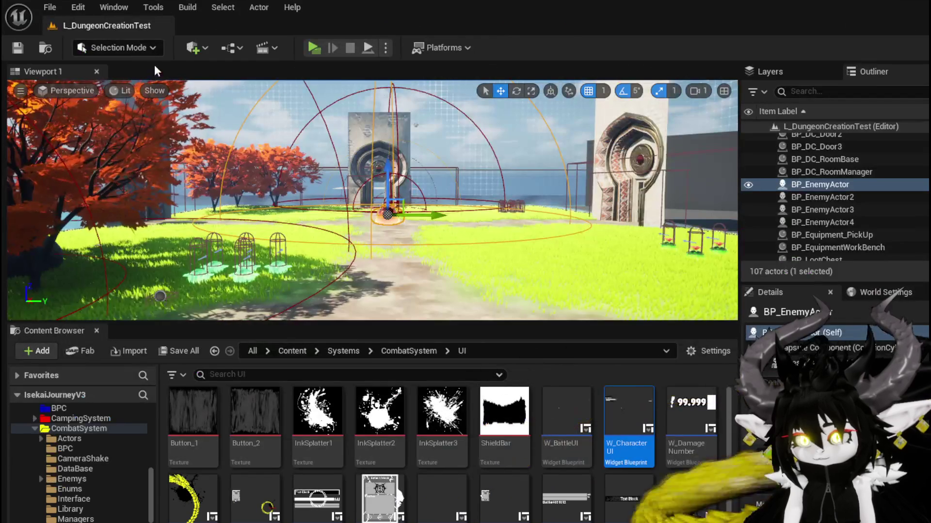
pyautogui.click(322, 49)
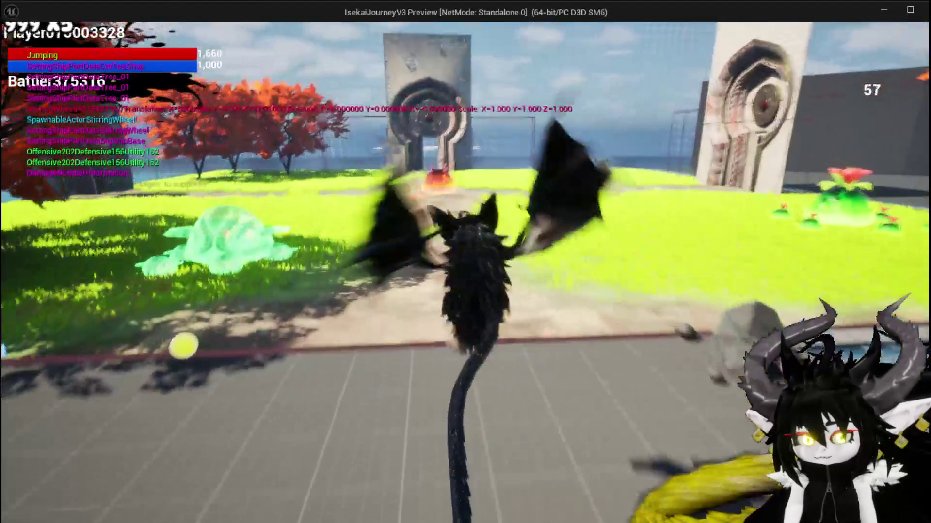
pyautogui.press('w')
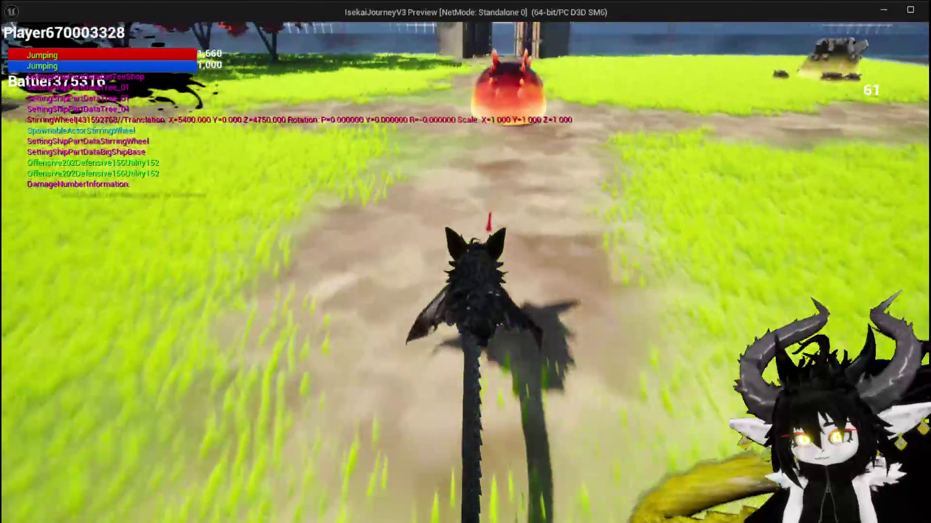
pyautogui.press('w')
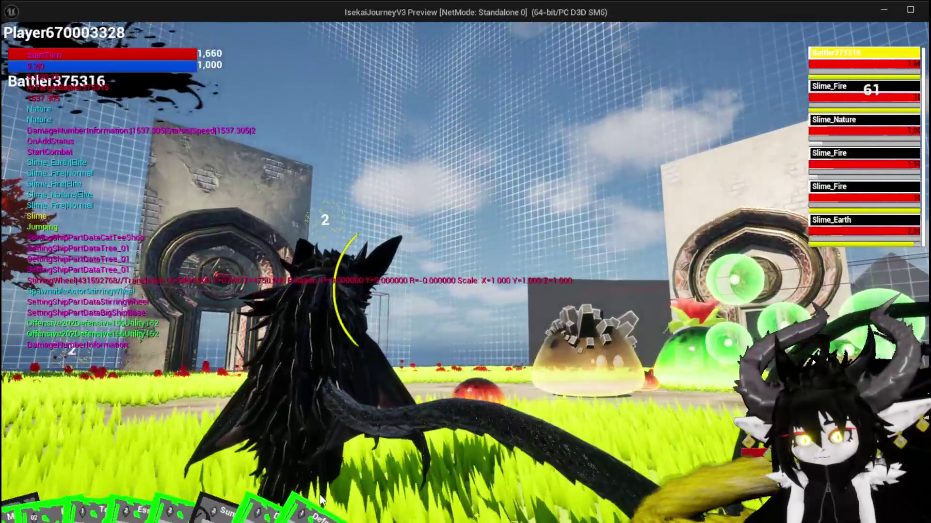
pyautogui.moveTo(334, 429)
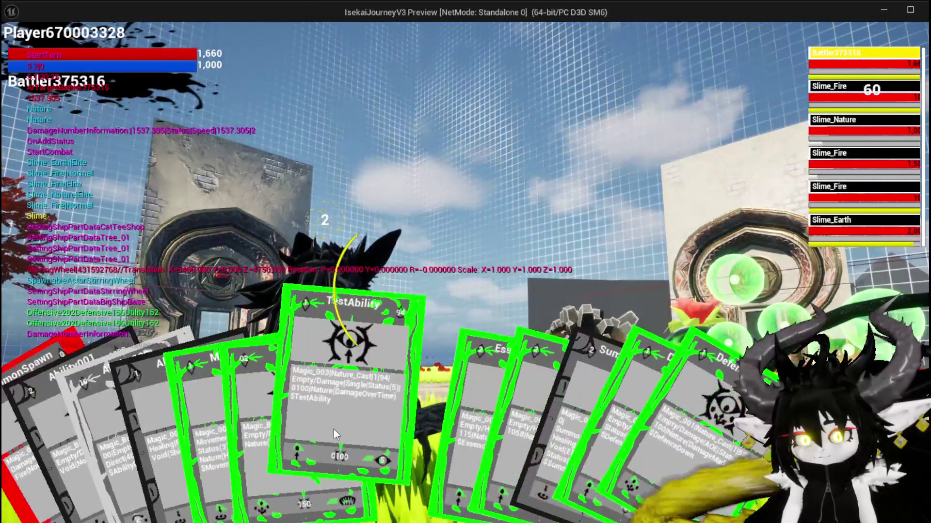
pyautogui.click(333, 429)
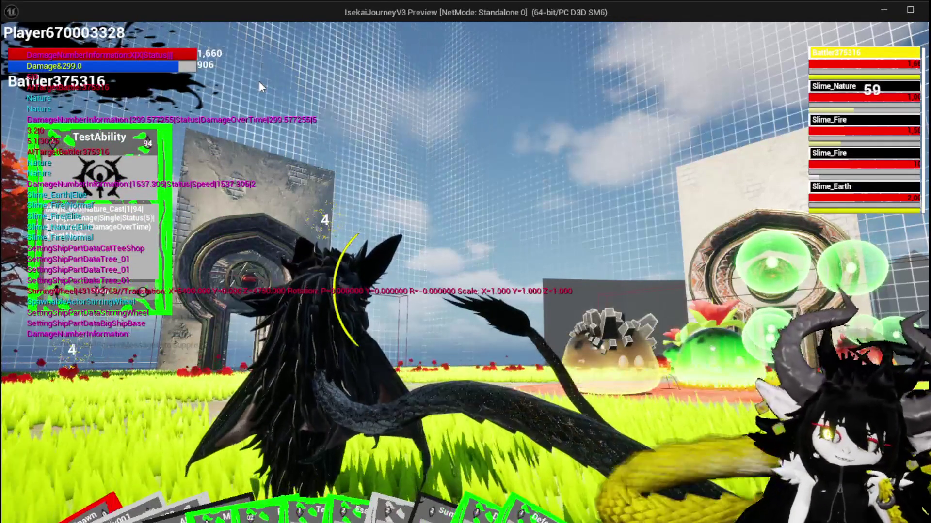
pyautogui.press('Escape')
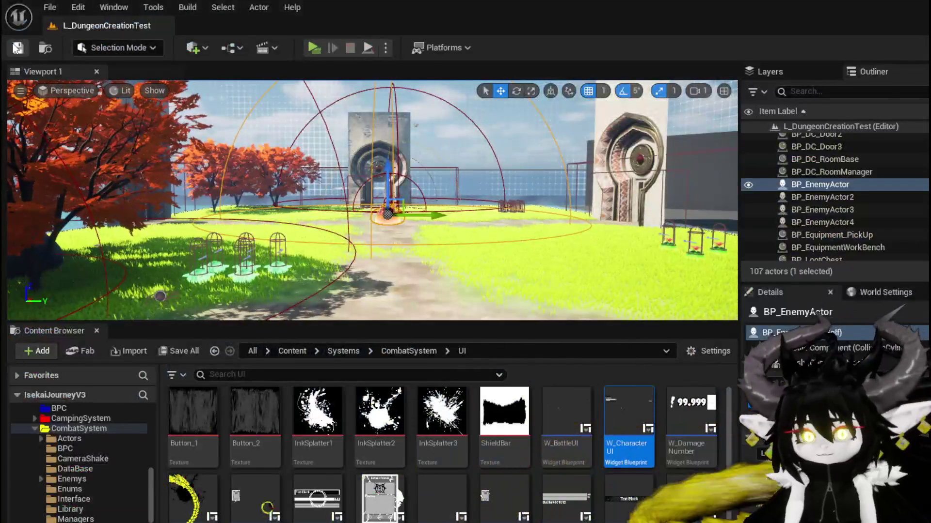
# - Save the map, then line up the two GET nodes and wire the lower one into Append's I pin
pyautogui.hotkey('ctrl', 's')
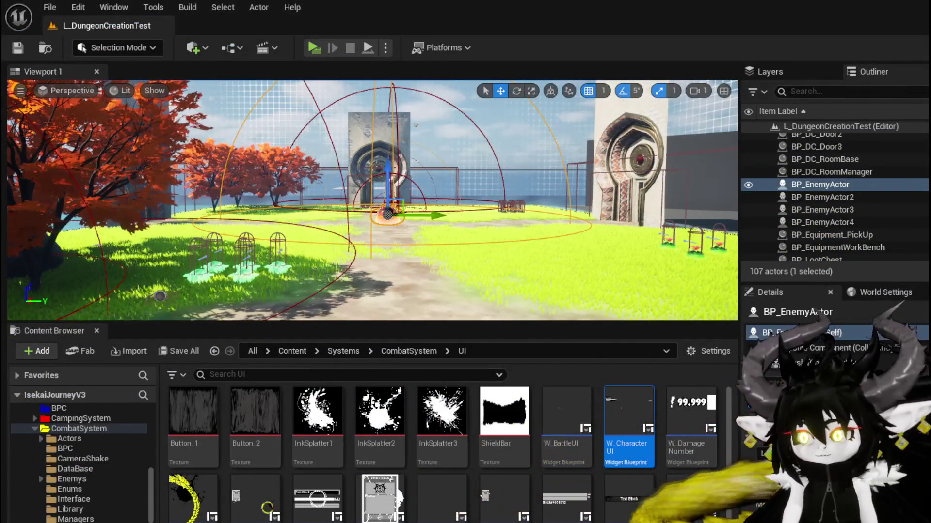
pyautogui.hotkey('alt', 'Tab')
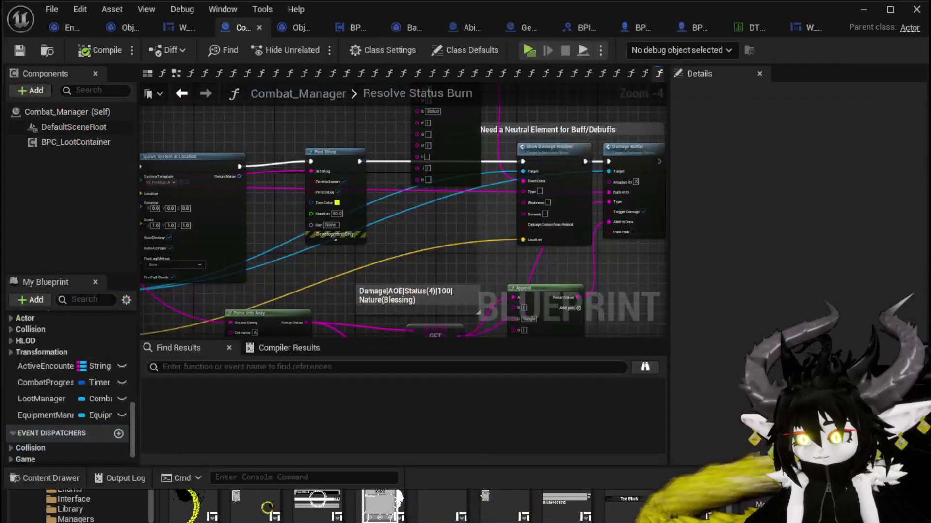
pyautogui.moveTo(422, 246)
pyautogui.mouseDown()
pyautogui.moveTo(434, 264)
pyautogui.moveTo(577, 233)
pyautogui.moveTo(435, 208)
pyautogui.moveTo(406, 213)
pyautogui.moveTo(393, 171)
pyautogui.mouseUp()
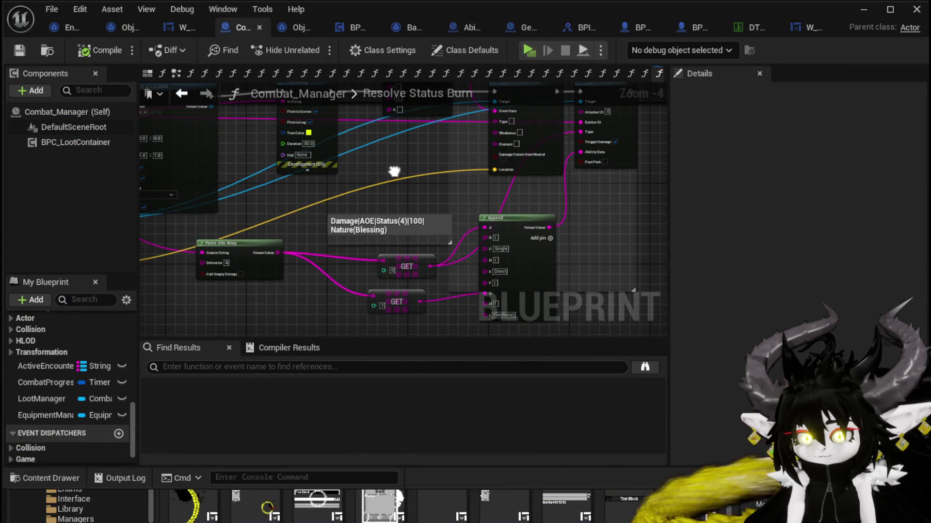
pyautogui.moveTo(410, 266)
pyautogui.mouseDown()
pyautogui.moveTo(355, 264)
pyautogui.moveTo(395, 258)
pyautogui.mouseUp()
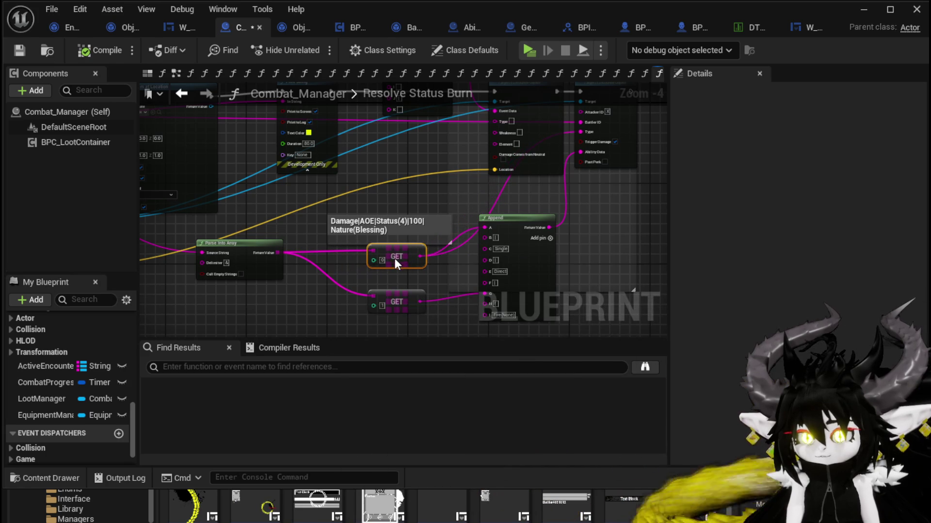
pyautogui.moveTo(412, 301)
pyautogui.mouseDown()
pyautogui.moveTo(420, 75)
pyautogui.moveTo(356, 265)
pyautogui.moveTo(337, 272)
pyautogui.moveTo(385, 271)
pyautogui.moveTo(343, 306)
pyautogui.moveTo(370, 274)
pyautogui.moveTo(359, 313)
pyautogui.moveTo(388, 297)
pyautogui.mouseUp()
pyautogui.scroll(1, 385, 272)
pyautogui.moveTo(341, 252)
pyautogui.mouseDown()
pyautogui.moveTo(304, 171)
pyautogui.moveTo(284, 229)
pyautogui.moveTo(308, 264)
pyautogui.moveTo(317, 243)
pyautogui.mouseUp()
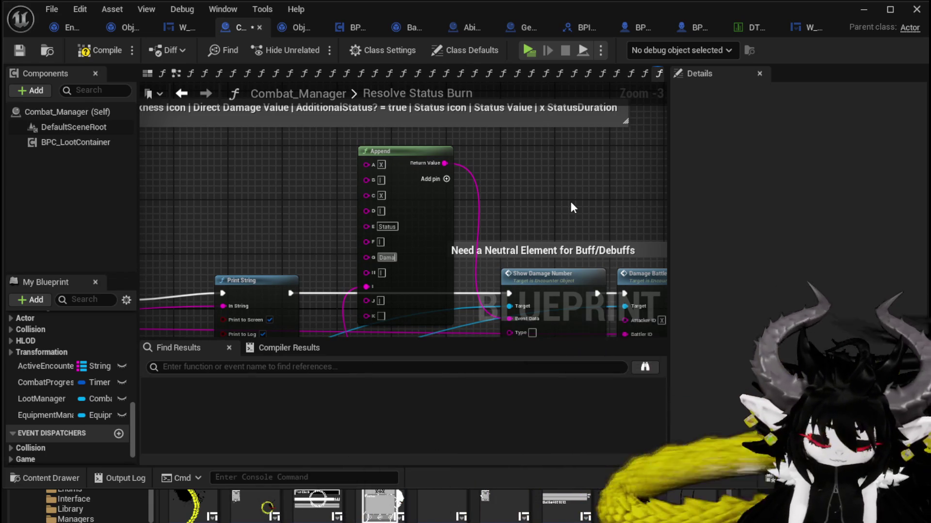
# - Enter 'DamageOverTime)' in the Append node's G text, prefixed with '(X'
pyautogui.write('DamageOverTime')
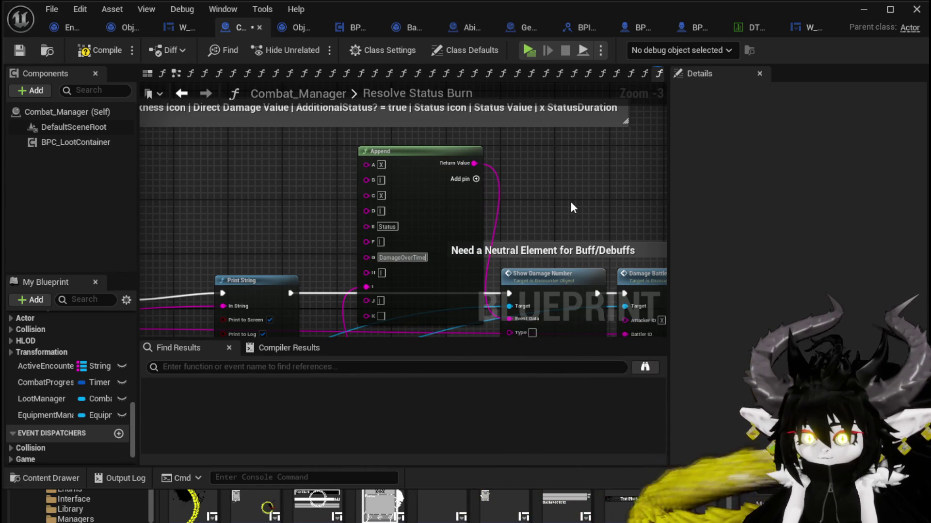
pyautogui.write(')')
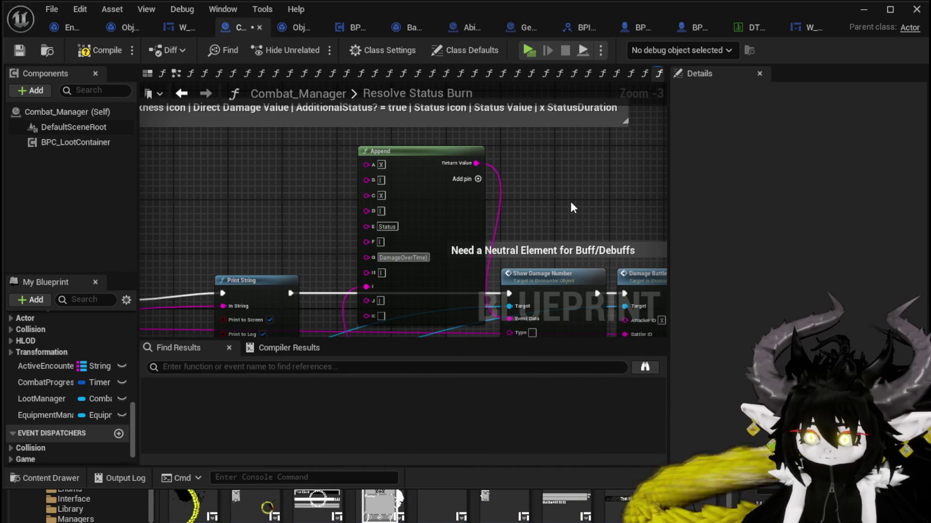
pyautogui.press('Home')
pyautogui.write('(')
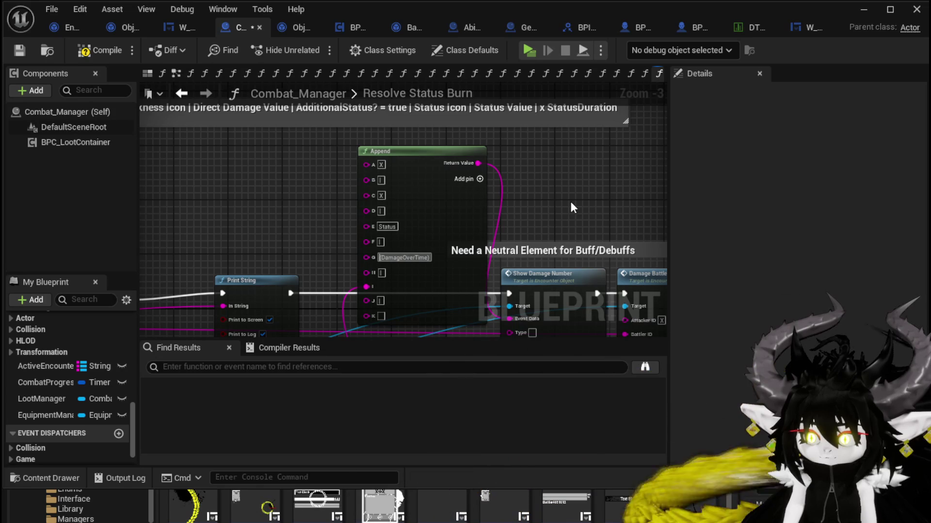
pyautogui.write('X')
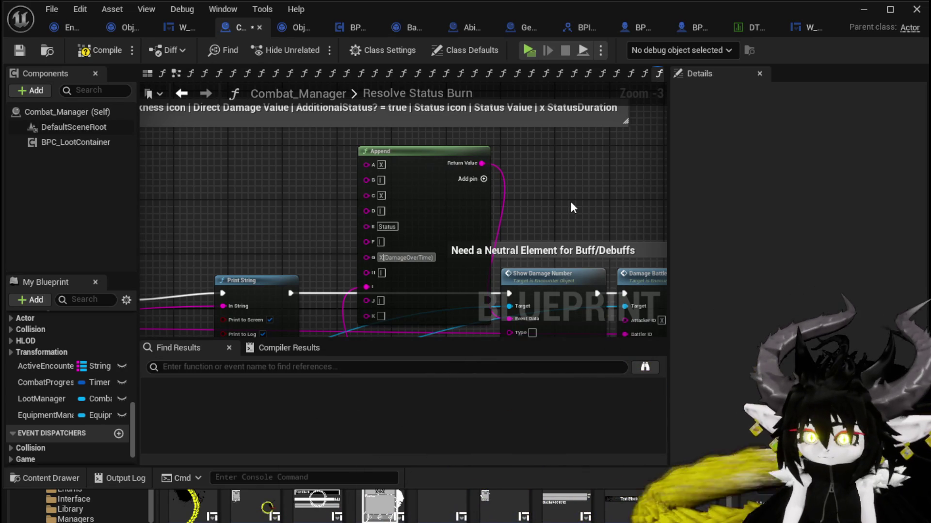
# - Move Parse Into Array and both GET nodes left, save, and minimize the Blueprint editor
pyautogui.moveTo(582, 188)
pyautogui.mouseDown()
pyautogui.moveTo(574, 204)
pyautogui.moveTo(568, 128)
pyautogui.mouseUp()
pyautogui.moveTo(414, 320)
pyautogui.mouseDown()
pyautogui.moveTo(388, 261)
pyautogui.moveTo(409, 144)
pyautogui.moveTo(408, 168)
pyautogui.moveTo(260, 296)
pyautogui.moveTo(476, 196)
pyautogui.moveTo(323, 192)
pyautogui.mouseUp()
pyautogui.moveTo(483, 120)
pyautogui.mouseDown()
pyautogui.moveTo(476, 140)
pyautogui.moveTo(596, 264)
pyautogui.mouseUp()
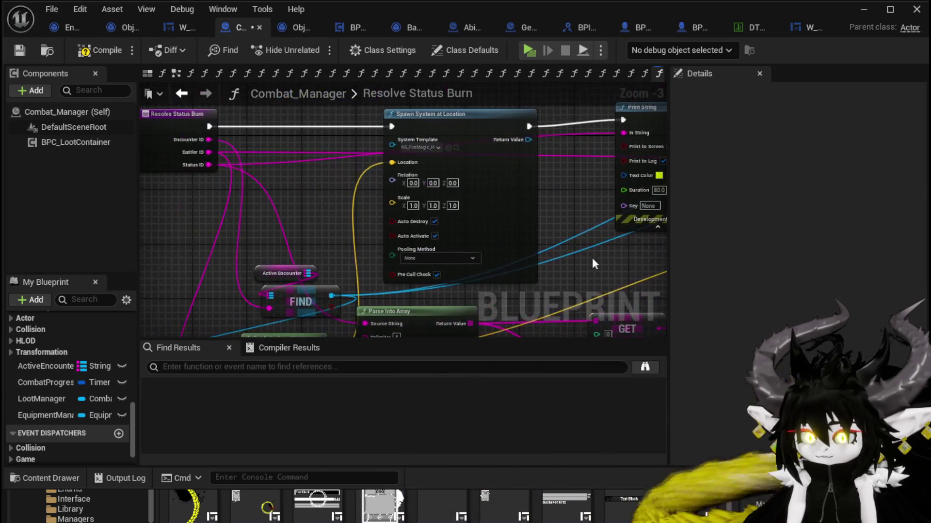
pyautogui.moveTo(190, 190); pyautogui.dragTo(226, 199)
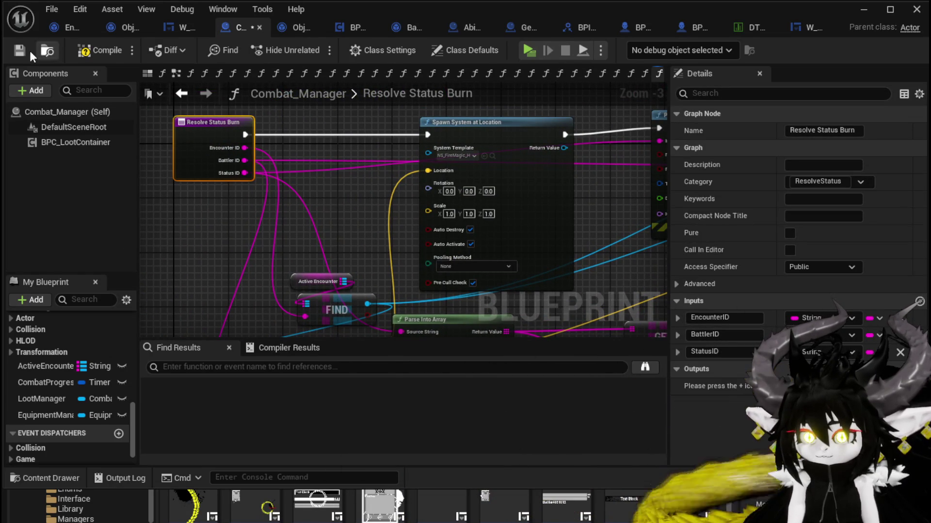
pyautogui.click(18, 53)
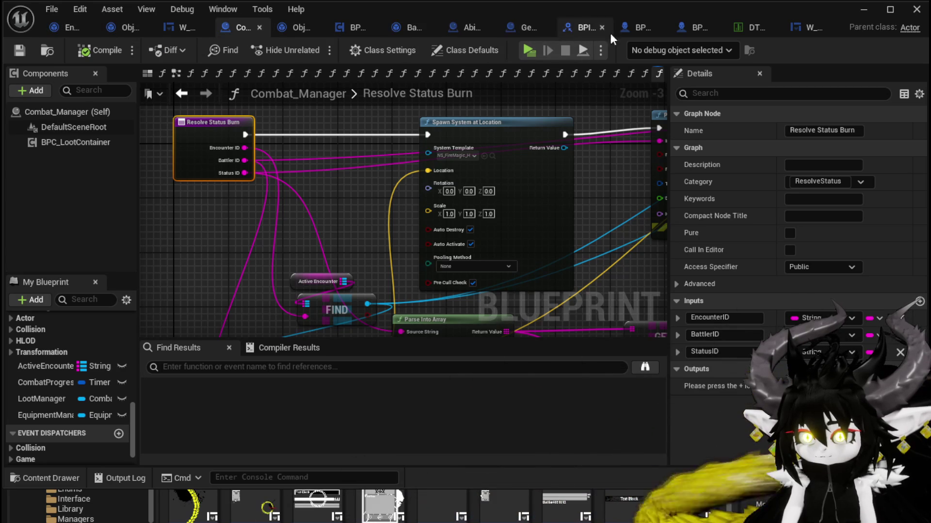
pyautogui.click(875, 11)
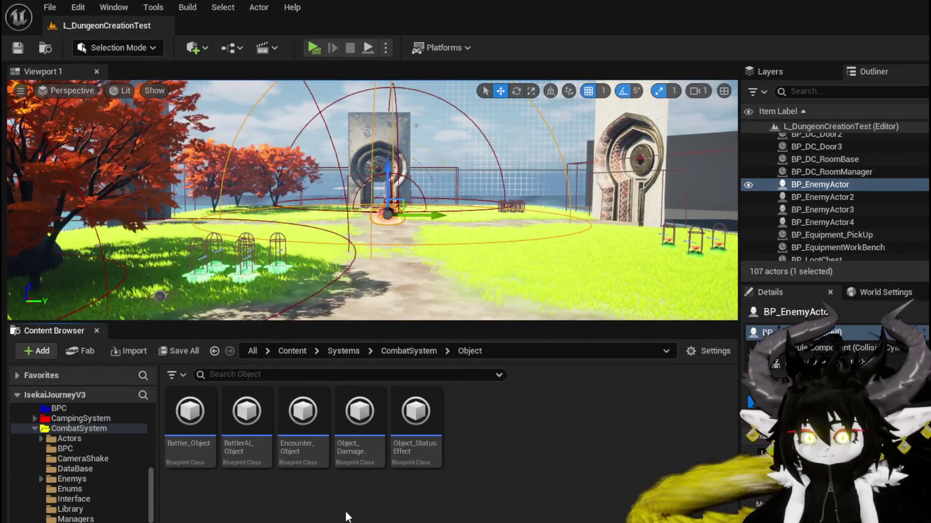
# - In Battler_Object's Resolve Status DOT graph, delete the Temp DOT Debuff and compare nodes
pyautogui.doubleClick(190, 416)
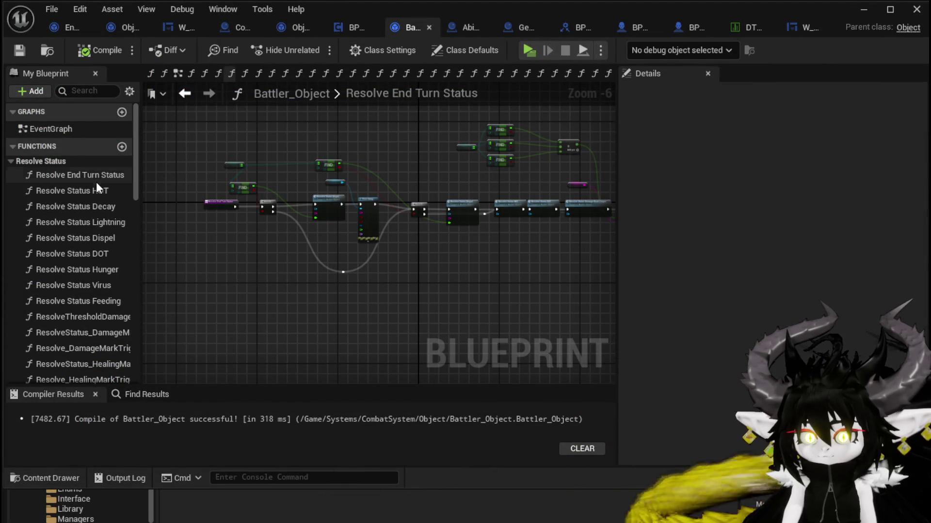
pyautogui.doubleClick(88, 252)
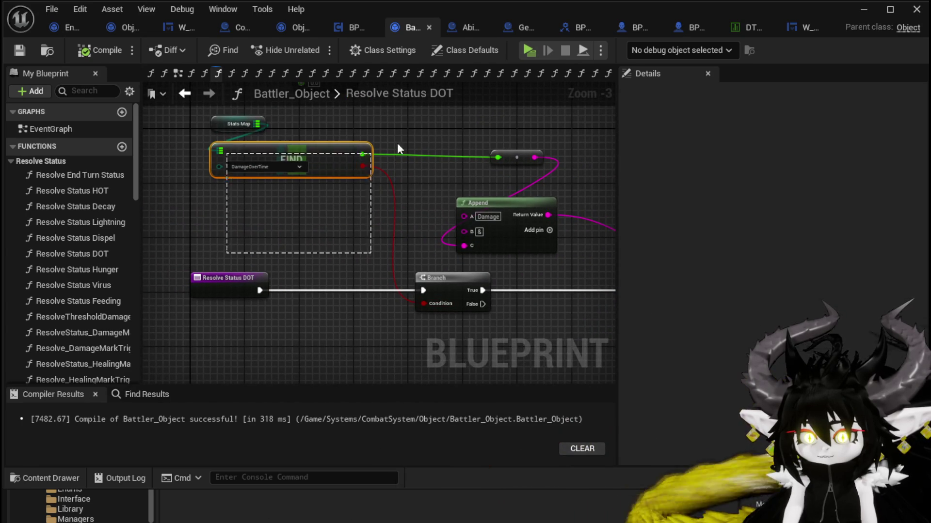
pyautogui.moveTo(502, 130)
pyautogui.mouseDown()
pyautogui.moveTo(486, 254)
pyautogui.moveTo(391, 241)
pyautogui.moveTo(353, 188)
pyautogui.mouseUp()
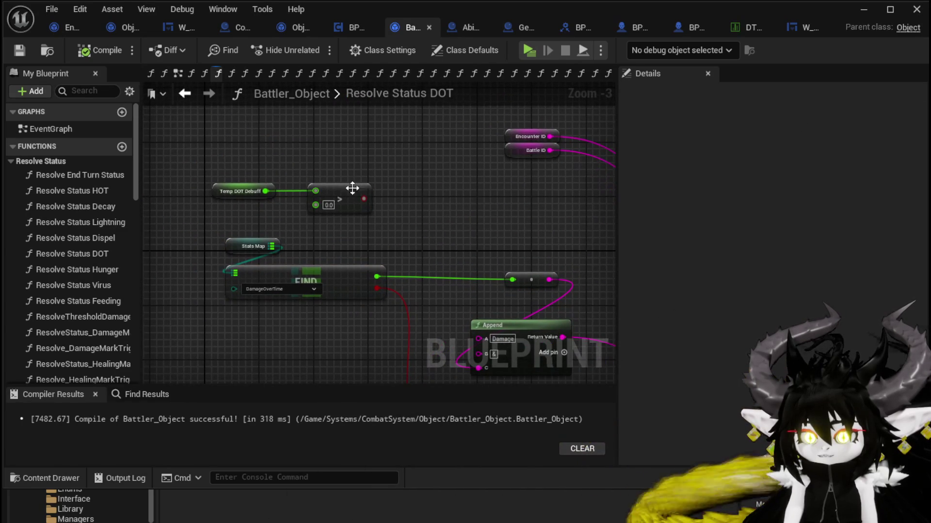
pyautogui.moveTo(270, 172); pyautogui.dragTo(339, 198)
pyautogui.moveTo(426, 205); pyautogui.dragTo(280, 202)
pyautogui.press('Delete')
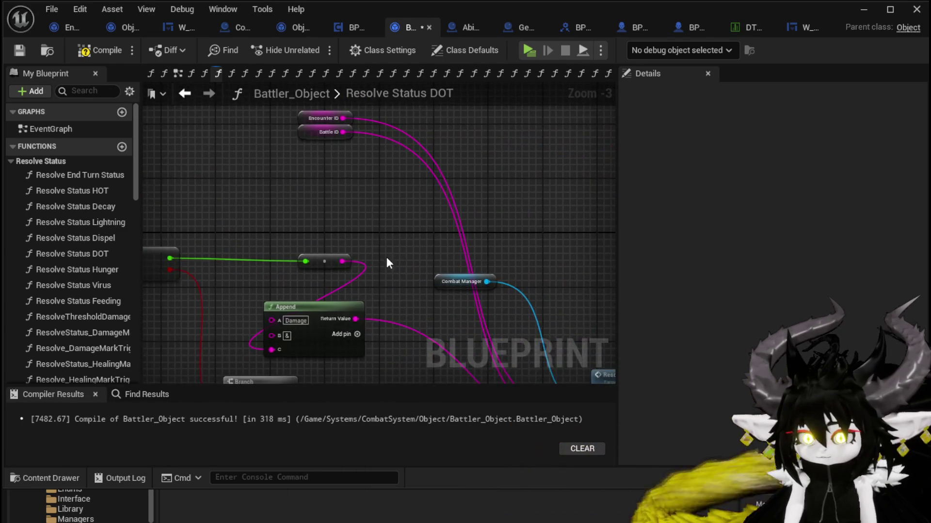
# - Save, then nudge the Battle ID node down and the Append node up and right
pyautogui.moveTo(387, 262); pyautogui.dragTo(508, 222)
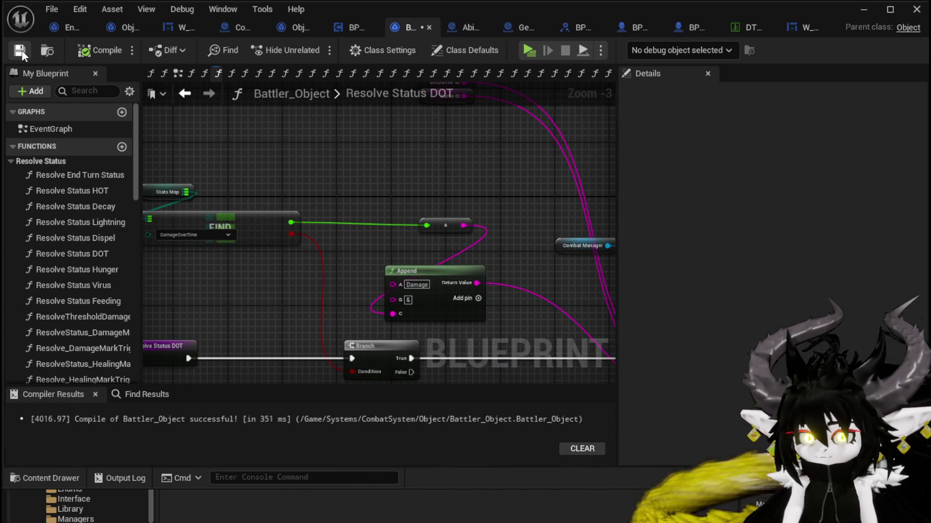
pyautogui.click(21, 50)
pyautogui.moveTo(378, 160); pyautogui.dragTo(332, 203)
pyautogui.moveTo(387, 144); pyautogui.dragTo(387, 164)
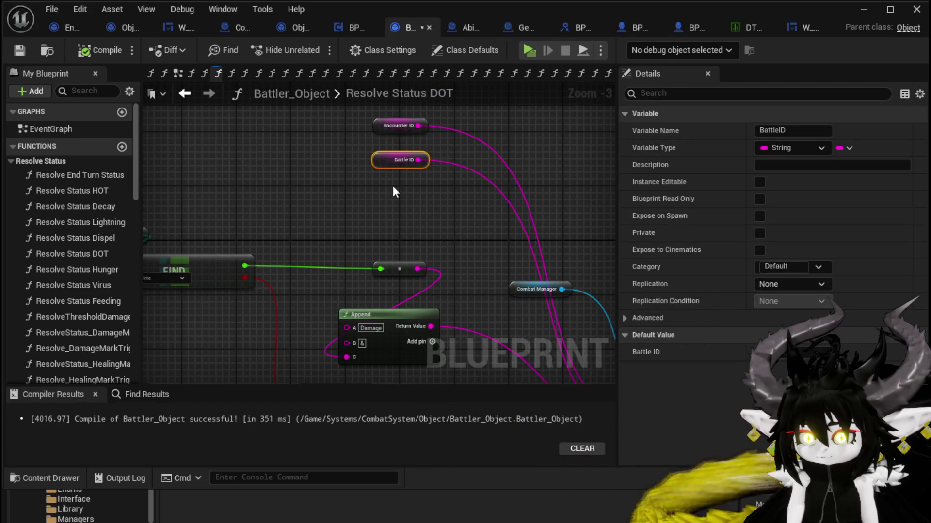
pyautogui.moveTo(375, 216)
pyautogui.mouseDown()
pyautogui.moveTo(336, 156)
pyautogui.moveTo(456, 161)
pyautogui.moveTo(311, 147)
pyautogui.moveTo(349, 186)
pyautogui.moveTo(338, 161)
pyautogui.mouseUp()
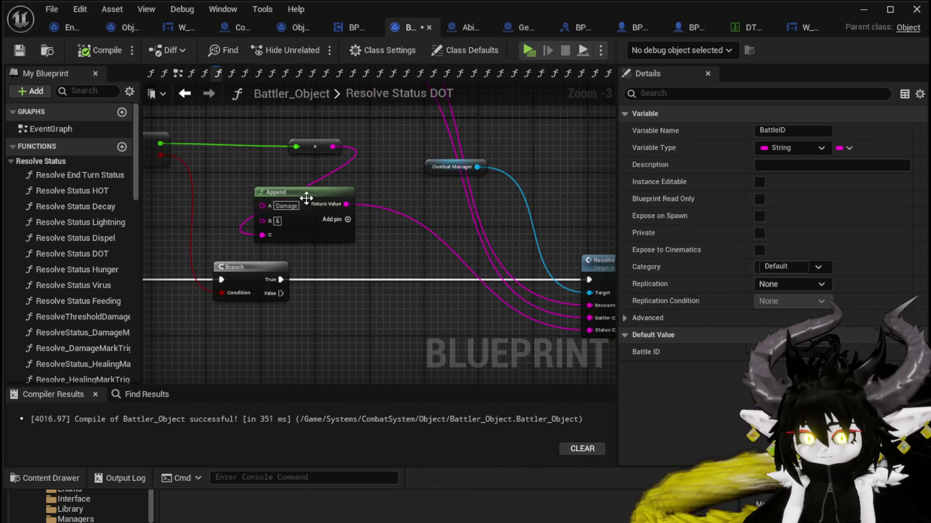
pyautogui.moveTo(307, 197); pyautogui.dragTo(328, 184)
# - Review the FIND, Branch and Stats Map nodes and save Battler_Object again
pyautogui.moveTo(276, 227); pyautogui.dragTo(410, 204)
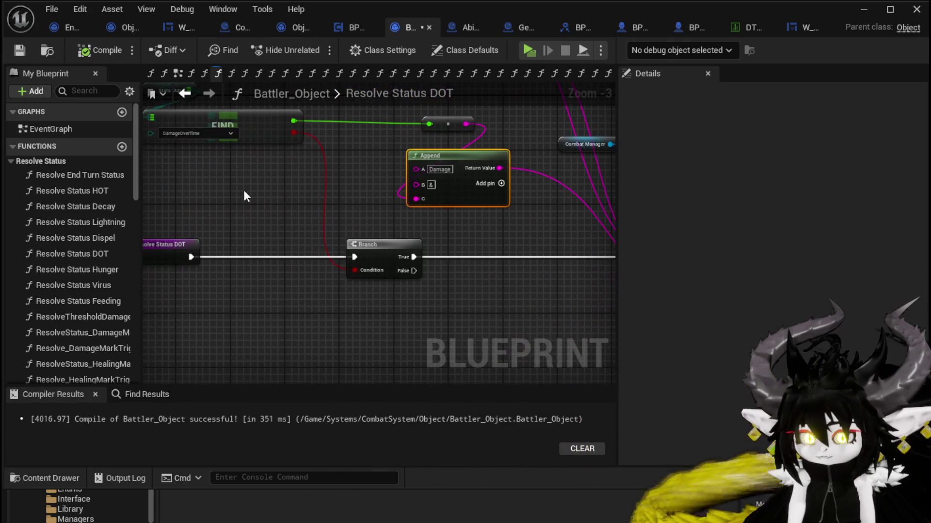
pyautogui.scroll(-10, 87, 223)
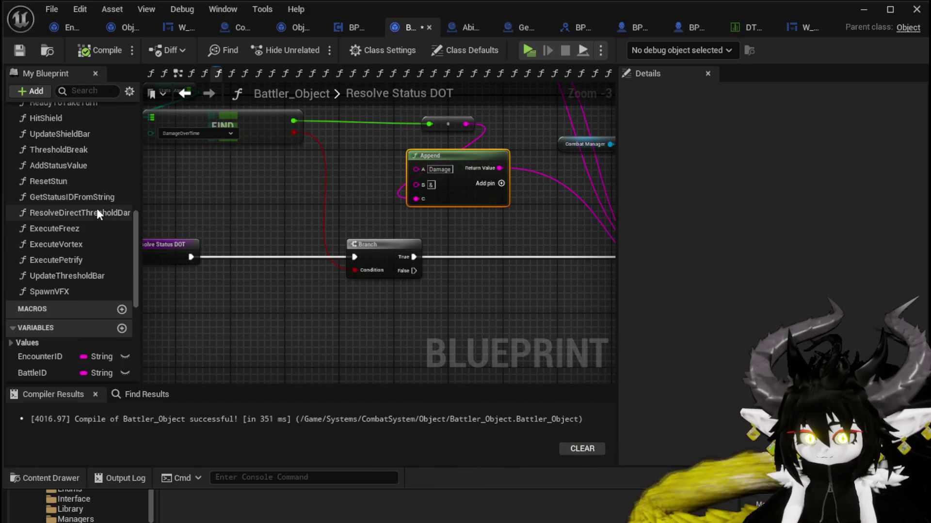
pyautogui.scroll(-3, 98, 207)
pyautogui.click(242, 196)
pyautogui.moveTo(243, 197)
pyautogui.mouseDown()
pyautogui.moveTo(344, 254)
pyautogui.moveTo(255, 257)
pyautogui.moveTo(277, 249)
pyautogui.mouseUp()
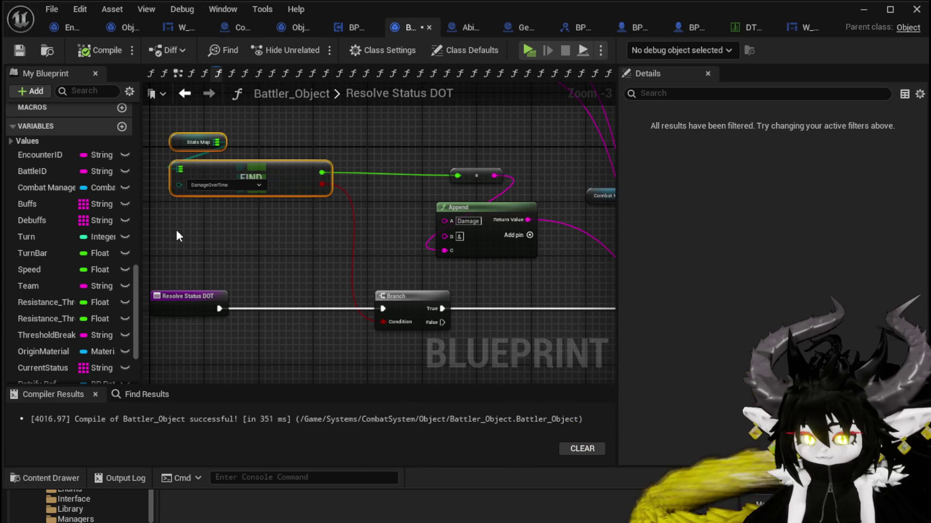
pyautogui.moveTo(228, 168); pyautogui.dragTo(277, 193)
pyautogui.keyDown('shift'); pyautogui.click(246, 167); pyautogui.keyUp('shift')
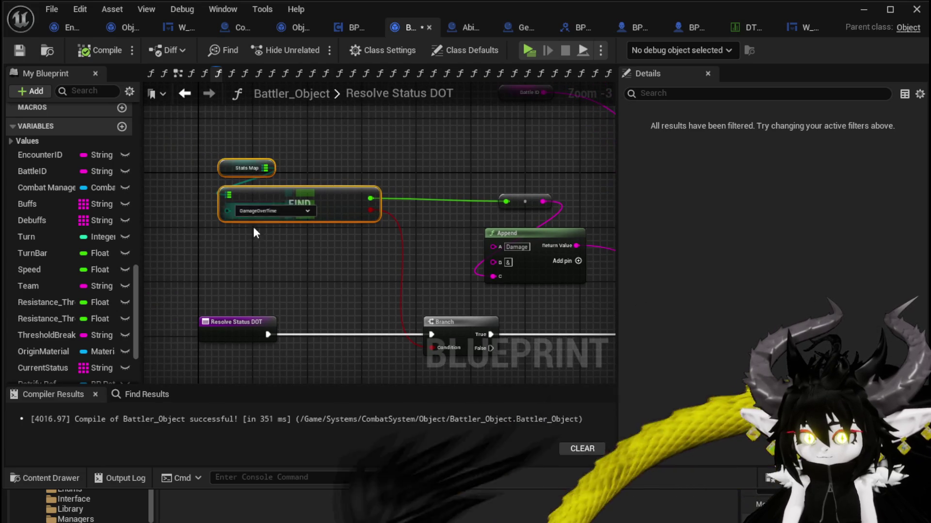
pyautogui.click(415, 148)
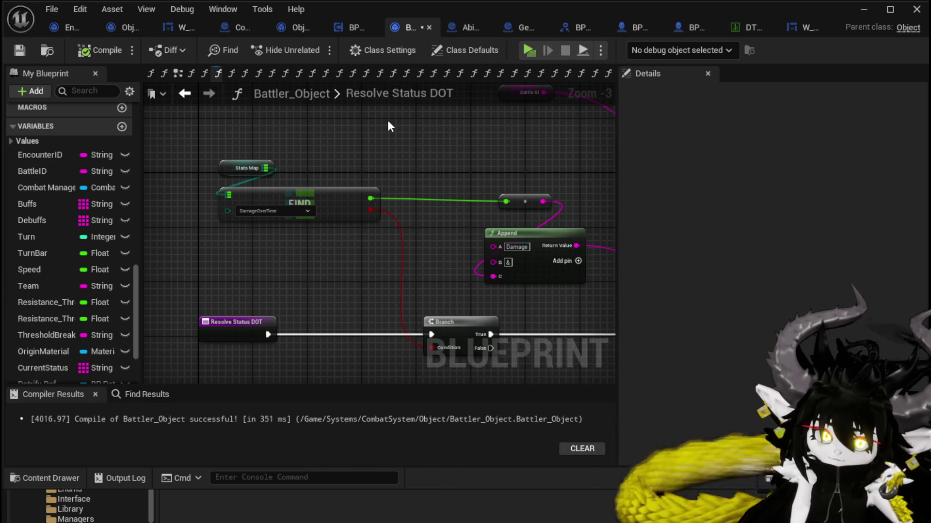
pyautogui.click(15, 50)
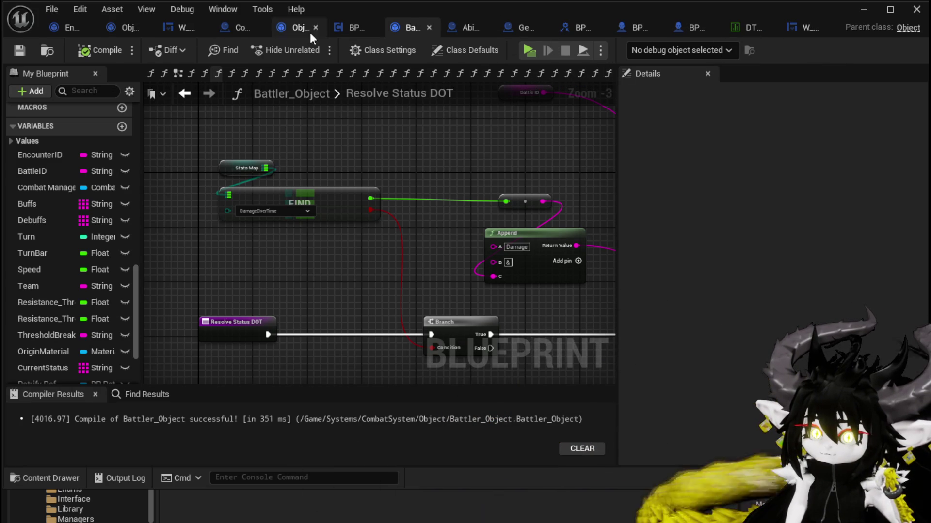
# - In W_DamageNumber's SetNumber graph, open the SetTextColor function from its Set Text Color call
pyautogui.click(180, 31)
pyautogui.moveTo(696, 267)
pyautogui.mouseDown()
pyautogui.moveTo(505, 268)
pyautogui.moveTo(415, 322)
pyautogui.moveTo(528, 291)
pyautogui.moveTo(480, 291)
pyautogui.mouseUp()
pyautogui.moveTo(659, 219); pyautogui.dragTo(646, 260)
pyautogui.scroll(3, 618, 243)
pyautogui.doubleClick(561, 220)
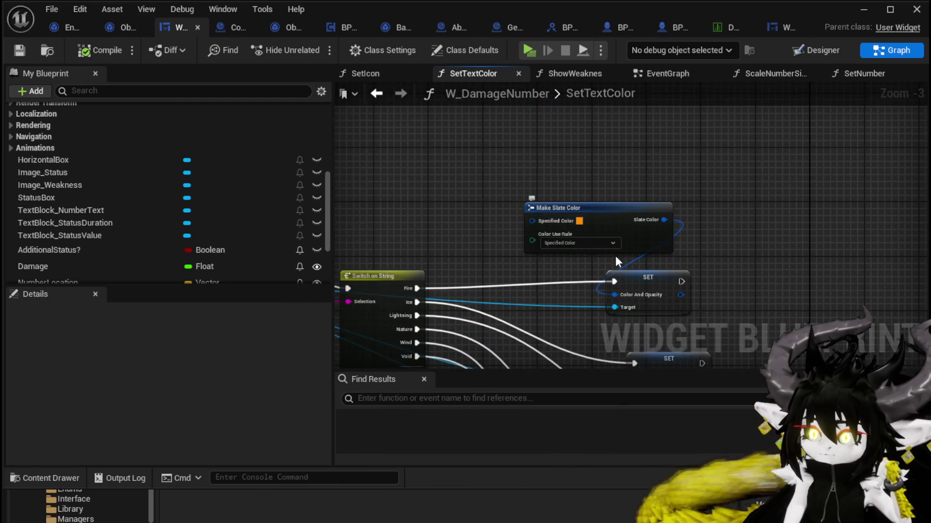
# - Pan the SetTextColor graph to view its entry node and cyan Print String
pyautogui.moveTo(479, 291)
pyautogui.mouseDown()
pyautogui.moveTo(492, 169)
pyautogui.moveTo(524, 257)
pyautogui.moveTo(511, 260)
pyautogui.mouseUp()
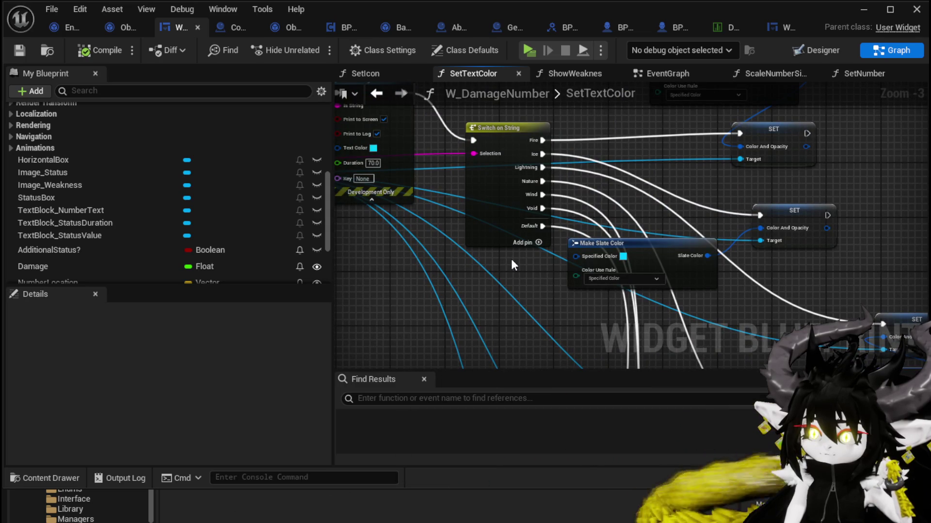
pyautogui.moveTo(533, 229)
pyautogui.mouseDown()
pyautogui.moveTo(553, 257)
pyautogui.moveTo(648, 285)
pyautogui.moveTo(726, 291)
pyautogui.mouseUp()
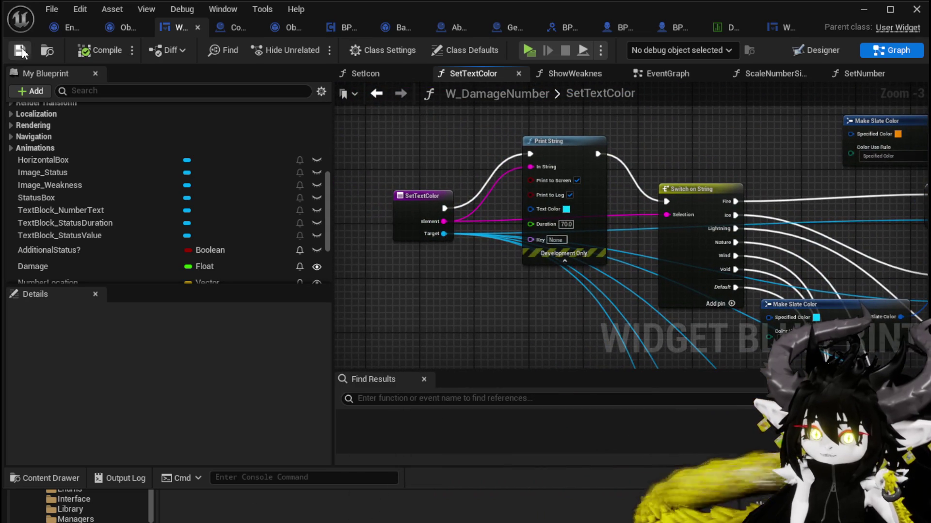
# - Return to Combat_Manager's Resolve Status Burn graph and frame the Append node's K input
pyautogui.click(57, 25)
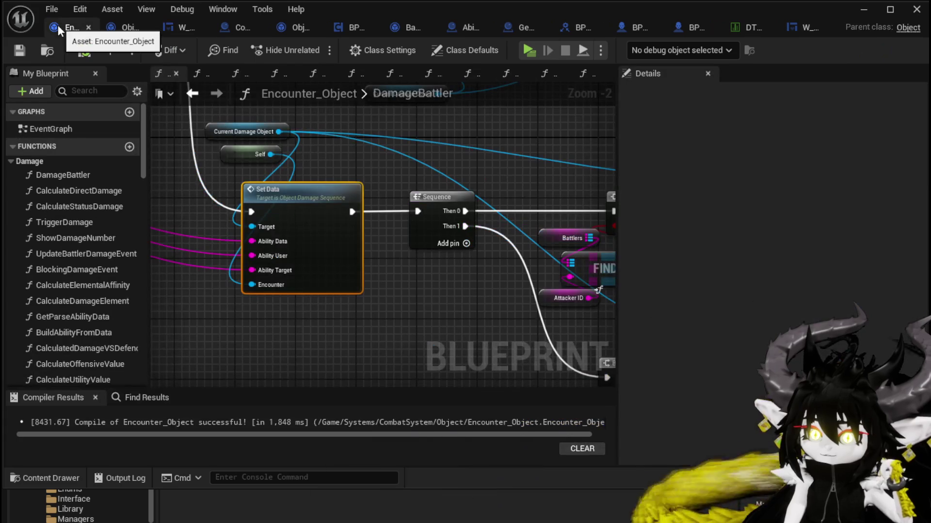
pyautogui.click(237, 28)
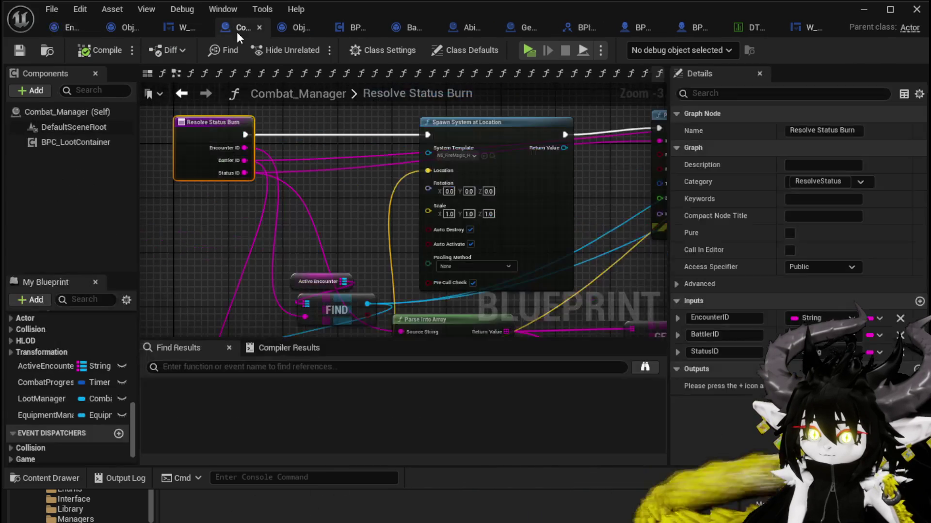
pyautogui.moveTo(403, 220); pyautogui.dragTo(220, 259)
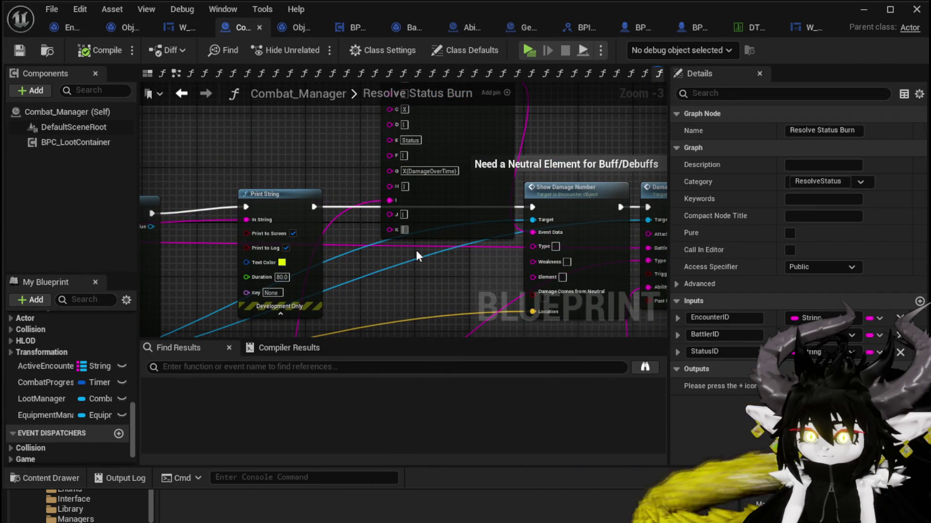
pyautogui.moveTo(416, 250); pyautogui.dragTo(408, 343)
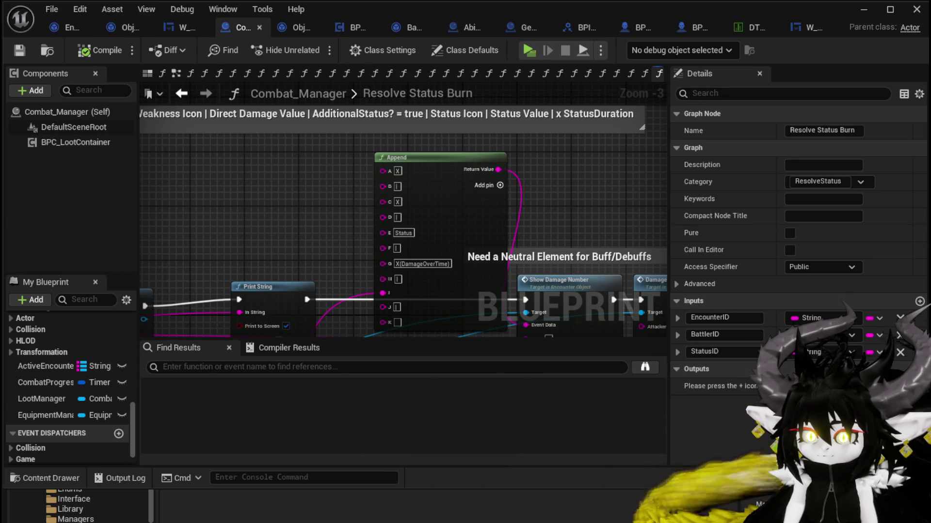
pyautogui.moveTo(406, 252); pyautogui.dragTo(257, 62)
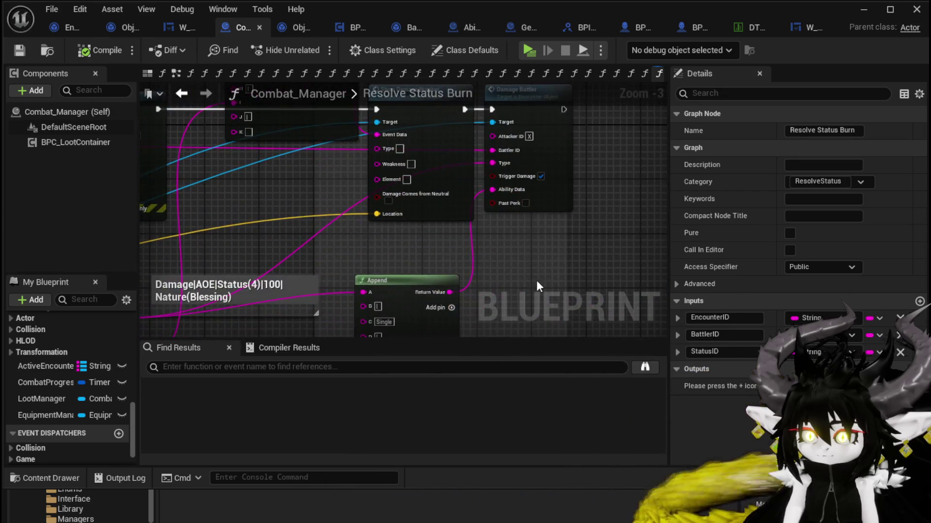
pyautogui.moveTo(499, 252); pyautogui.dragTo(538, 298)
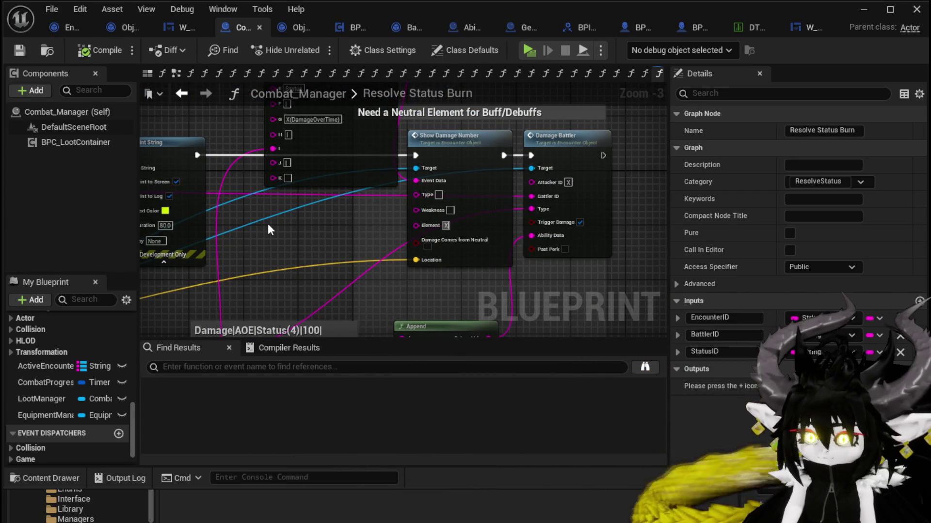
pyautogui.moveTo(267, 223); pyautogui.dragTo(358, 290)
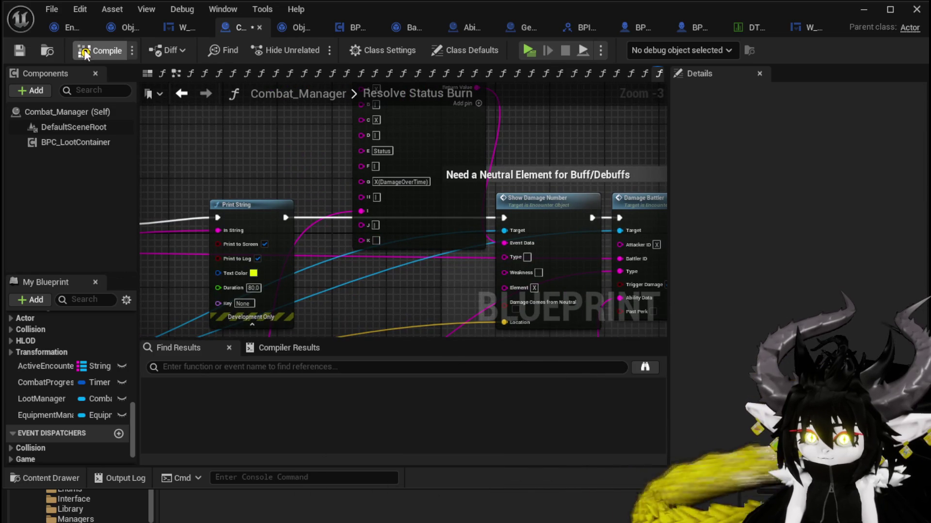
# - Compile and save Combat_Manager with the Append K input holding 99
pyautogui.click(24, 50)
pyautogui.moveTo(266, 162)
pyautogui.mouseDown()
pyautogui.moveTo(322, 222)
pyautogui.moveTo(320, 174)
pyautogui.mouseUp()
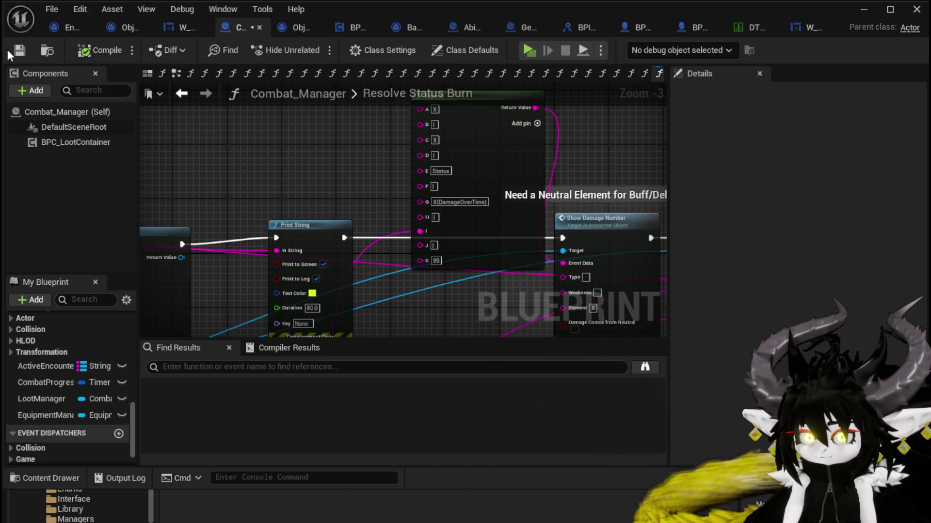
pyautogui.click(90, 52)
# - Play-test by casting EssenceDrain on the slimes, seeing a 299 x99 damage number, then stop
pyautogui.click(863, 10)
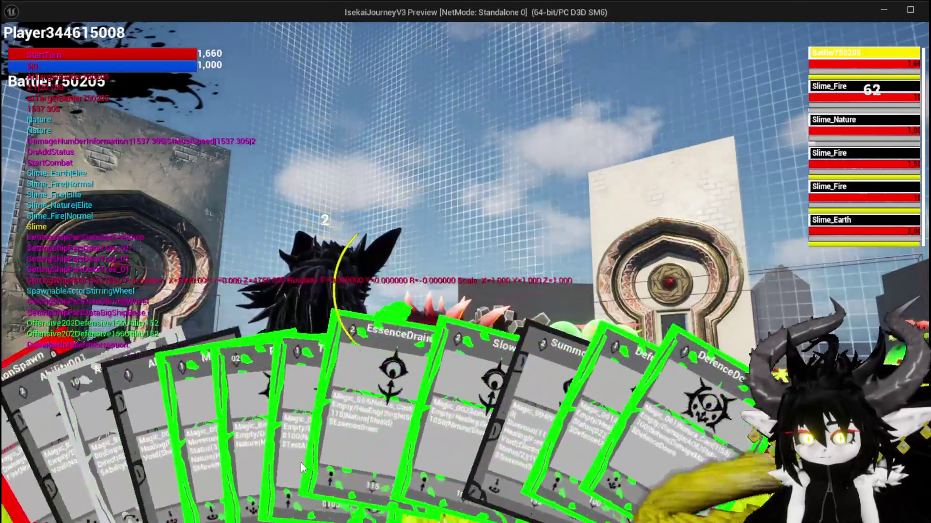
pyautogui.click(347, 455)
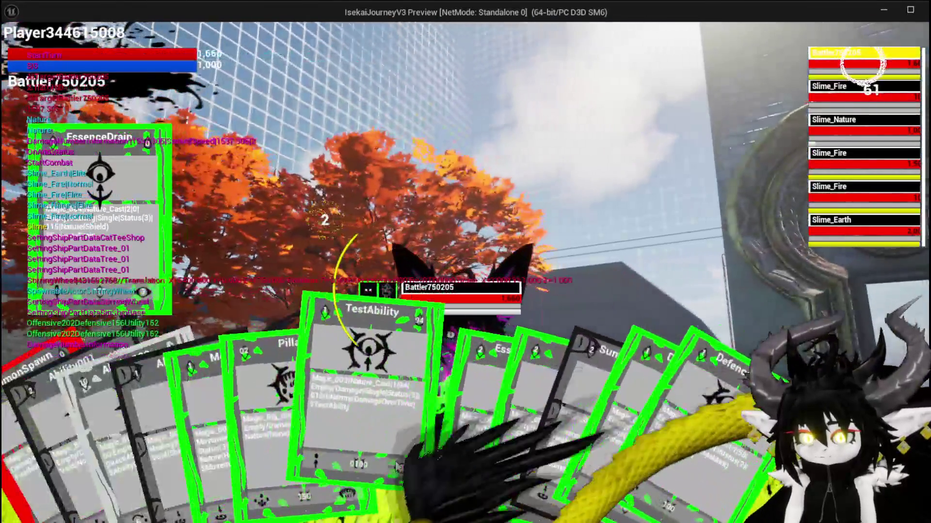
pyautogui.click(395, 466)
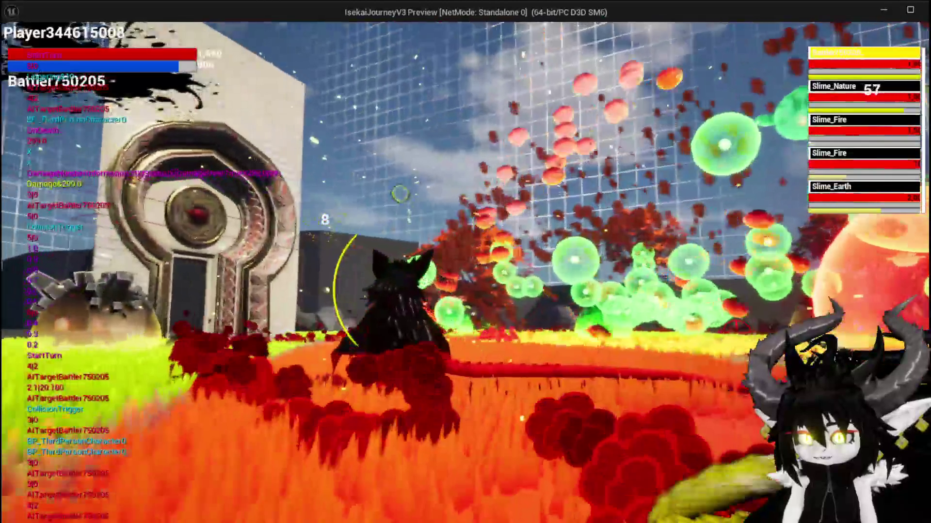
pyautogui.hotkey('alt', 'Tab')
pyautogui.press('Escape')
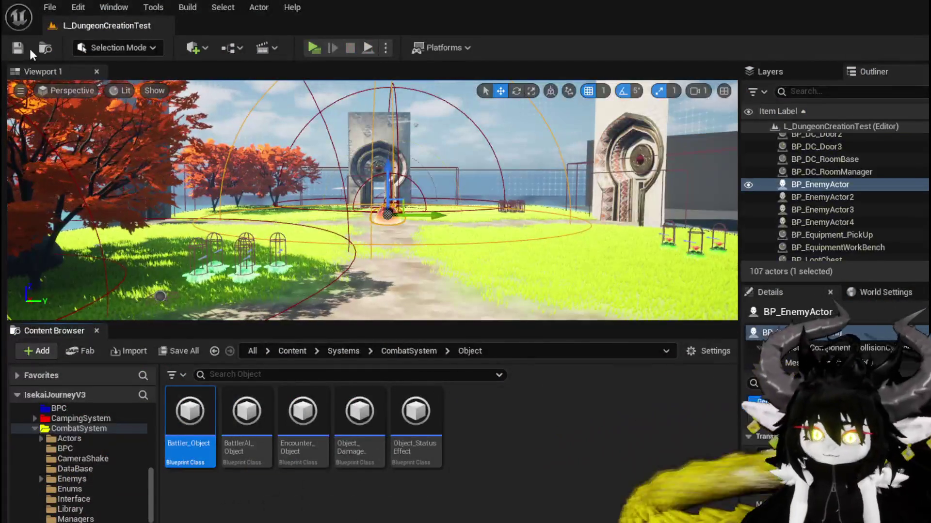
# - Save the level, clear the leftover 99 from the Append node's K pin, and save Combat_Manager
pyautogui.click(26, 45)
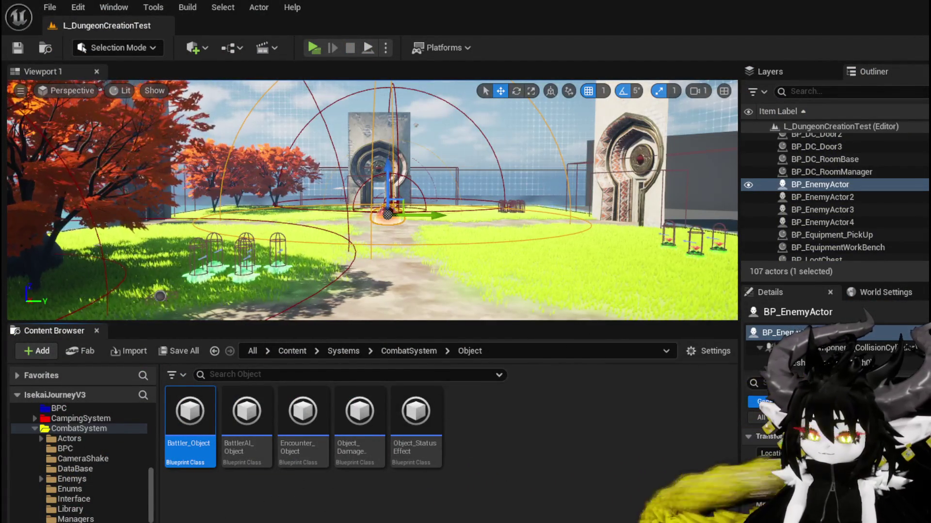
pyautogui.hotkey('alt', 'Tab')
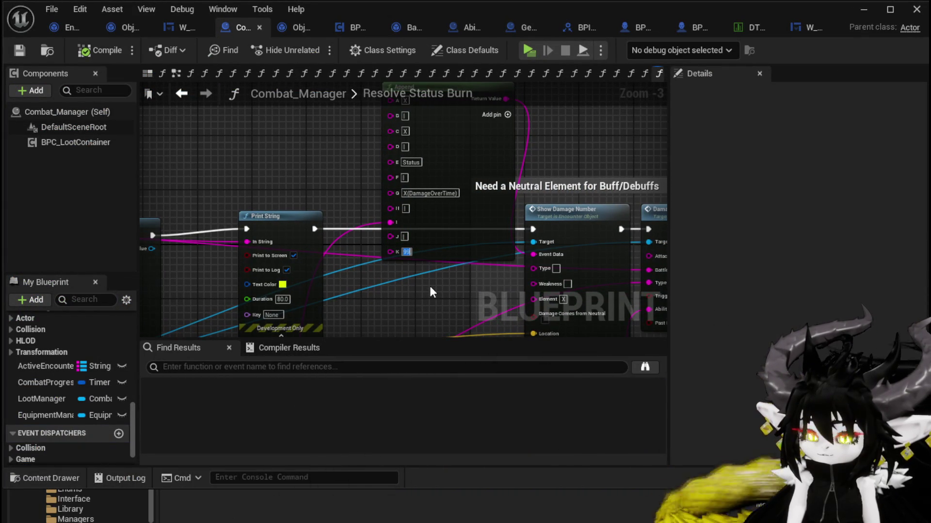
pyautogui.press('BackSpace')
pyautogui.press('Return')
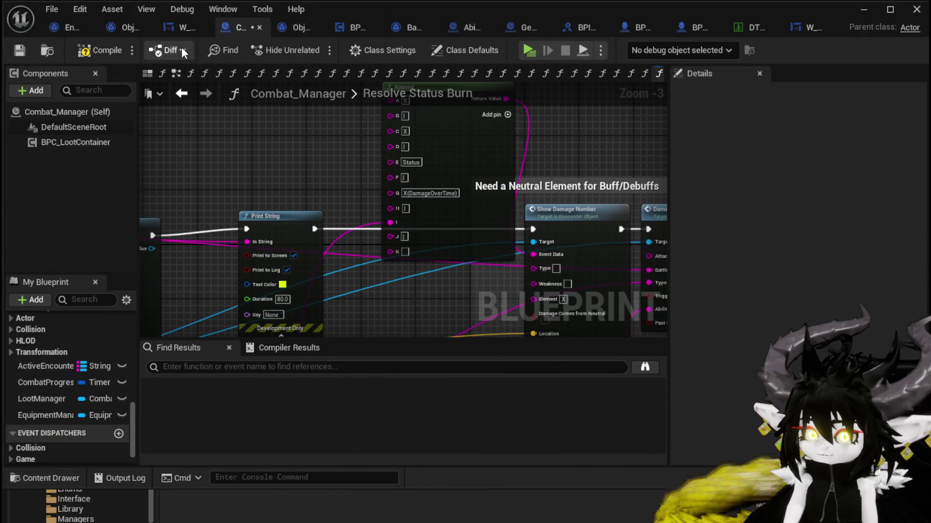
pyautogui.click(20, 49)
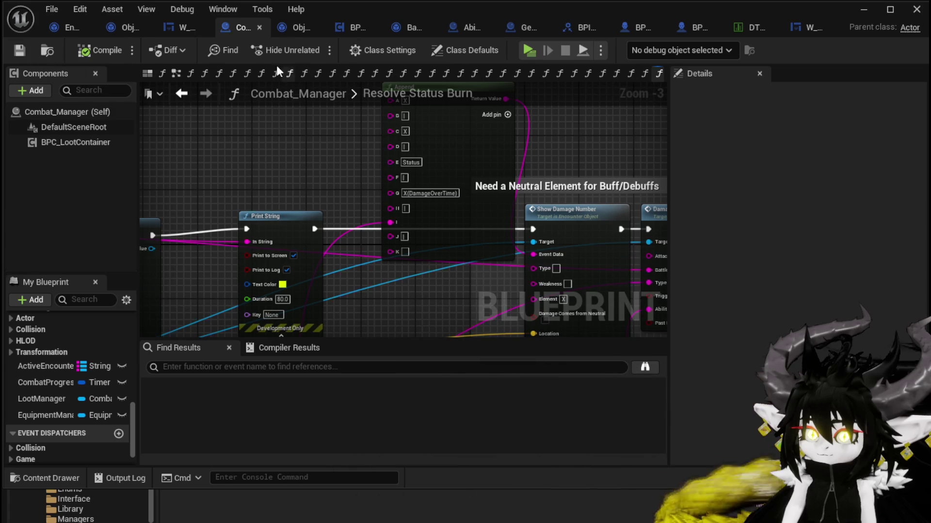
pyautogui.click(171, 26)
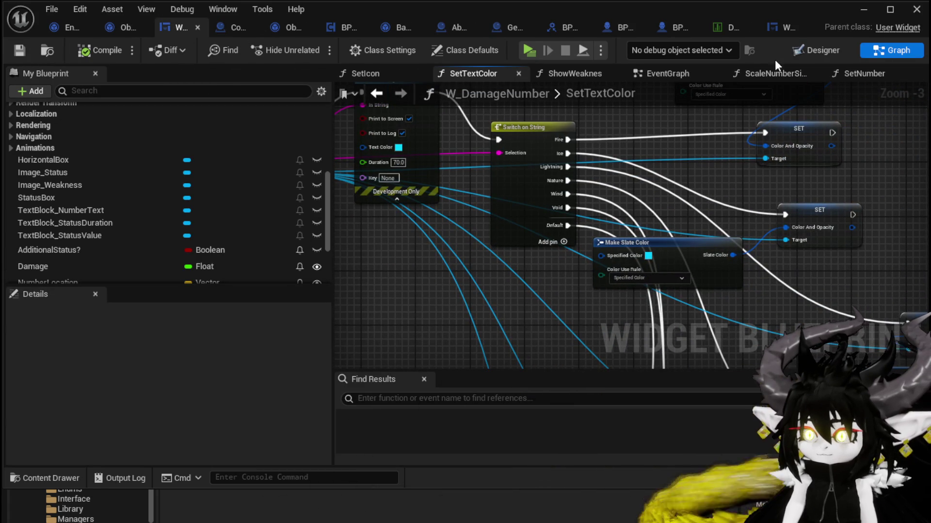
# - Open the SetNumber graph and bring the status text, Append, Set Icon and Set Visibility nodes into view
pyautogui.click(381, 93)
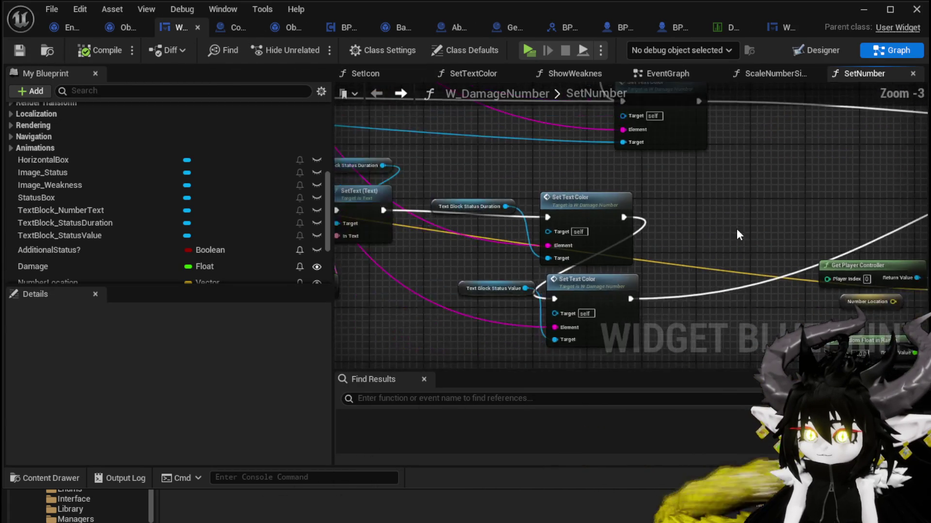
pyautogui.moveTo(509, 305)
pyautogui.mouseDown()
pyautogui.moveTo(509, 281)
pyautogui.moveTo(827, 175)
pyautogui.mouseUp()
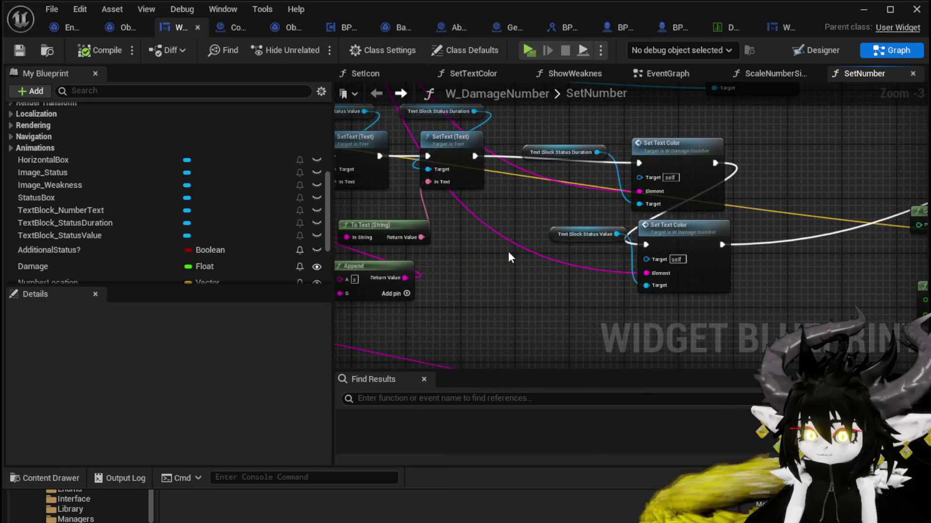
pyautogui.scroll(-2, 507, 251)
pyautogui.scroll(3, 475, 160)
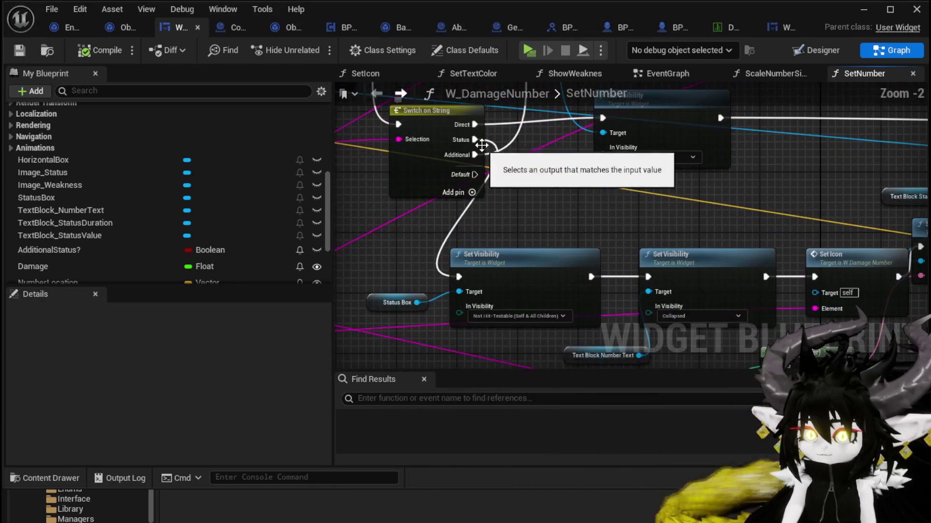
pyautogui.moveTo(538, 180)
pyautogui.mouseDown()
pyautogui.moveTo(630, 249)
pyautogui.moveTo(750, 237)
pyautogui.moveTo(351, 227)
pyautogui.mouseUp()
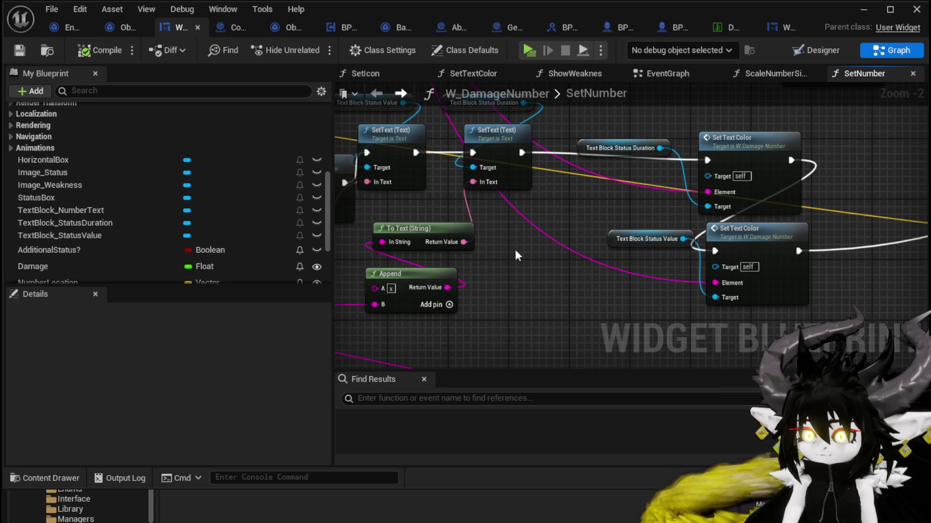
pyautogui.moveTo(515, 249); pyautogui.dragTo(612, 202)
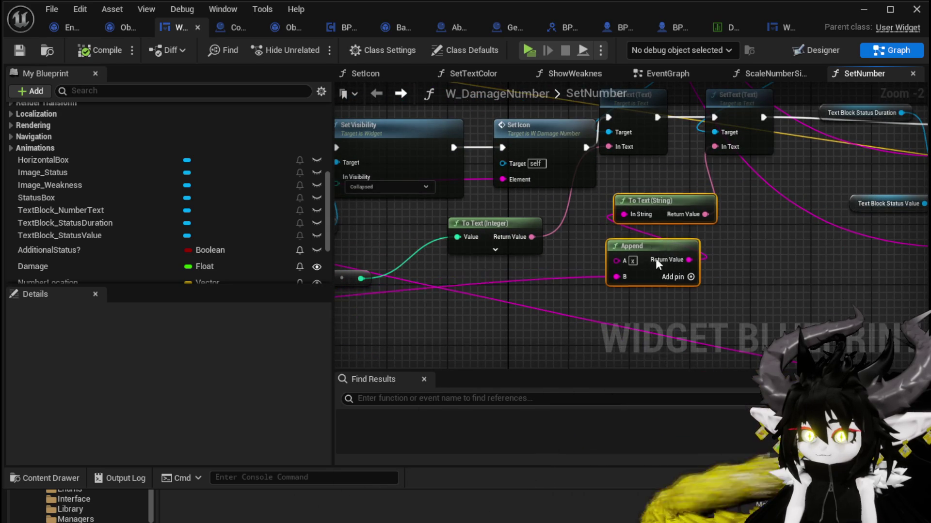
pyautogui.scroll(-3, 697, 235)
pyautogui.scroll(2, 479, 290)
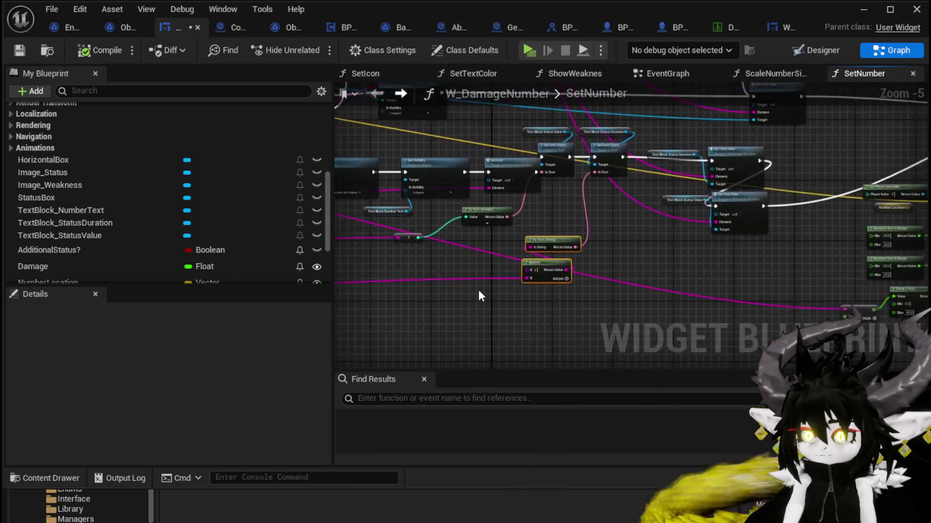
# - Add an Is Empty check on the Append node's string output
pyautogui.moveTo(564, 268); pyautogui.dragTo(476, 274)
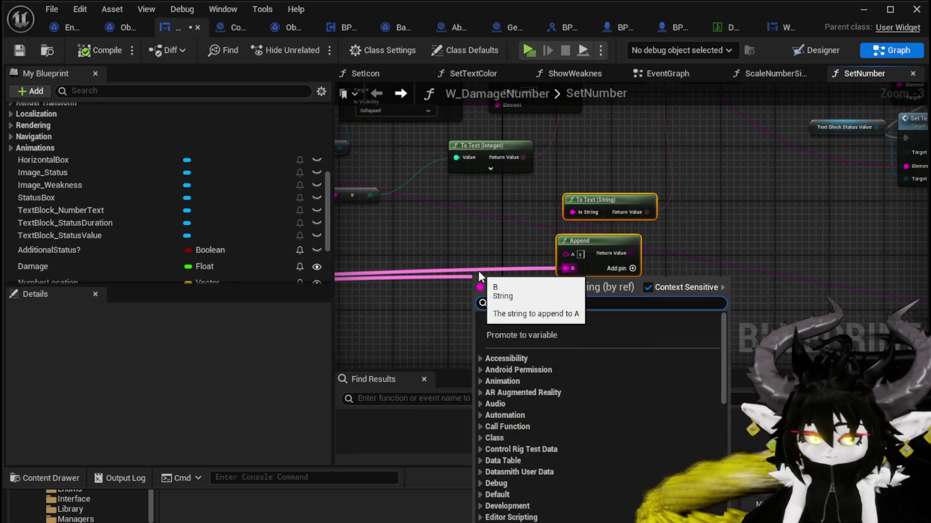
pyautogui.write('empt')
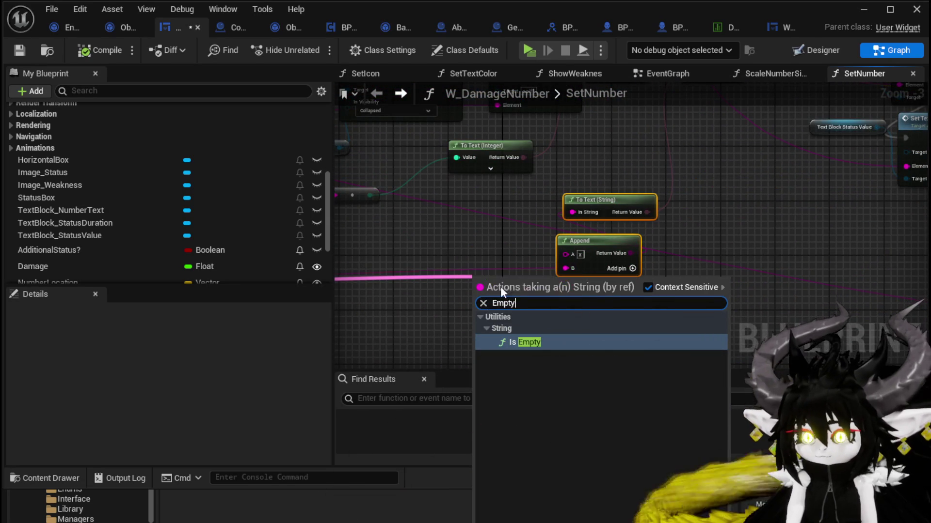
pyautogui.press('Escape')
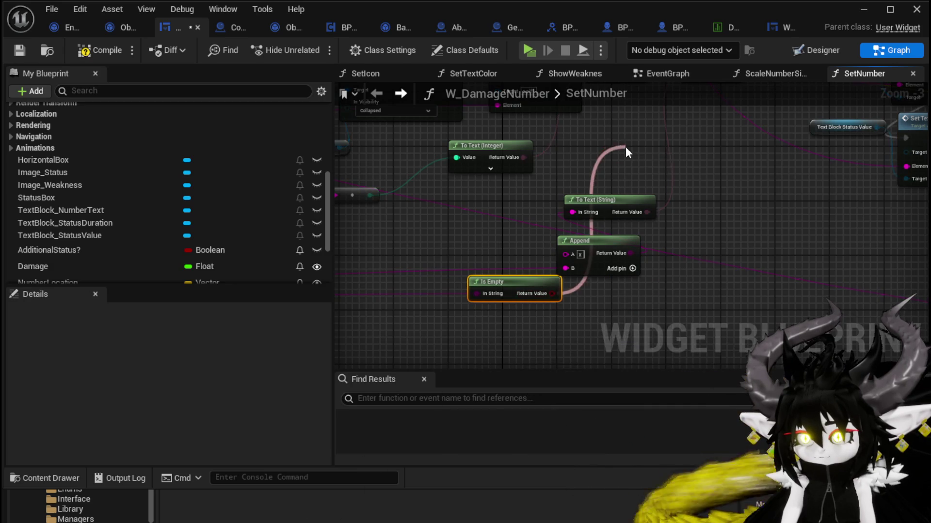
pyautogui.moveTo(625, 146); pyautogui.dragTo(498, 240)
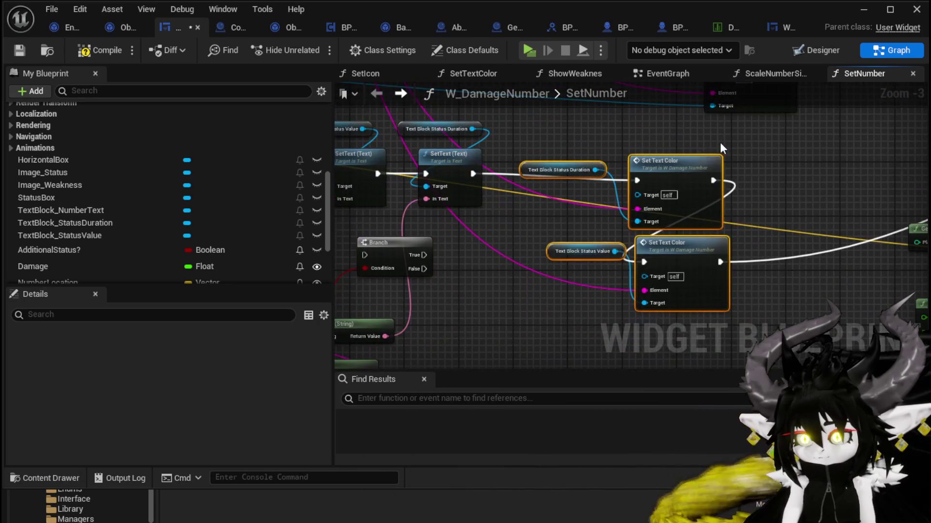
# - Insert the Branch before the duration SetText, driving SetText from its False path
pyautogui.moveTo(683, 180); pyautogui.dragTo(812, 180)
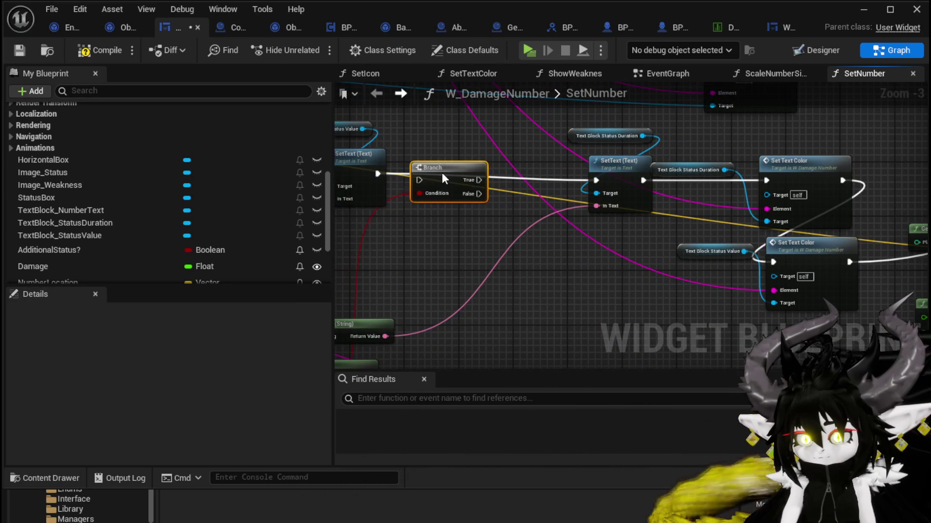
pyautogui.moveTo(443, 173); pyautogui.dragTo(449, 167)
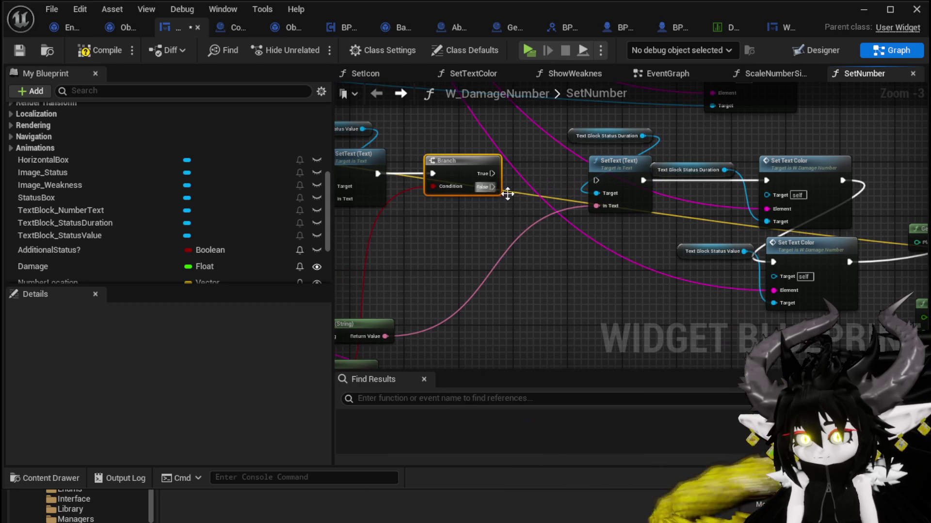
pyautogui.moveTo(487, 185); pyautogui.dragTo(606, 183)
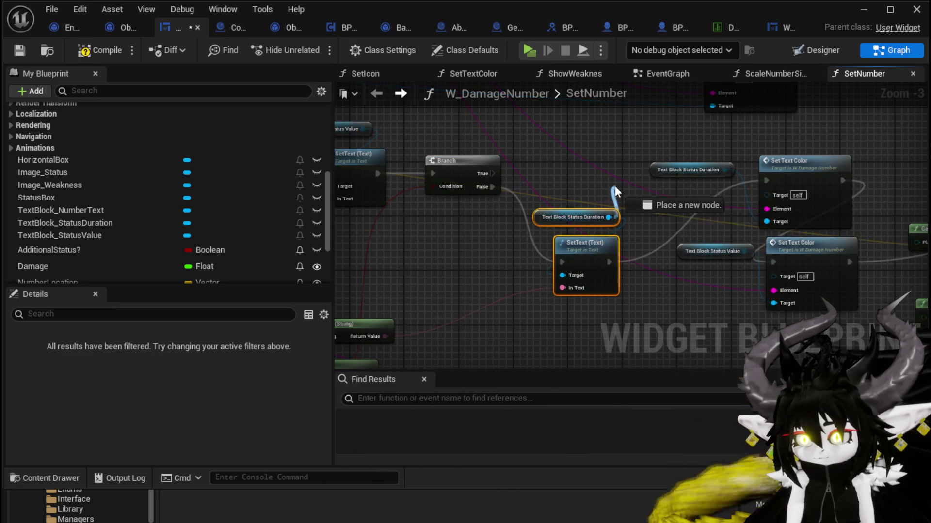
# - On the Branch's True path, collapse the status duration text via Set Visibility, then compile and save
pyautogui.moveTo(615, 185); pyautogui.dragTo(612, 183)
pyautogui.write('Set Visi')
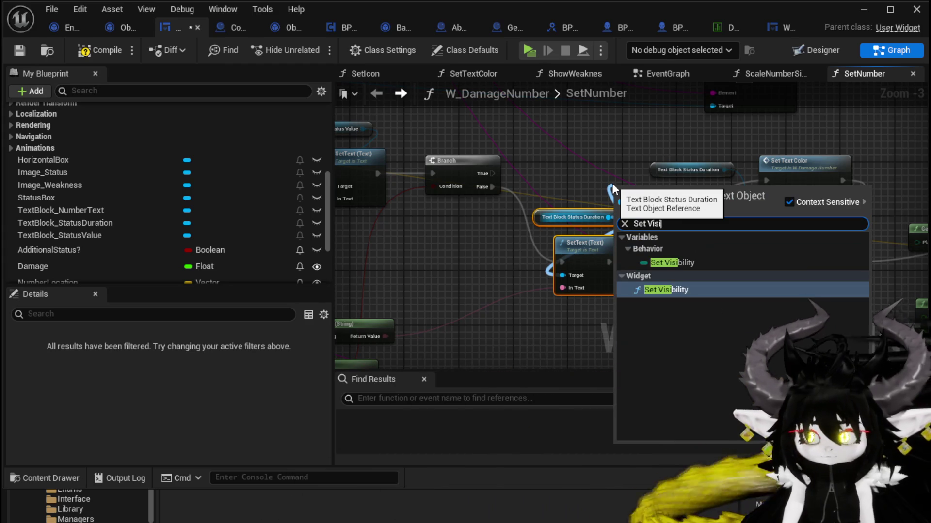
pyautogui.click(681, 289)
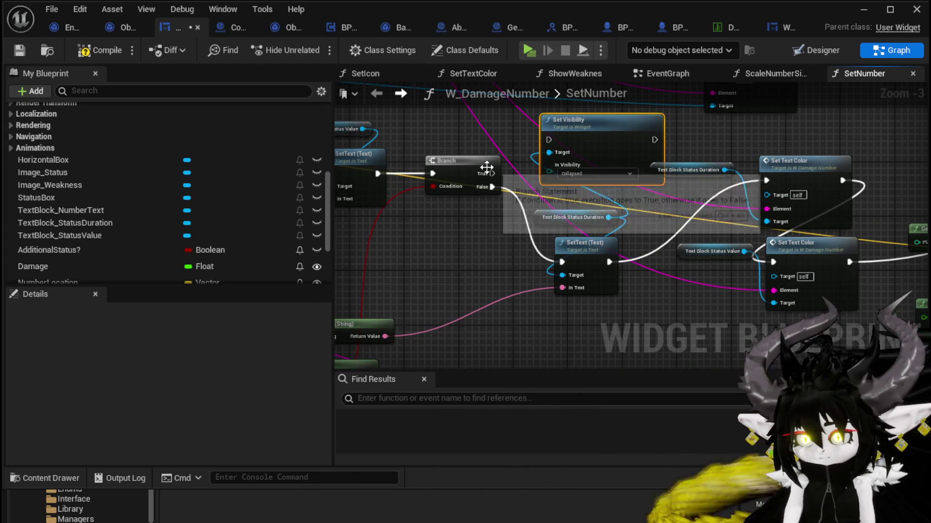
pyautogui.moveTo(540, 139); pyautogui.dragTo(549, 140)
pyautogui.moveTo(654, 140); pyautogui.dragTo(766, 181)
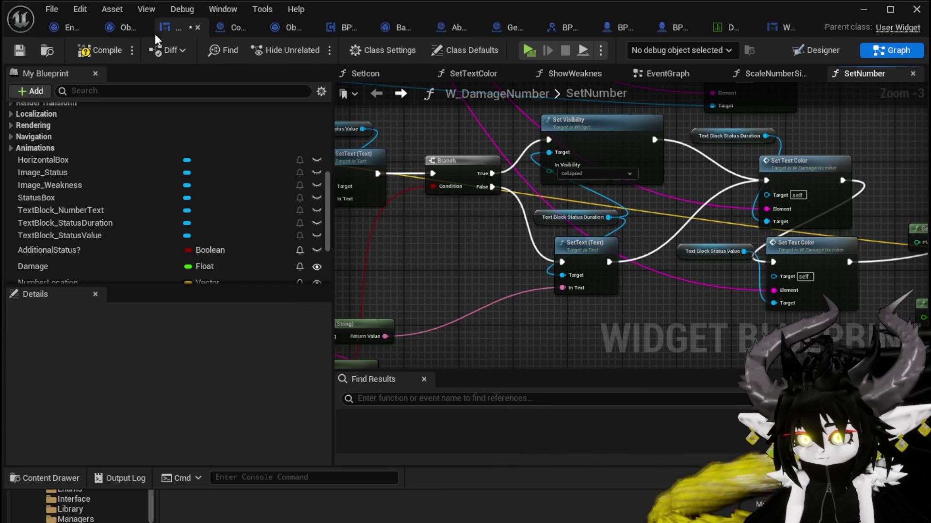
pyautogui.click(24, 50)
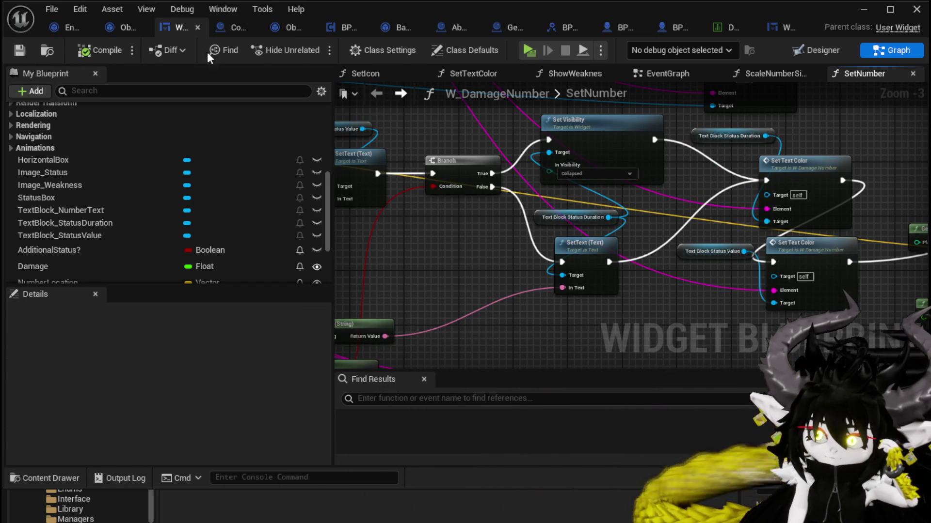
pyautogui.click(862, 10)
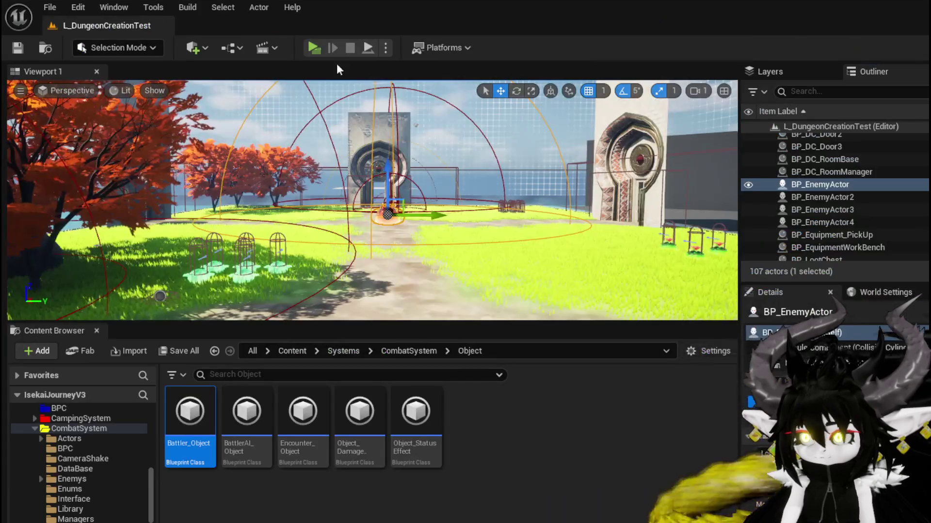
pyautogui.click(317, 46)
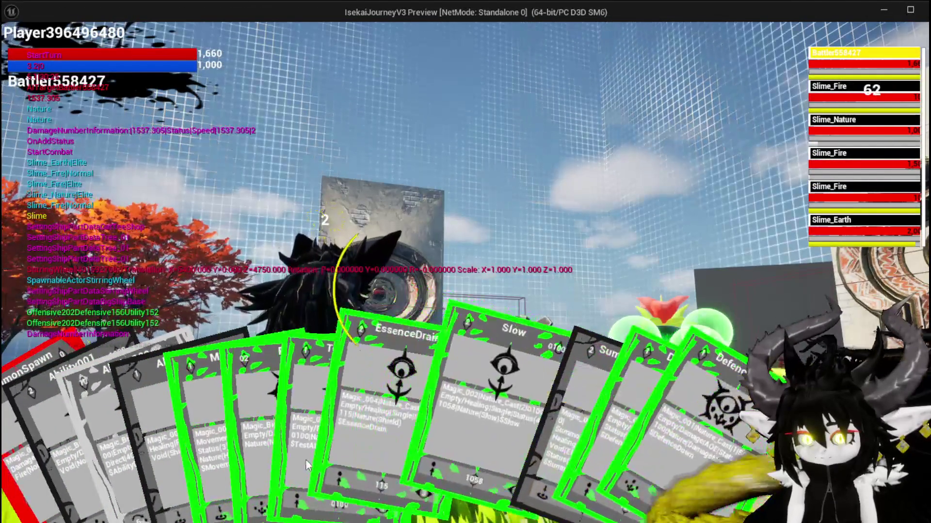
pyautogui.click(319, 433)
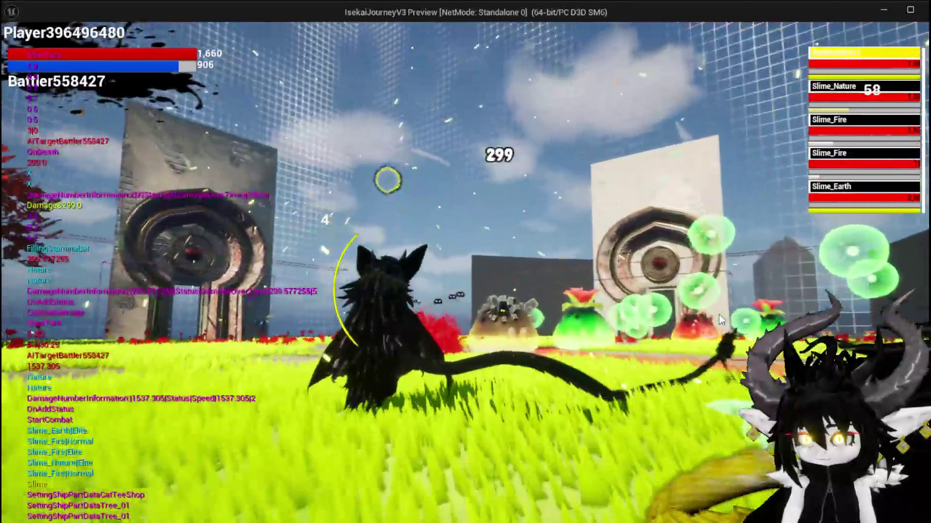
pyautogui.hotkey('alt', 'Tab')
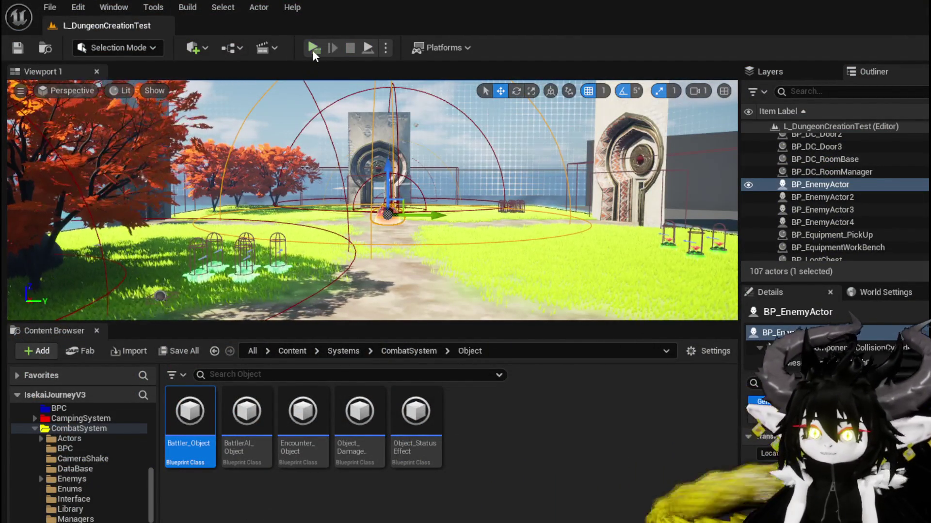
# - Start a new play test, reach the slimes, choose X, and play SummonSpawn on Slime_Nature
pyautogui.click(314, 48)
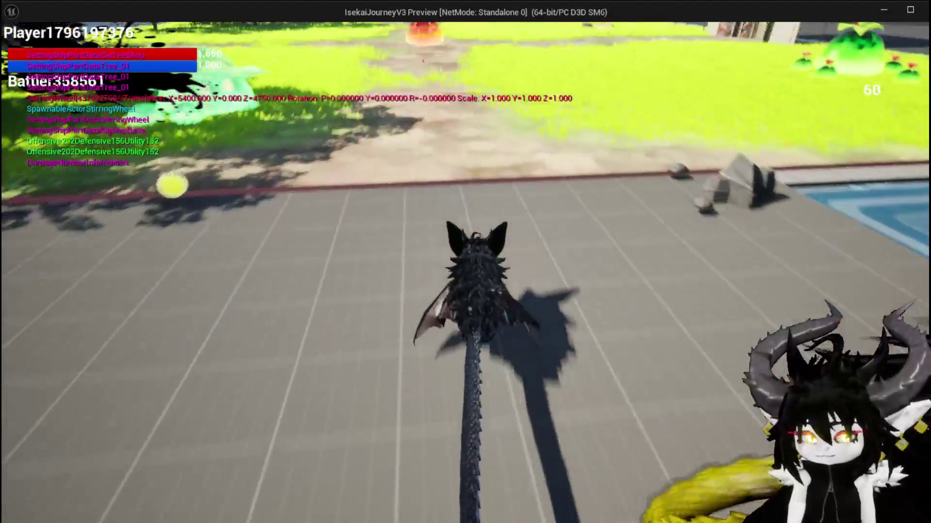
pyautogui.press('space')
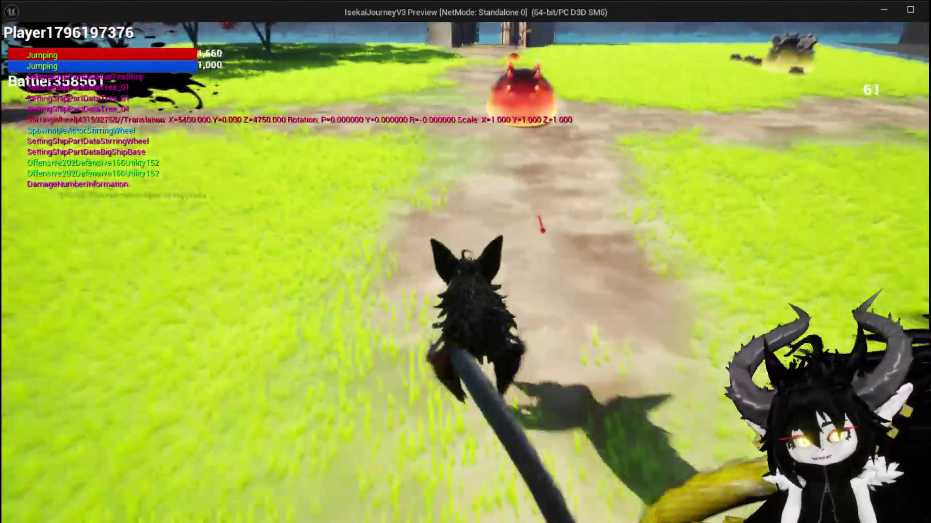
pyautogui.press('w')
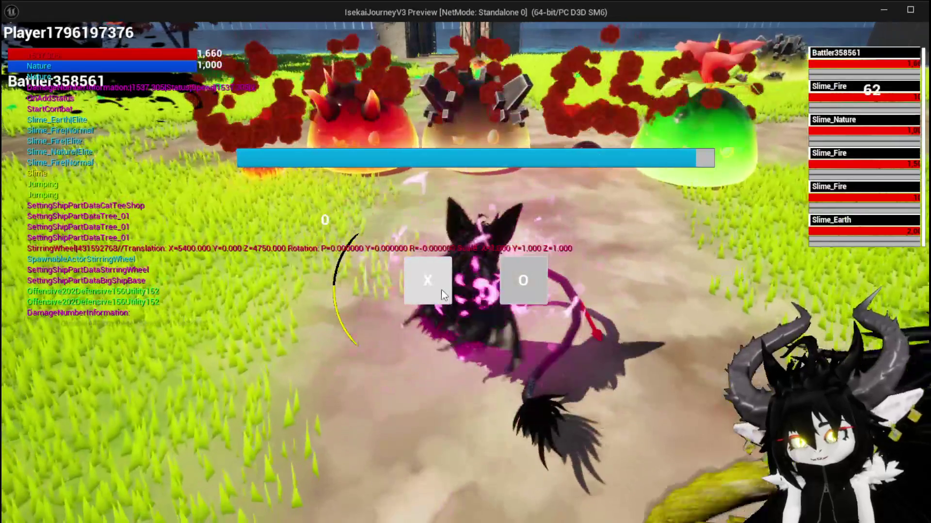
pyautogui.click(441, 291)
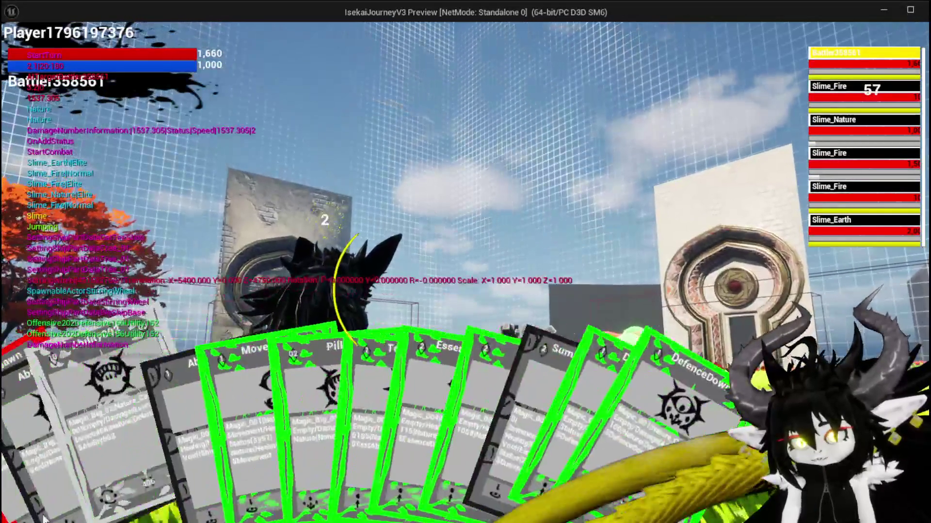
pyautogui.click(31, 486)
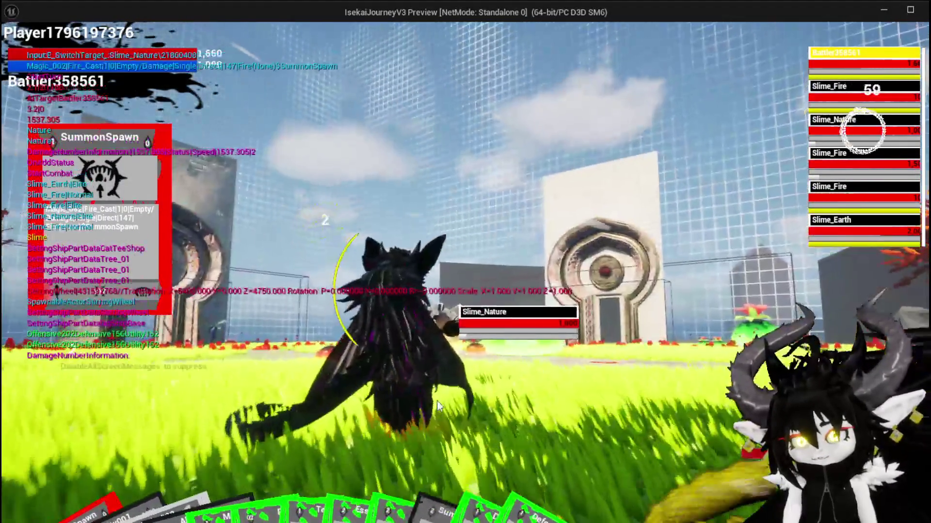
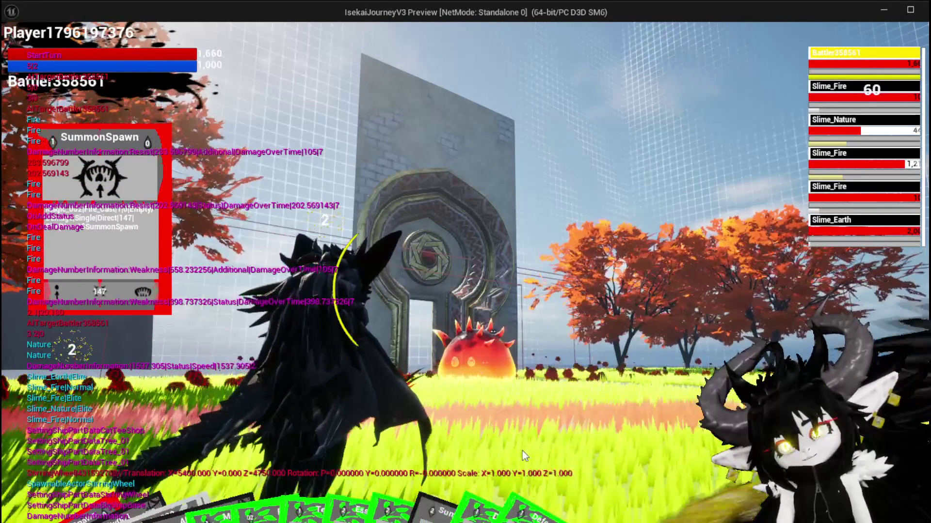
# - Cast the TestAbility card on Slime_Fire to apply its status effect, then end the play session
pyautogui.moveTo(387, 499)
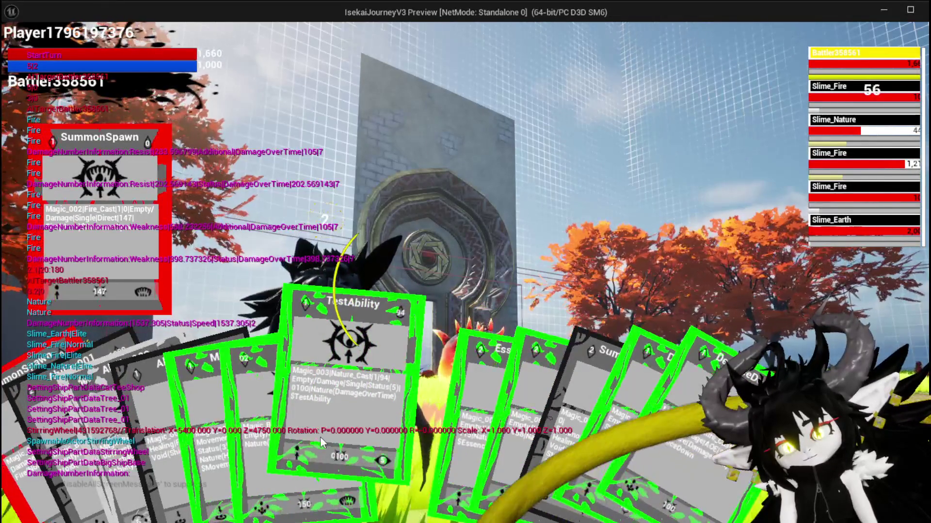
pyautogui.click(320, 437)
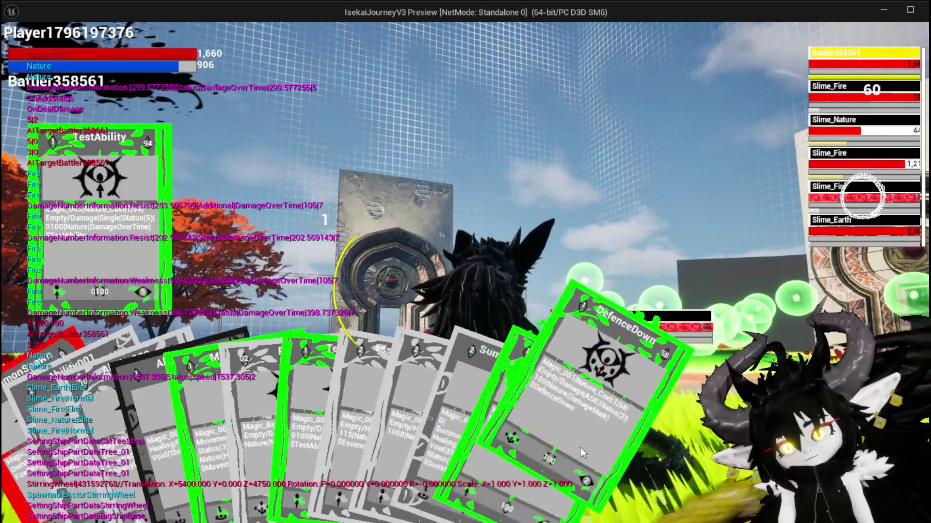
pyautogui.click(580, 448)
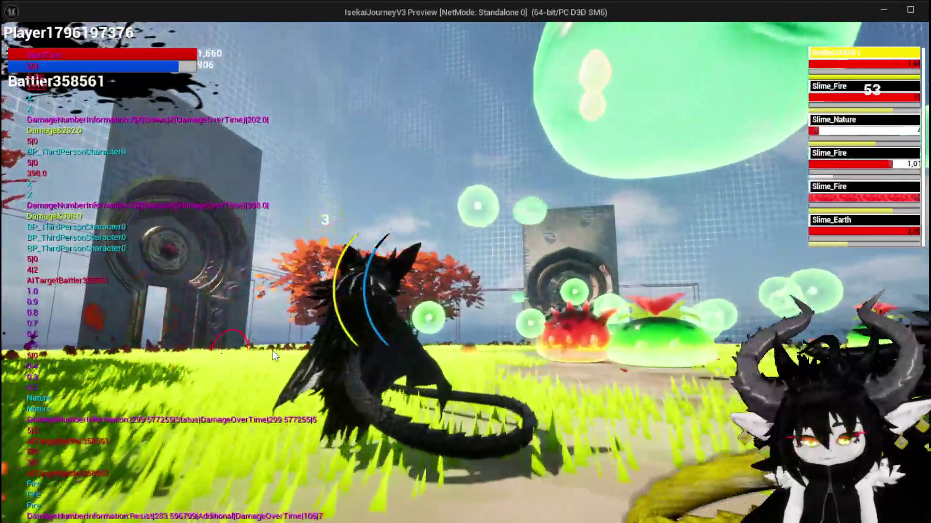
pyautogui.press('Escape')
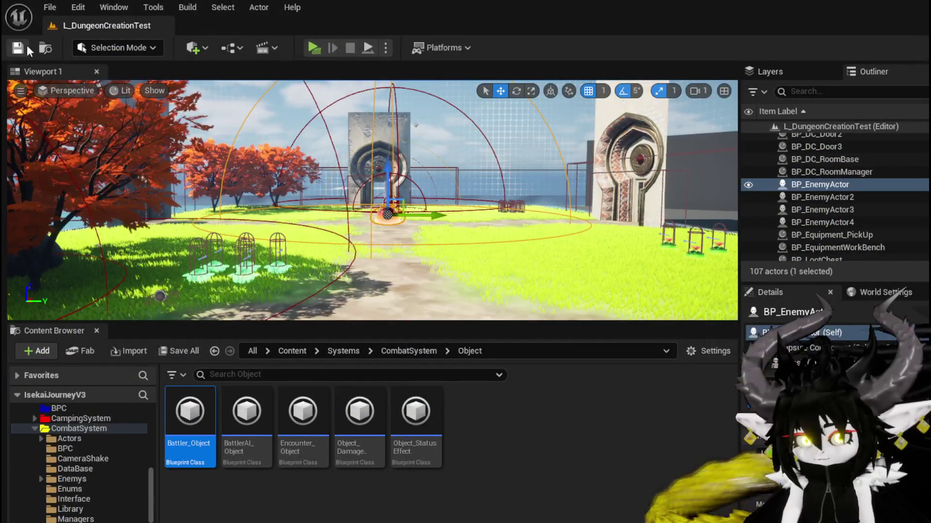
# - Save the level, start a new play-test and cast the Magic_Big_03 Void AOE spell at the slimes
pyautogui.click(19, 47)
pyautogui.click(313, 47)
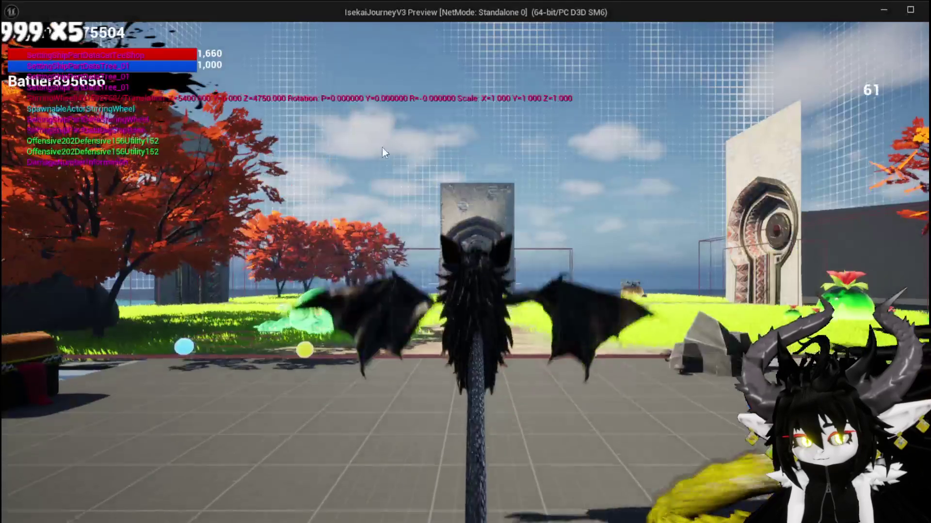
pyautogui.press('w')
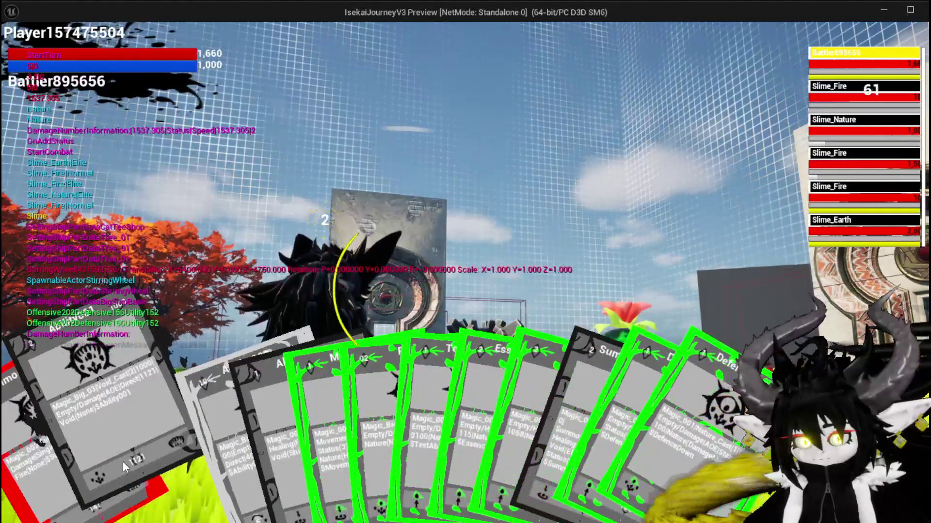
pyautogui.click(124, 460)
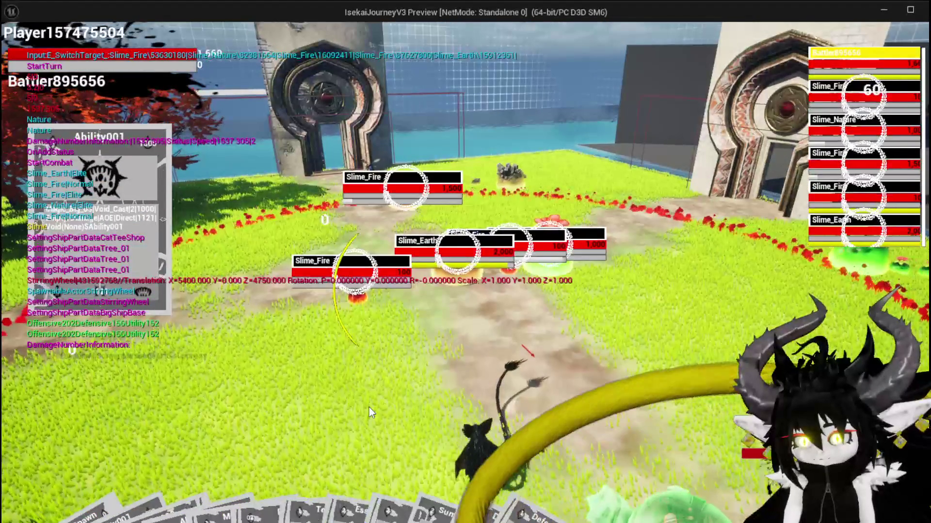
pyautogui.click(369, 412)
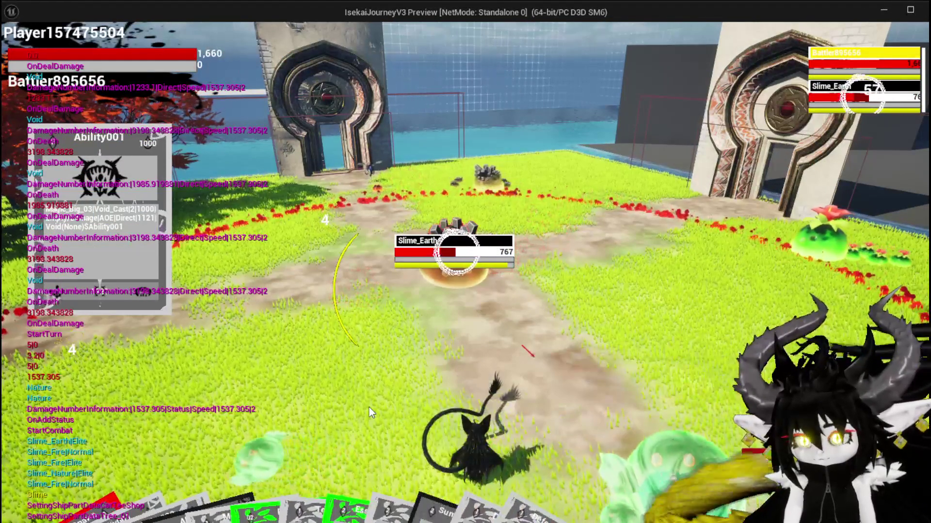
# - End the test play, save all modified assets and return to the Blueprint editor
pyautogui.press('Escape')
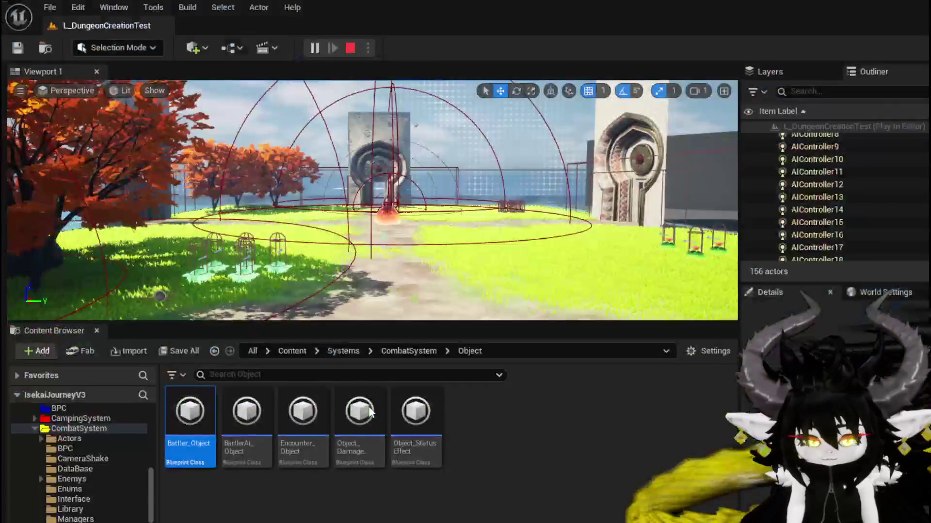
pyautogui.click(19, 49)
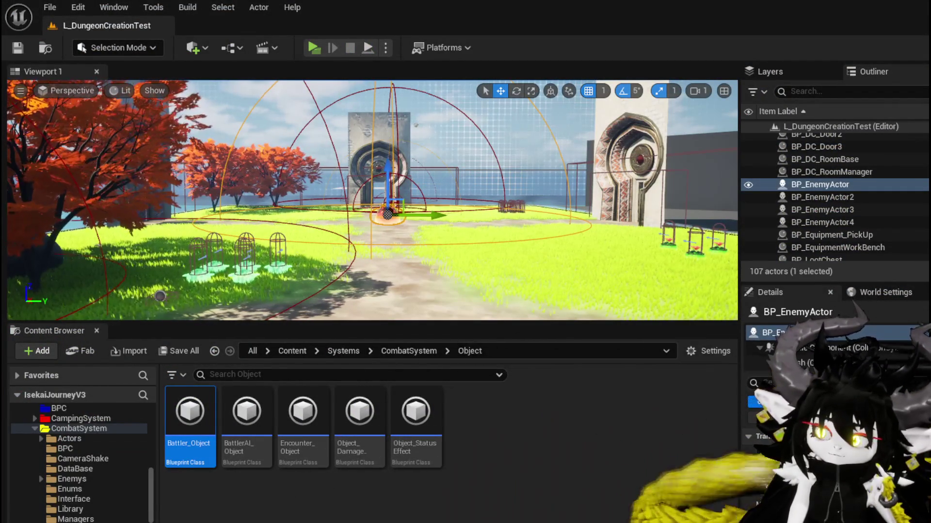
pyautogui.hotkey('alt', 'Tab')
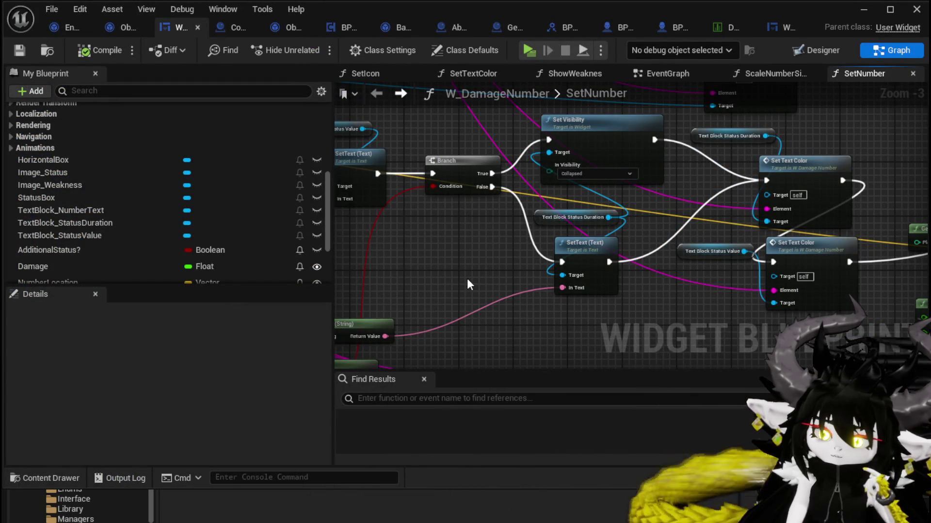
# - Review the Encounter_Object DamageBattler and Object_DamageSequence CreateNumberWidget graphs, ending on Object_RoomCreator
pyautogui.click(69, 28)
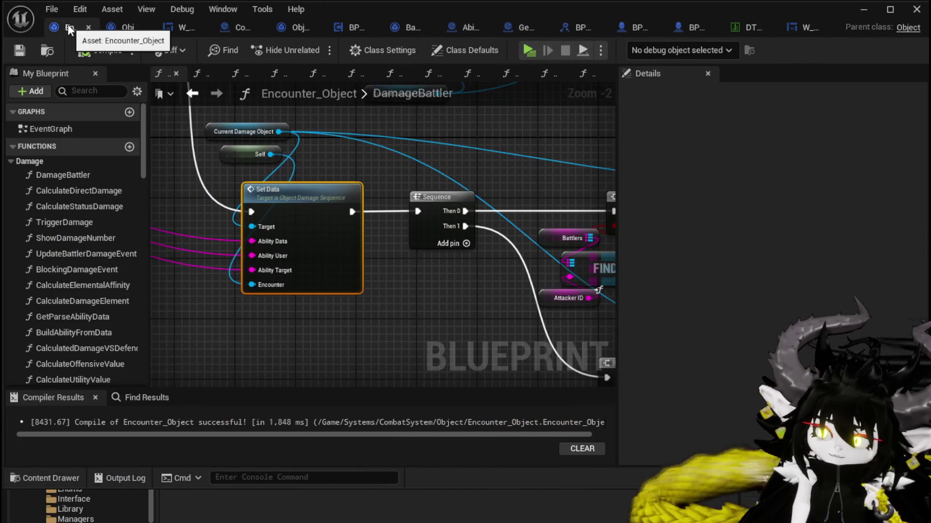
pyautogui.moveTo(291, 228)
pyautogui.mouseDown()
pyautogui.moveTo(314, 207)
pyautogui.moveTo(355, 272)
pyautogui.moveTo(459, 238)
pyautogui.moveTo(329, 189)
pyautogui.moveTo(433, 228)
pyautogui.moveTo(399, 138)
pyautogui.moveTo(576, 166)
pyautogui.mouseUp()
pyautogui.scroll(-2, 432, 228)
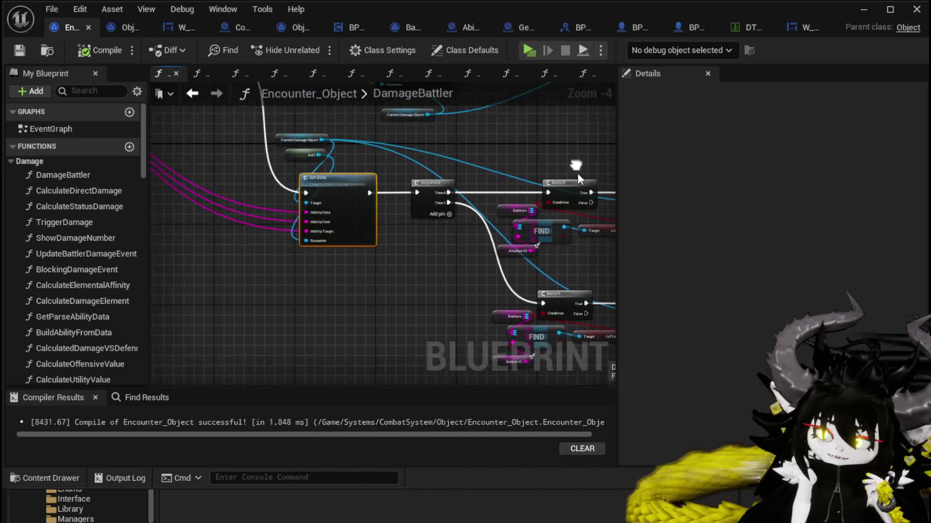
pyautogui.moveTo(215, 103)
pyautogui.mouseDown()
pyautogui.moveTo(312, 145)
pyautogui.moveTo(324, 203)
pyautogui.mouseUp()
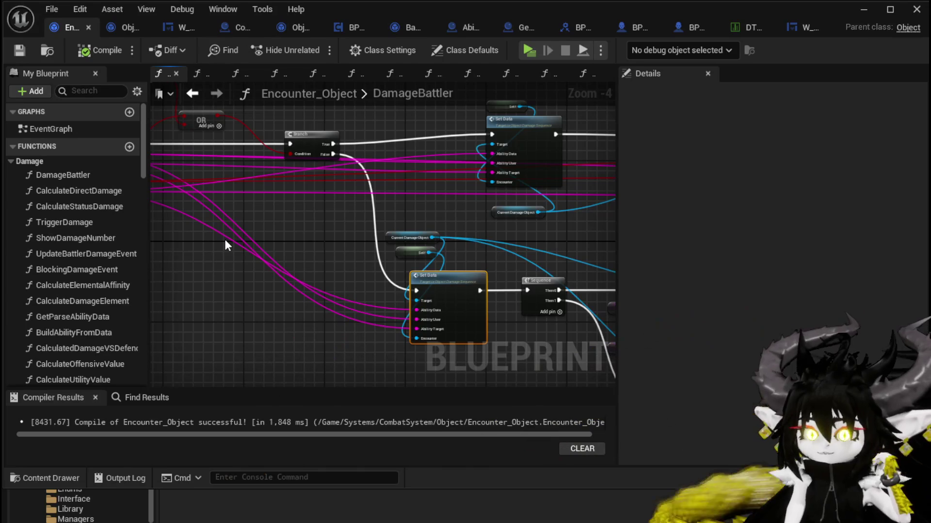
pyautogui.click(129, 25)
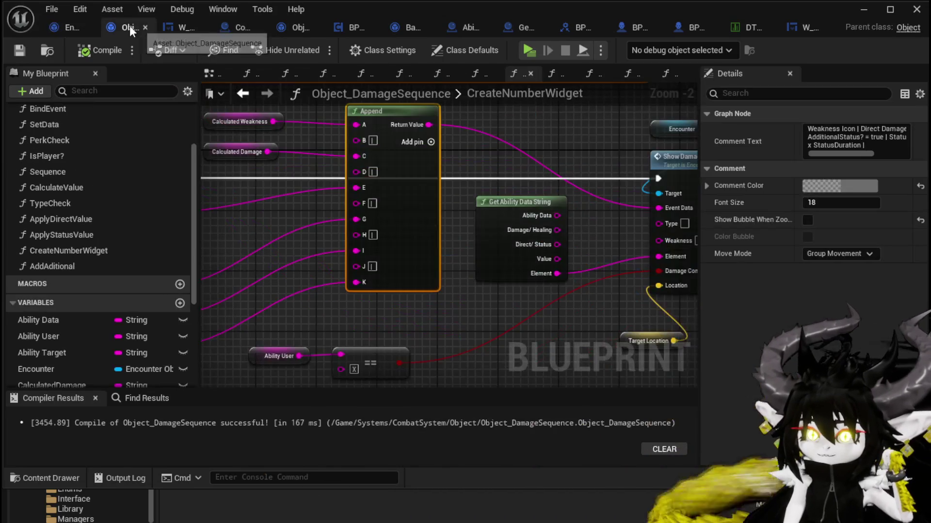
pyautogui.scroll(-2, 509, 193)
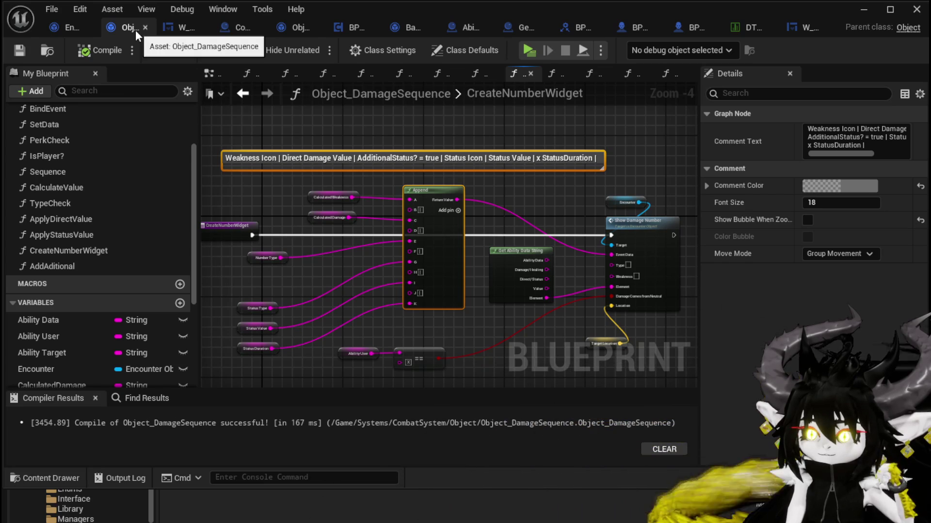
pyautogui.click(58, 25)
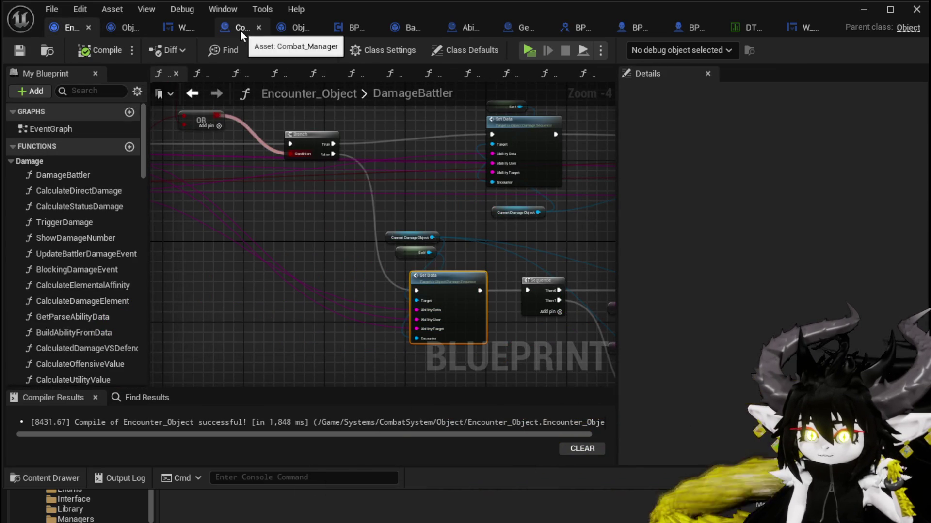
pyautogui.click(290, 28)
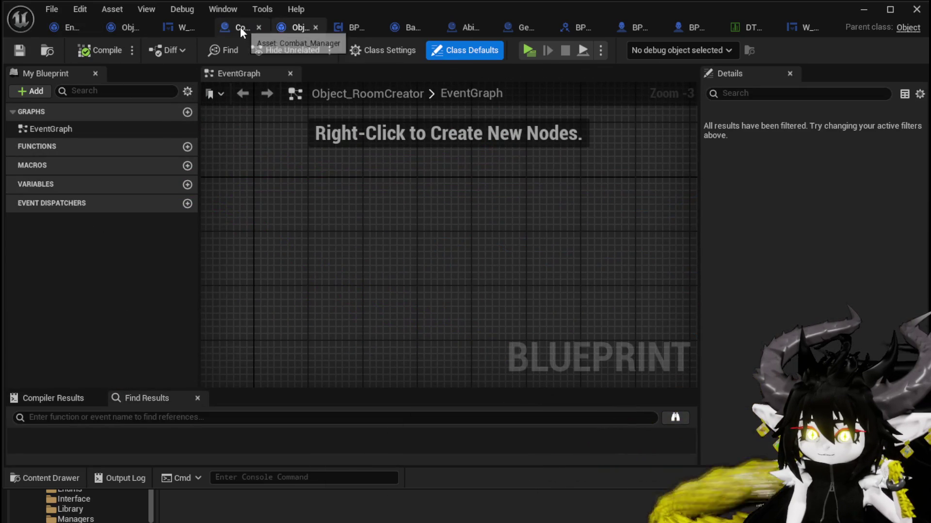
# - In BPC_Perks' OnAddStatus graph, shift the entry, KEYS, Perk Array and For Each Loop nodes left, then pan to Call On Show Number
pyautogui.click(339, 28)
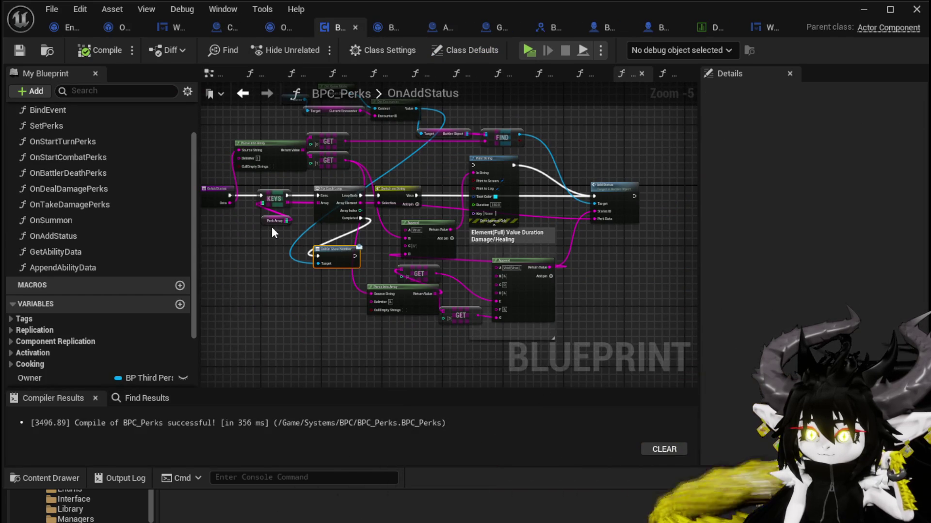
pyautogui.scroll(1, 472, 182)
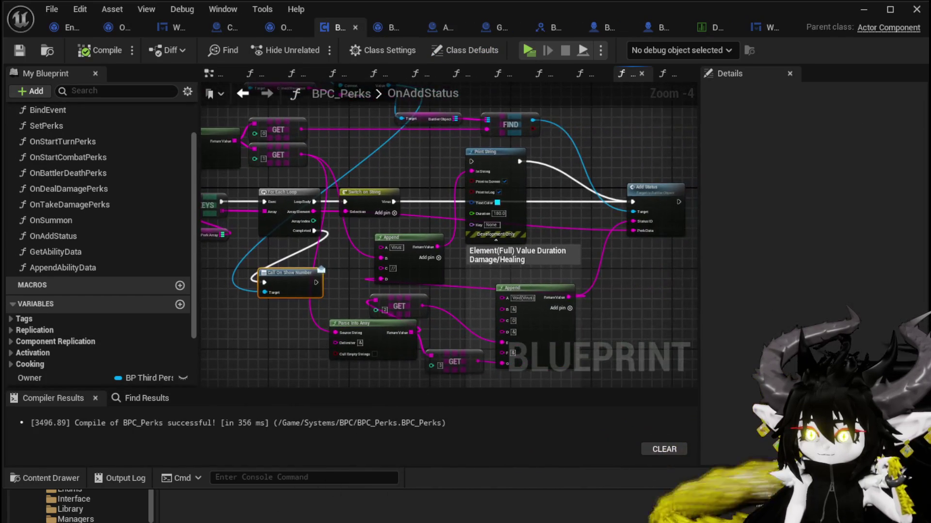
pyautogui.moveTo(192, 250); pyautogui.dragTo(292, 250)
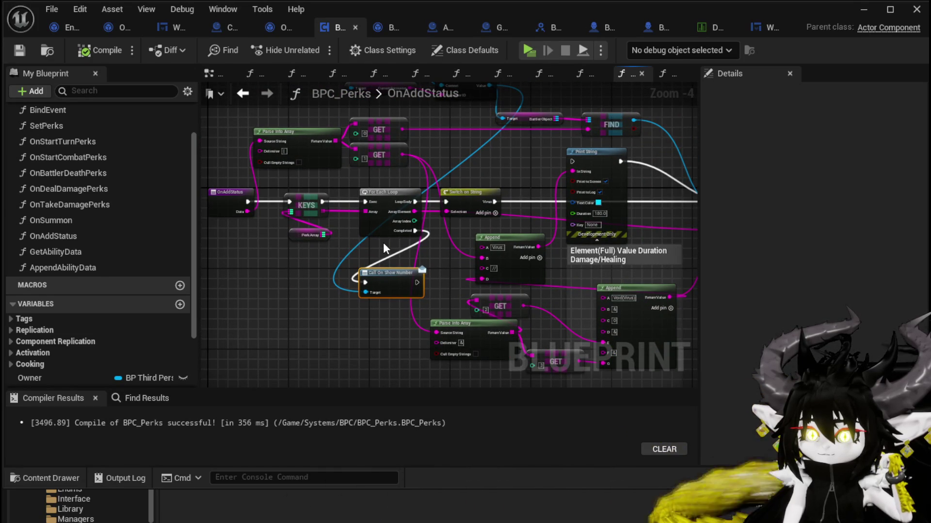
pyautogui.moveTo(251, 257)
pyautogui.mouseDown()
pyautogui.moveTo(378, 196)
pyautogui.moveTo(308, 194)
pyautogui.mouseUp()
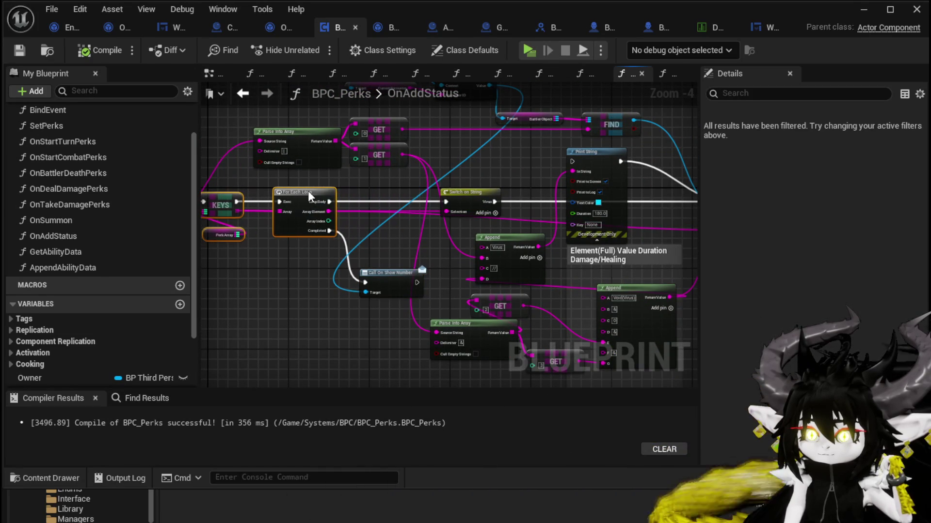
pyautogui.moveTo(293, 317)
pyautogui.mouseDown()
pyautogui.moveTo(289, 366)
pyautogui.moveTo(385, 294)
pyautogui.mouseUp()
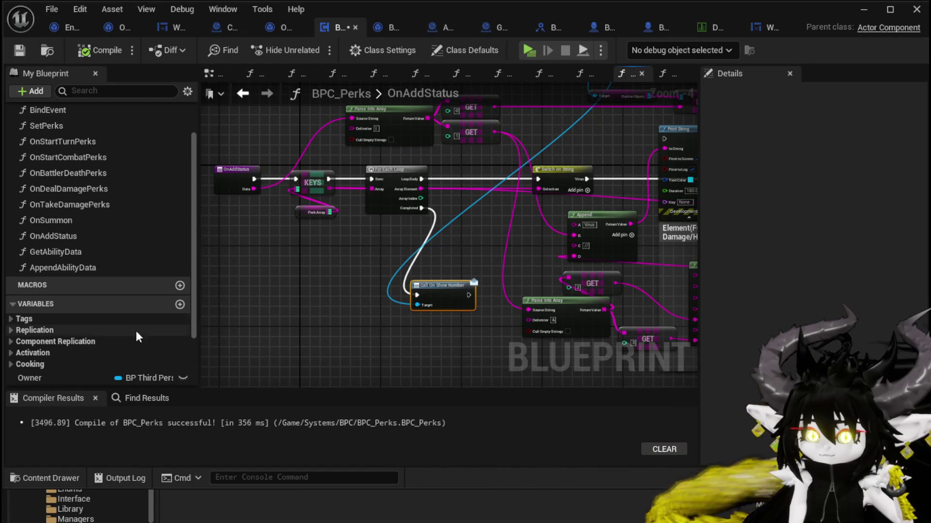
pyautogui.moveTo(362, 272); pyautogui.dragTo(322, 365)
pyautogui.moveTo(534, 167)
pyautogui.mouseDown()
pyautogui.moveTo(558, 46)
pyautogui.moveTo(425, 284)
pyautogui.moveTo(432, 277)
pyautogui.mouseUp()
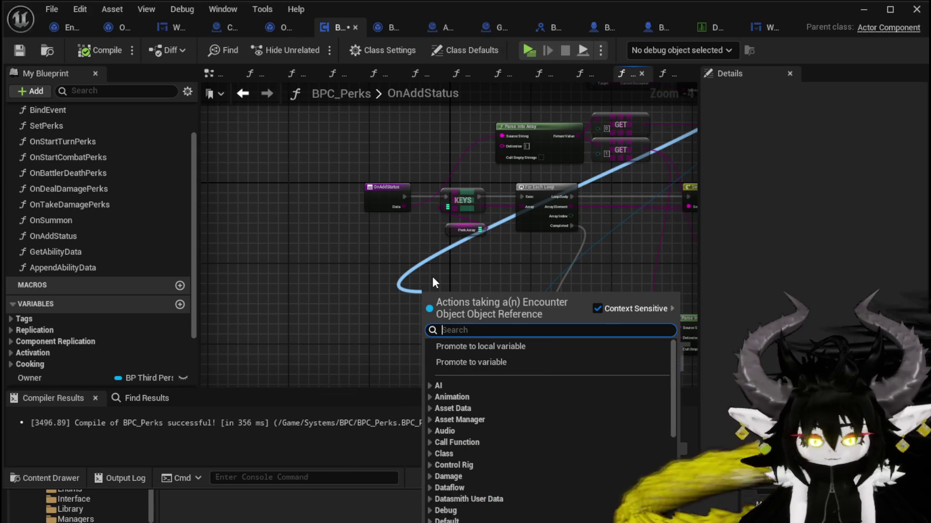
# - Add a Current Damage Object getter, read its Additional Effect, and feed it into a new Branch
pyautogui.write('curren')
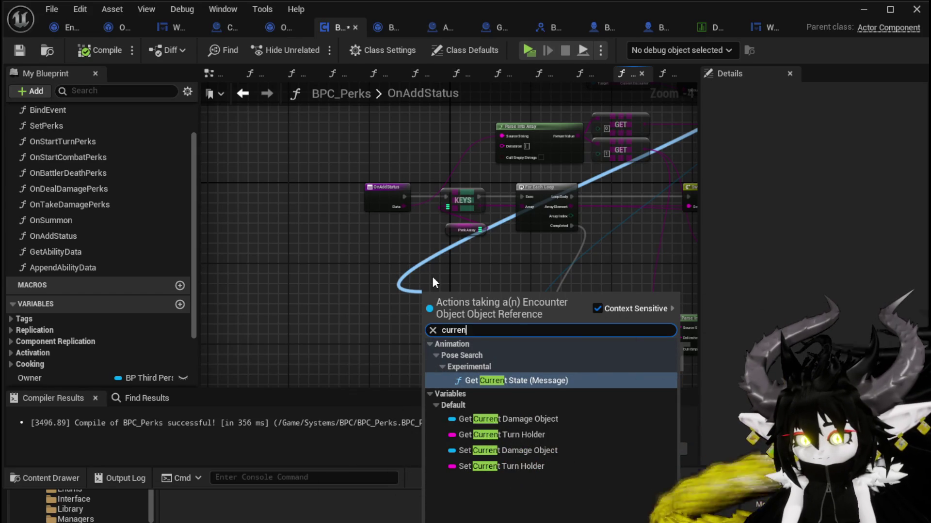
pyautogui.click(484, 418)
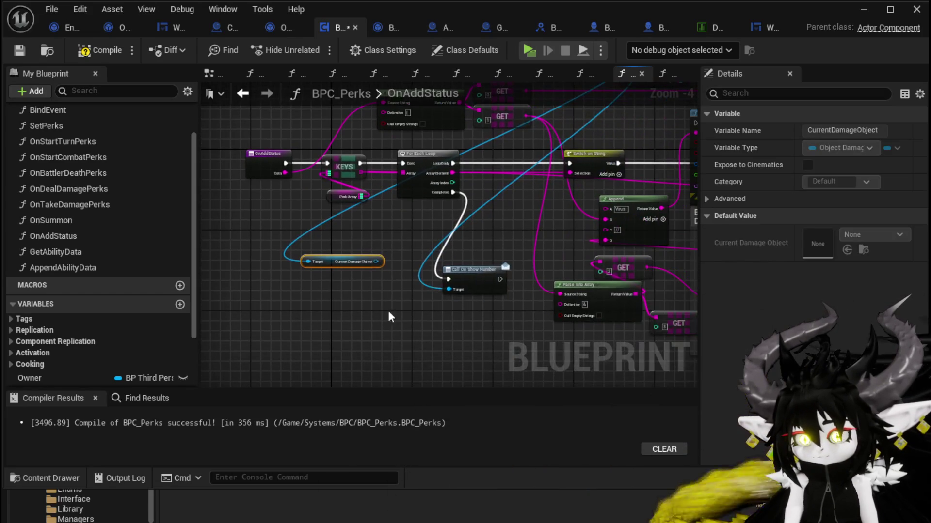
pyautogui.moveTo(375, 261); pyautogui.dragTo(361, 301)
pyautogui.write('addi')
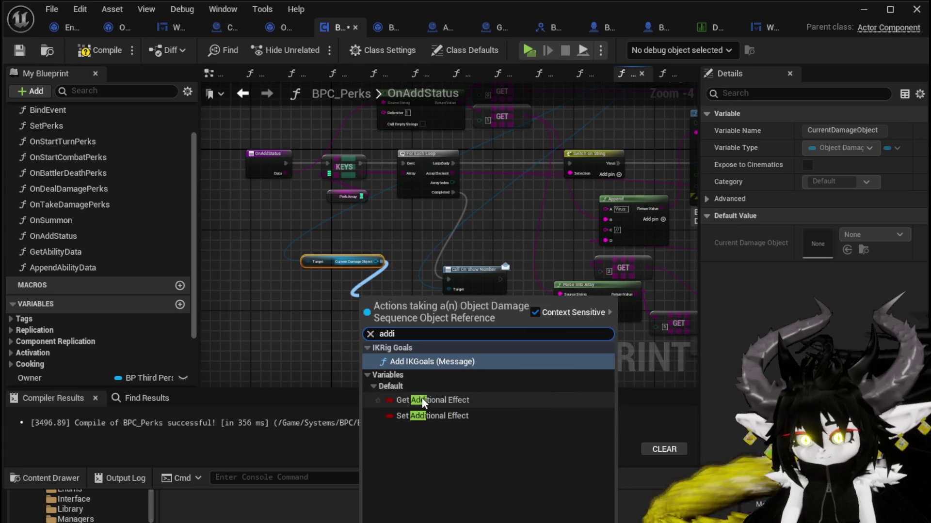
pyautogui.click(421, 400)
pyautogui.click(408, 222)
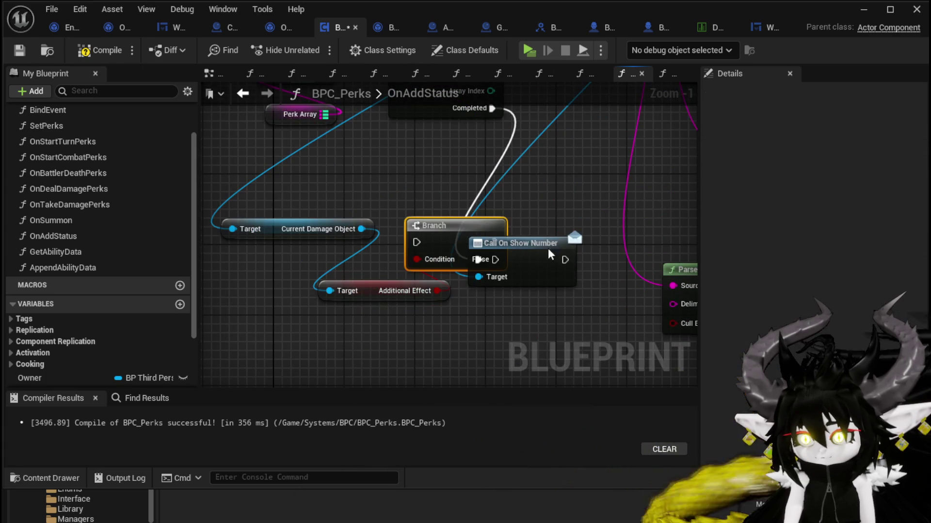
# - Wire the loop's Completed into the Branch and its False output to Call On Show Number, then compile
pyautogui.moveTo(518, 252); pyautogui.dragTo(585, 253)
pyautogui.moveTo(495, 259); pyautogui.dragTo(548, 260)
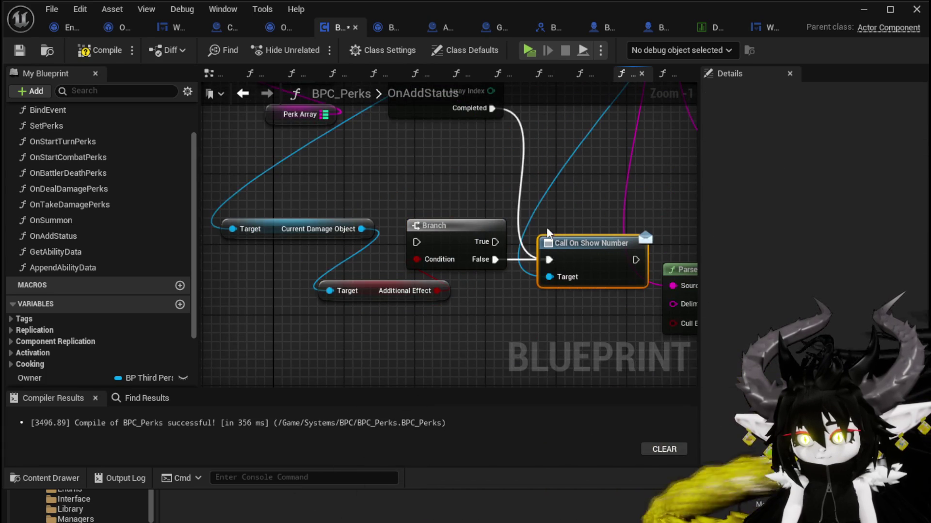
pyautogui.moveTo(488, 155)
pyautogui.mouseDown()
pyautogui.moveTo(402, 286)
pyautogui.moveTo(425, 286)
pyautogui.mouseUp()
pyautogui.scroll(-2, 422, 281)
pyautogui.moveTo(484, 175)
pyautogui.mouseDown()
pyautogui.moveTo(416, 265)
pyautogui.moveTo(428, 280)
pyautogui.mouseUp()
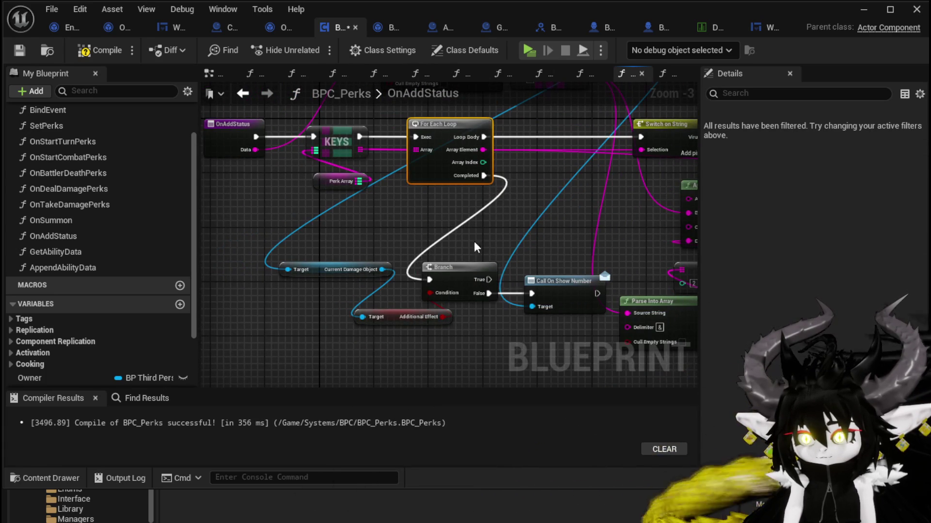
pyautogui.click(92, 50)
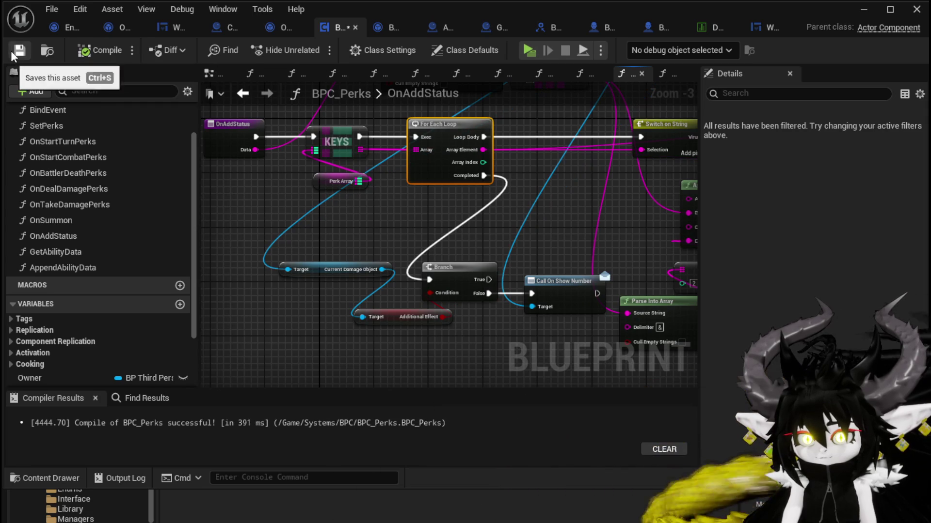
pyautogui.moveTo(568, 294); pyautogui.dragTo(548, 293)
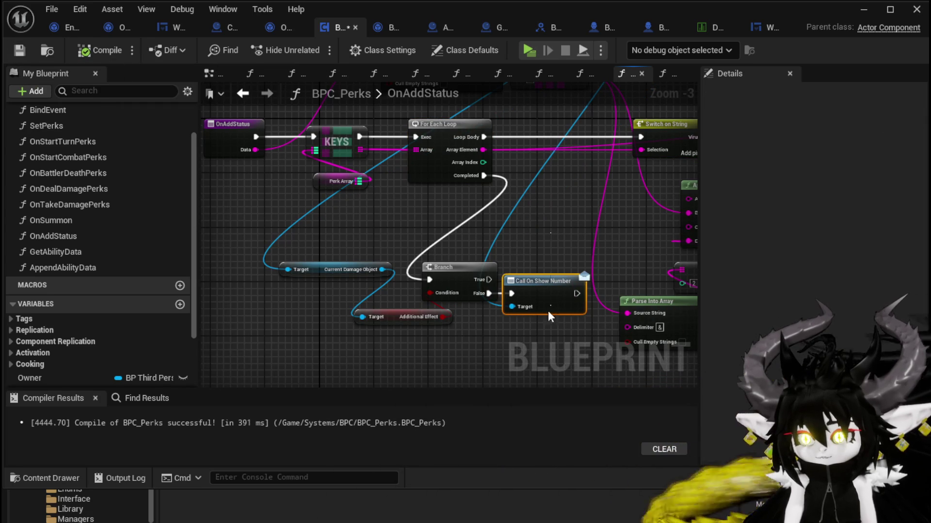
pyautogui.click(385, 322)
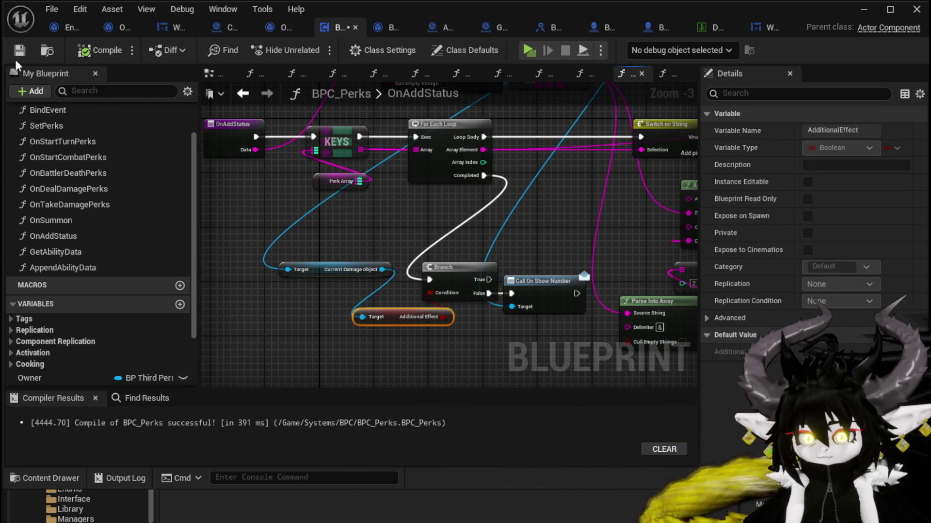
# - In Object_DamageSequence's CreateNumberWidget, set AdditionalEffect right after Show Damage Number, then minimize the editor
pyautogui.click(118, 30)
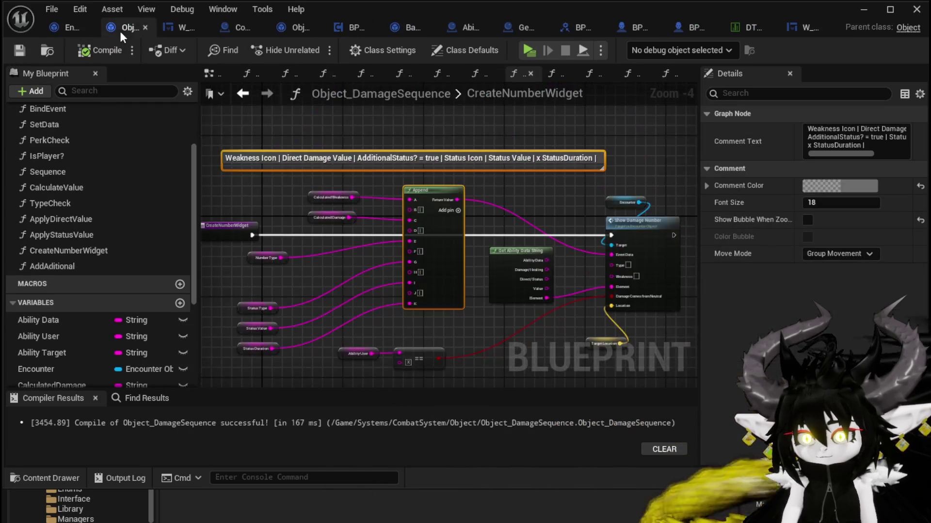
pyautogui.scroll(-3, 105, 304)
pyautogui.scroll(-2, 106, 305)
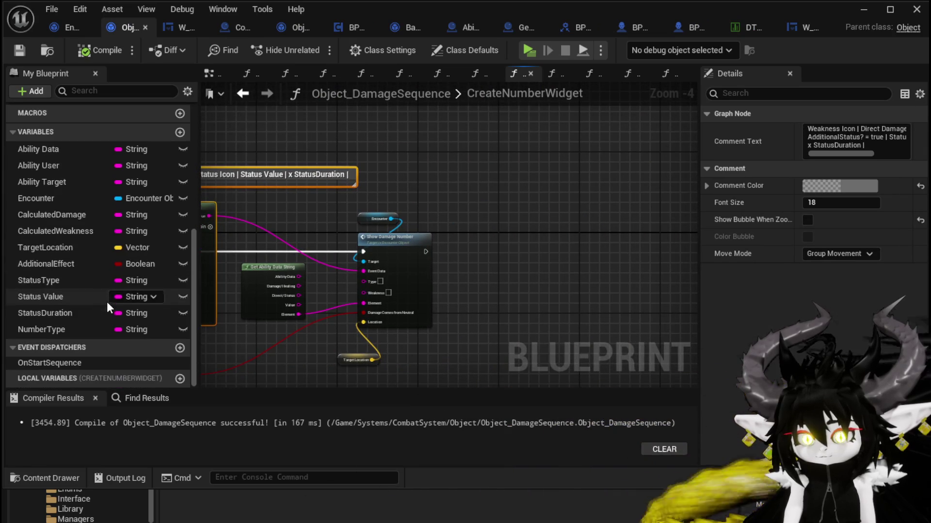
pyautogui.moveTo(56, 263)
pyautogui.mouseDown()
pyautogui.moveTo(470, 247)
pyautogui.moveTo(464, 241)
pyautogui.mouseUp()
pyautogui.click(490, 274)
pyautogui.click(386, 183)
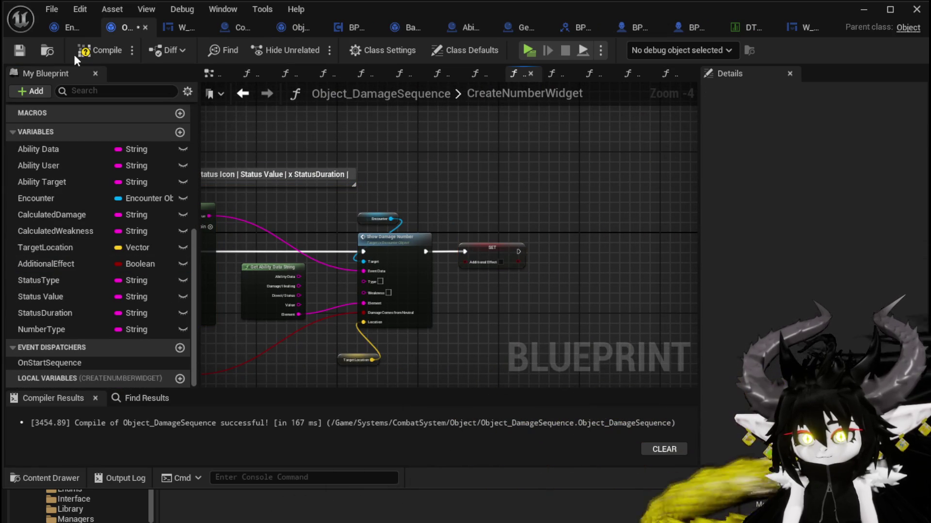
pyautogui.click(863, 9)
# - Run a standalone play-test, play SummonSpawn, cycle targets from Slime_Fire to Slime_Nature, then stop playing
pyautogui.click(312, 47)
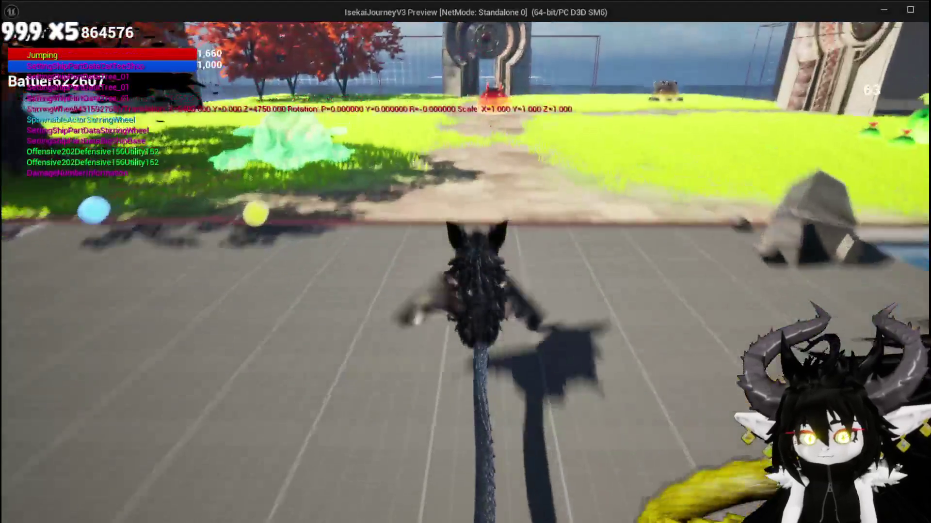
pyautogui.press('space')
pyautogui.press('space')
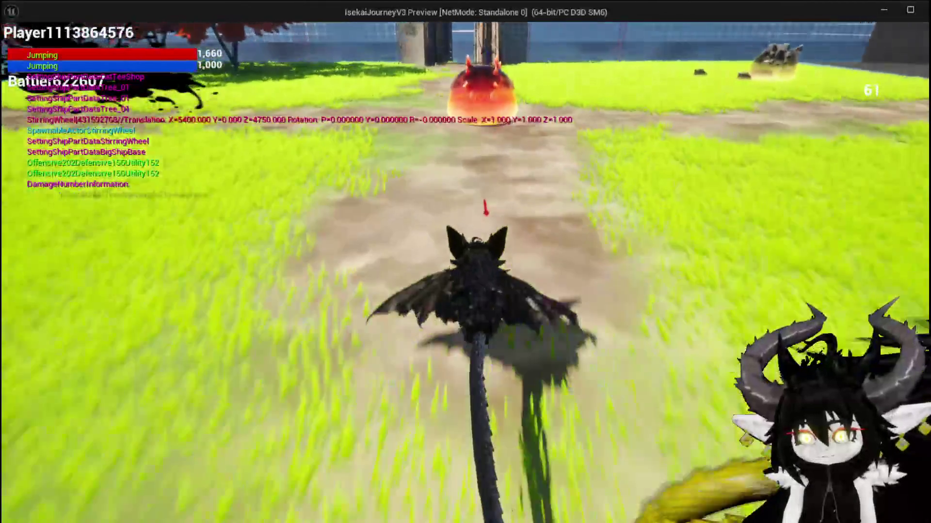
pyautogui.press('w')
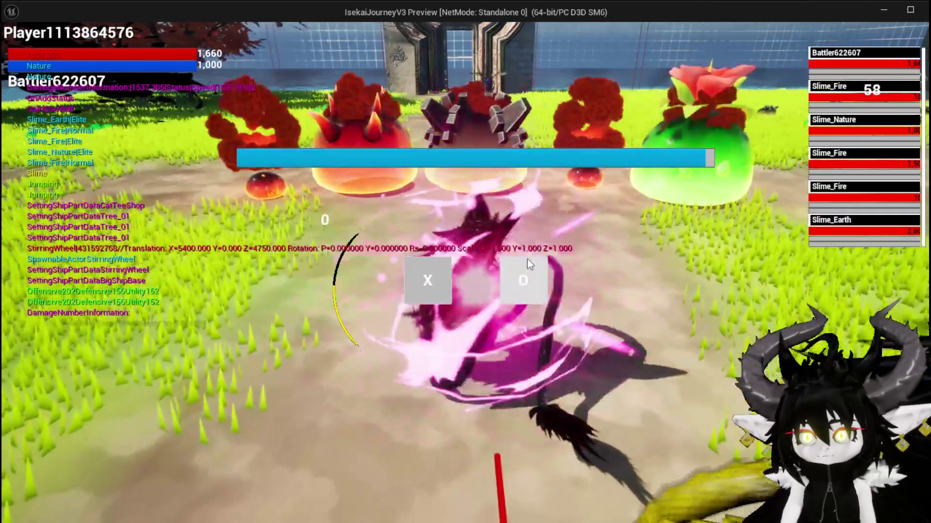
pyautogui.click(420, 296)
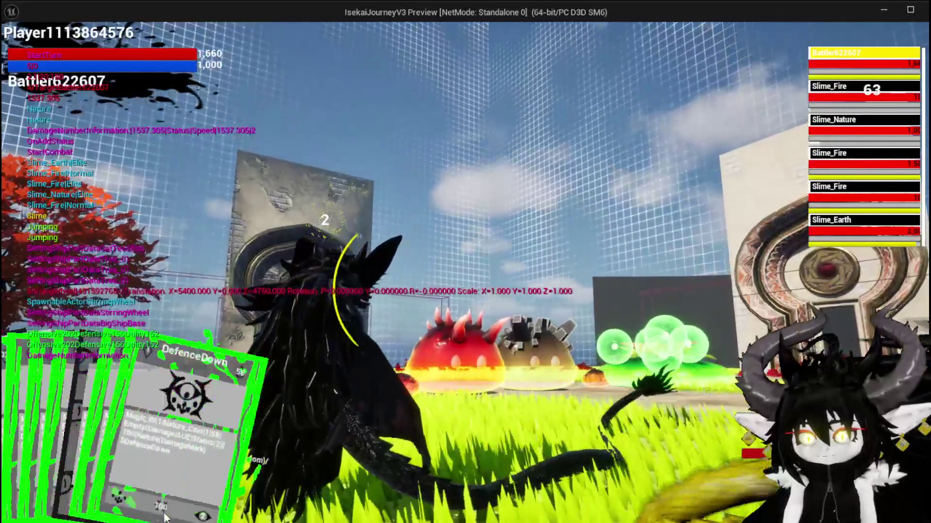
pyautogui.click(66, 472)
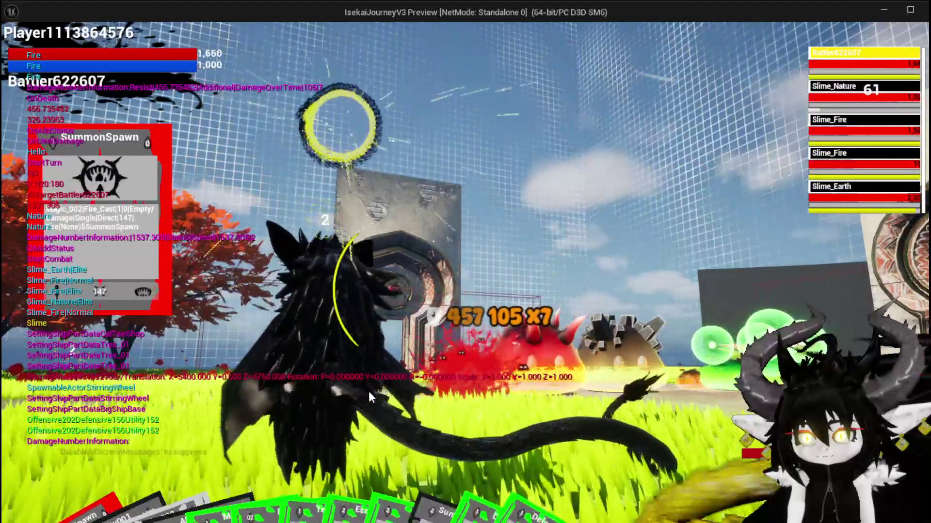
pyautogui.press('e')
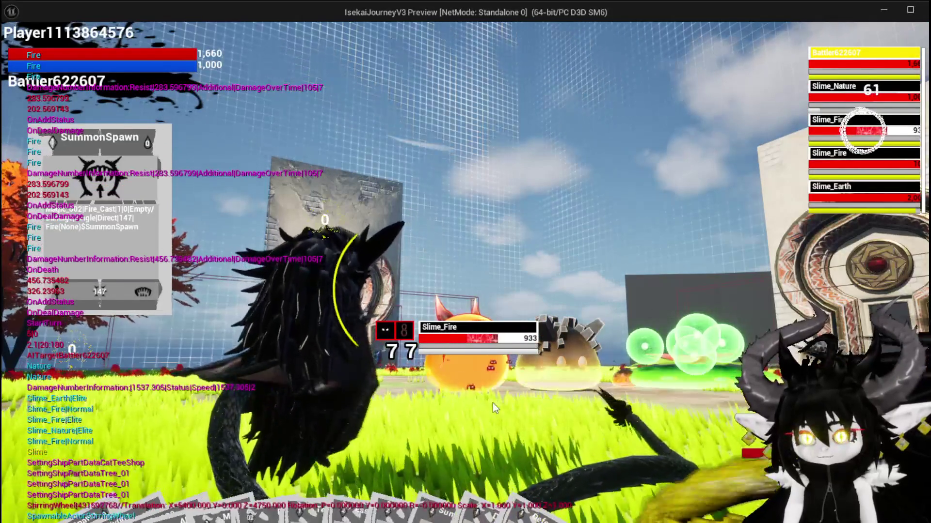
pyautogui.press('e')
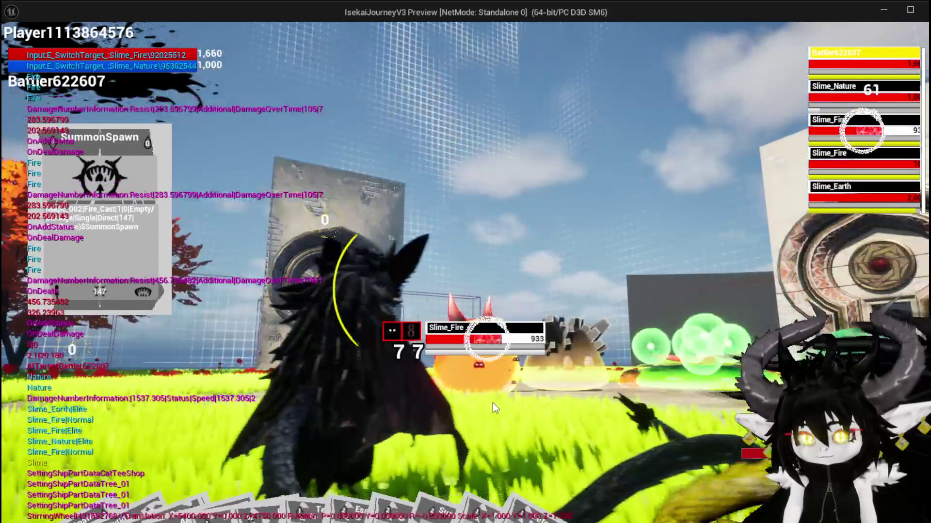
pyautogui.hotkey('alt', 'Tab')
pyautogui.press('Escape')
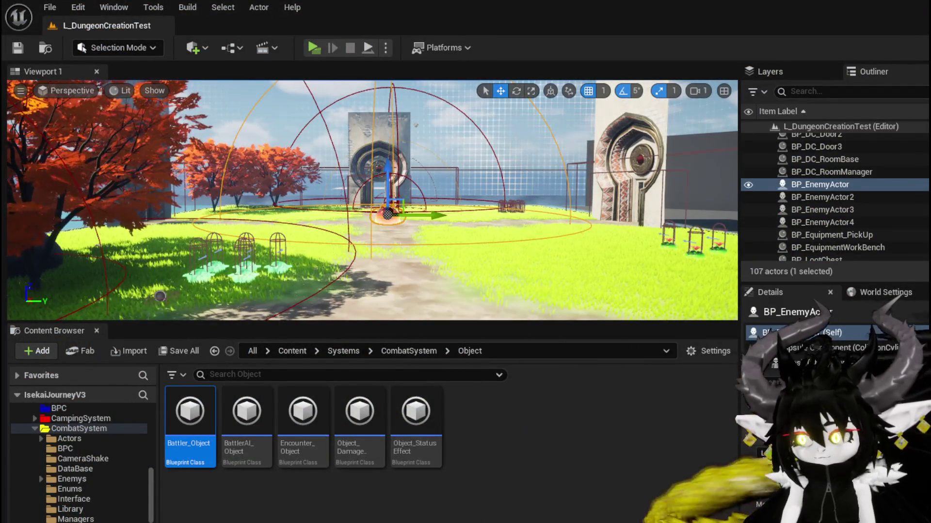
# - Bring the Blueprint editor forward and show the W_DamageNumber widget's SetNumber graph
pyautogui.hotkey('alt', 'Tab')
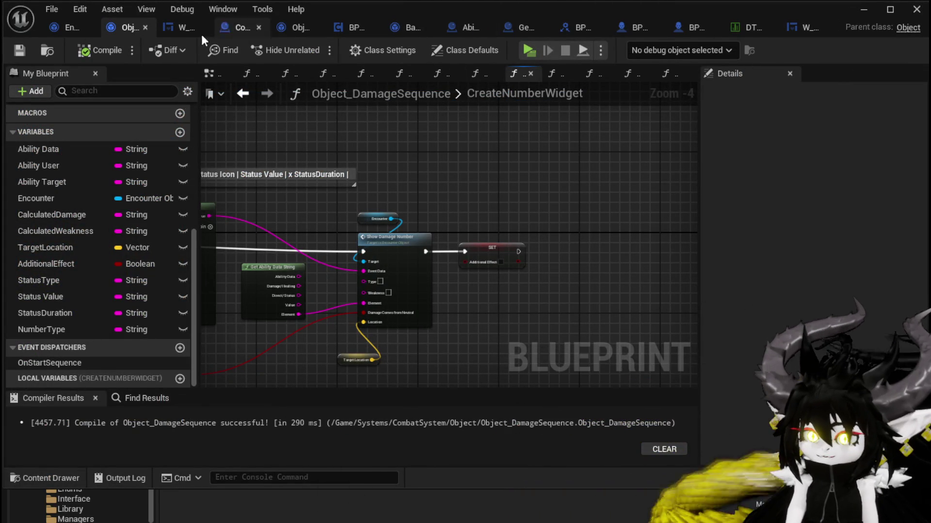
pyautogui.click(177, 28)
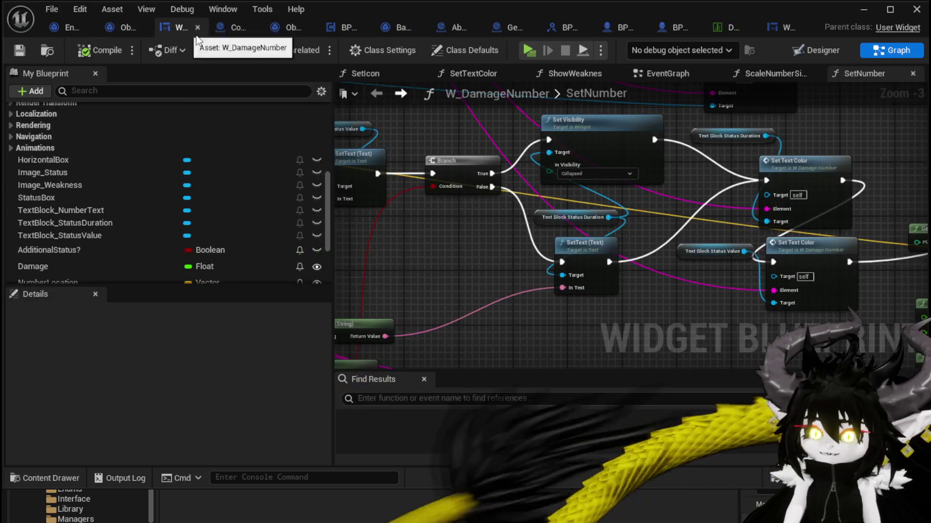
# - In the Designer, add two Text blocks to StatusBox and move one ahead of the status value
pyautogui.click(808, 51)
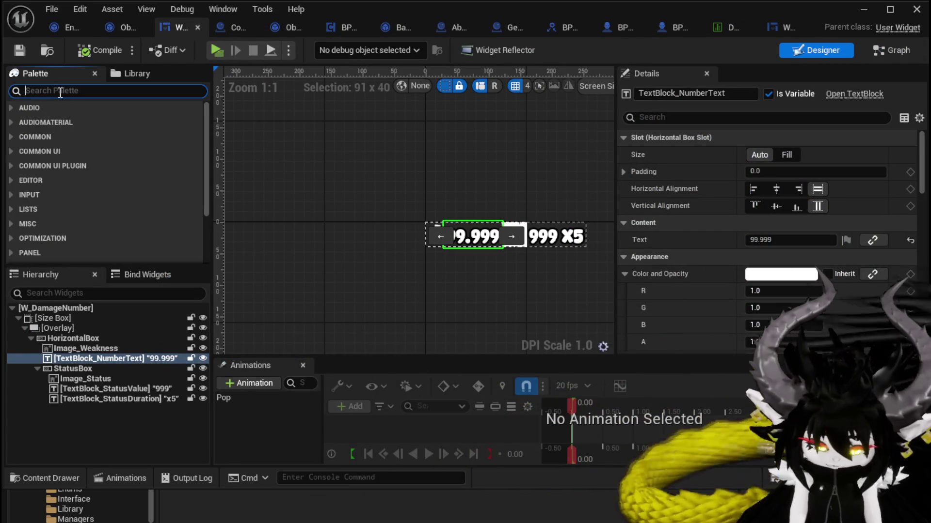
pyautogui.write('Text')
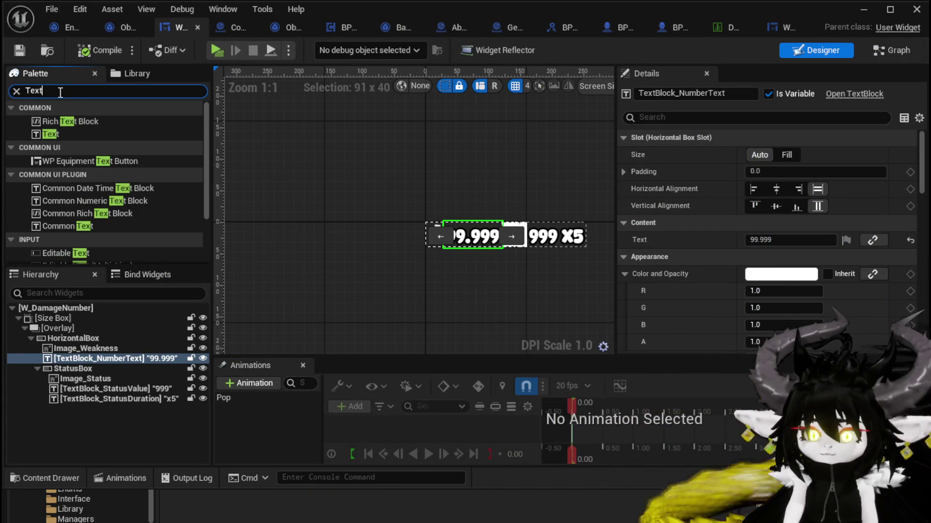
pyautogui.moveTo(37, 132); pyautogui.dragTo(104, 335)
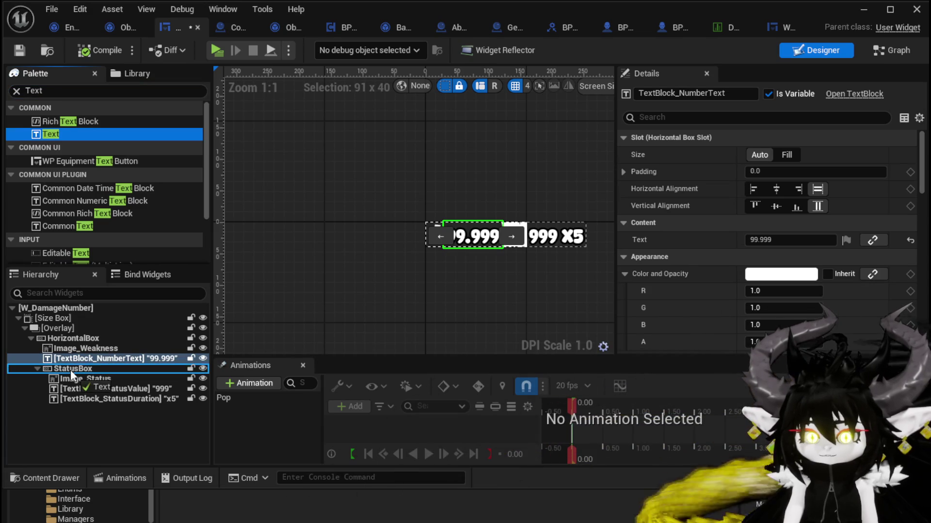
pyautogui.moveTo(71, 371); pyautogui.dragTo(76, 406)
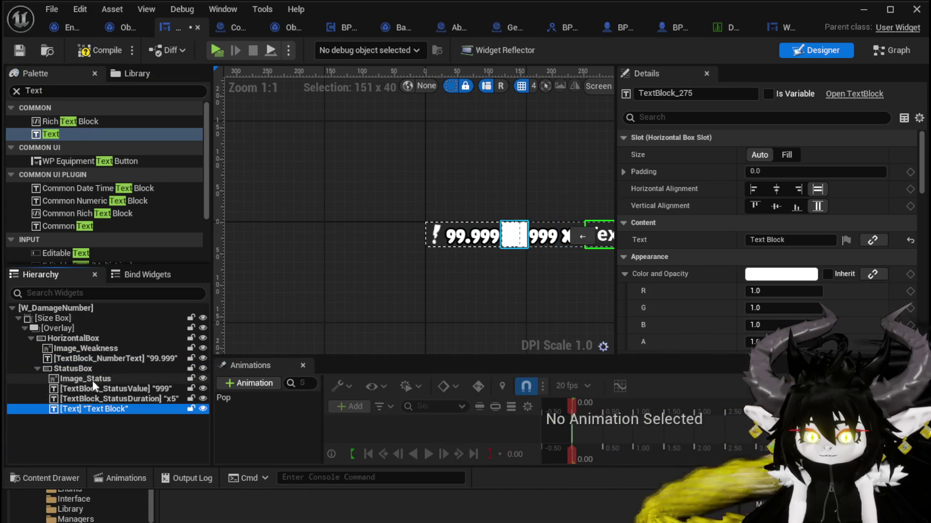
pyautogui.click(68, 370)
pyautogui.hotkey('ctrl', 'v')
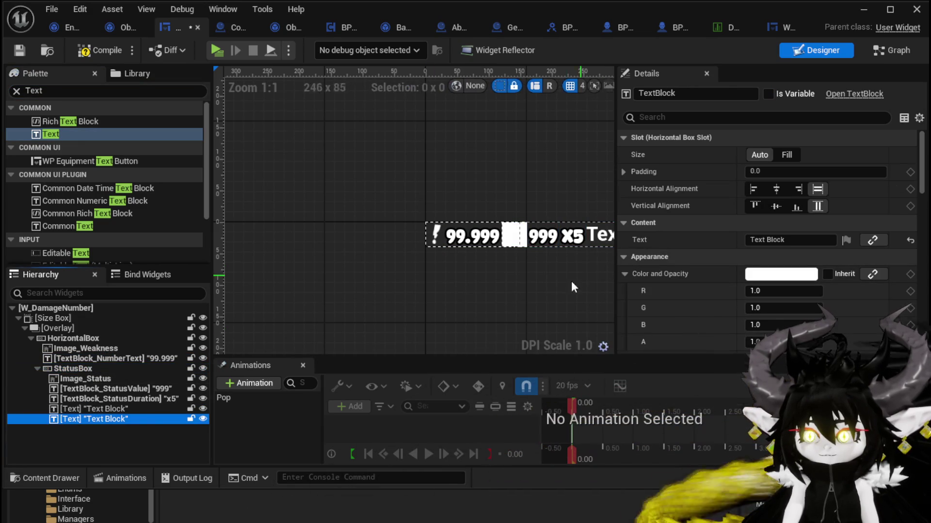
pyautogui.moveTo(572, 287); pyautogui.dragTo(524, 280)
pyautogui.click(548, 250)
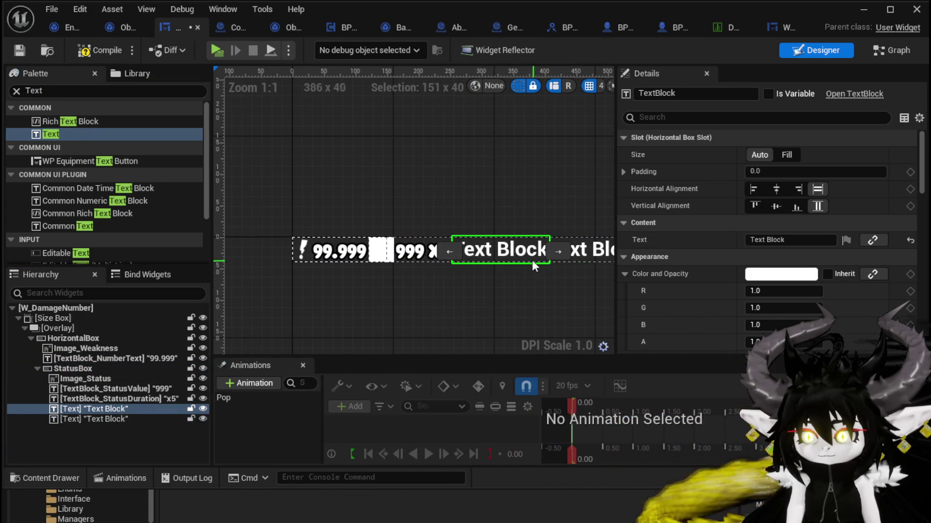
pyautogui.click(422, 251)
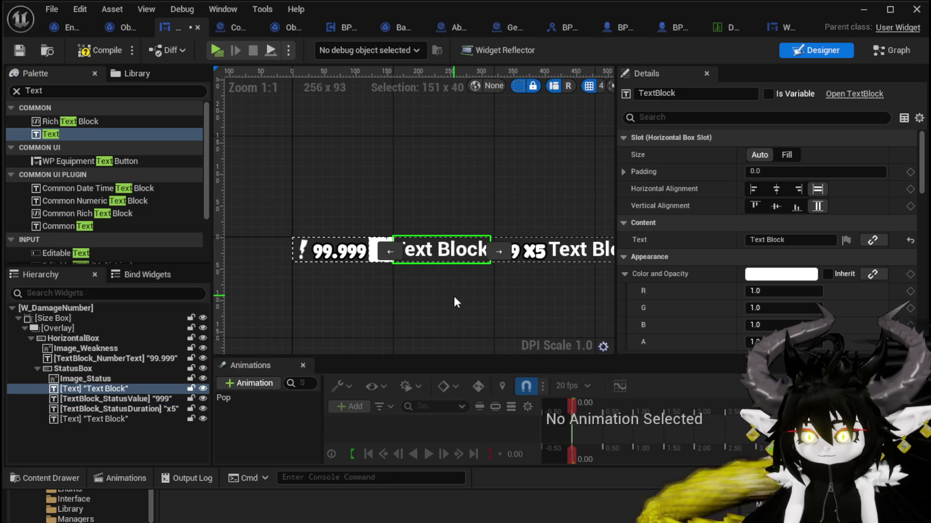
# - Set the text blocks to '(' before the status value and ')' after the duration
pyautogui.click(776, 239)
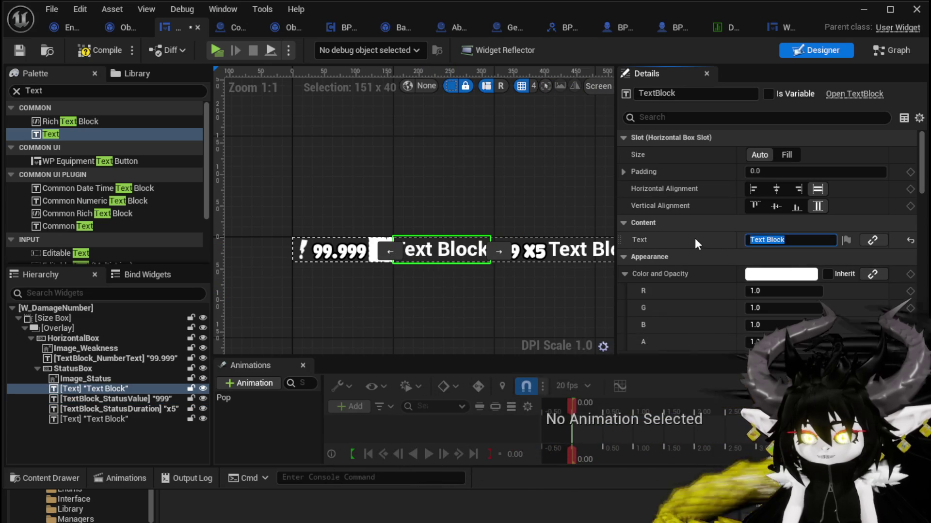
pyautogui.write('/')
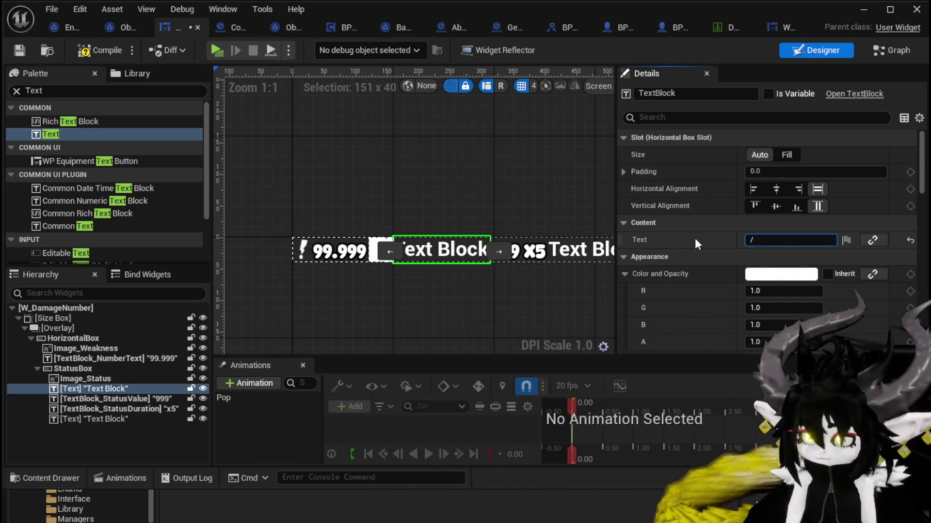
pyautogui.press('BackSpace')
pyautogui.write('(')
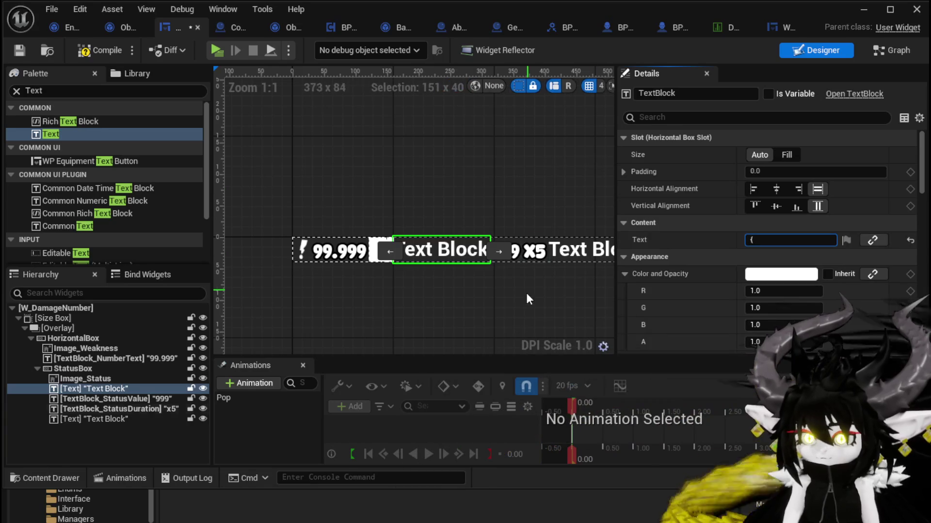
pyautogui.click(525, 293)
pyautogui.click(461, 248)
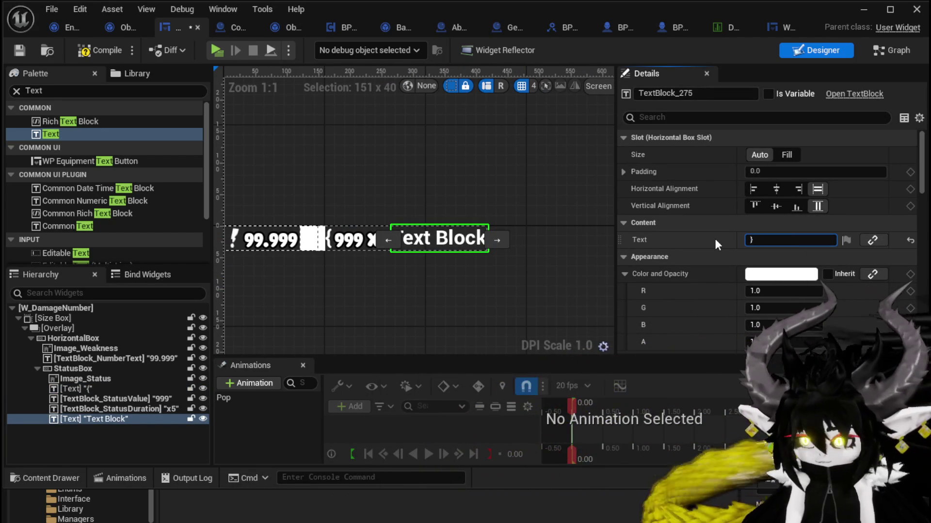
pyautogui.write(')')
pyautogui.click(504, 293)
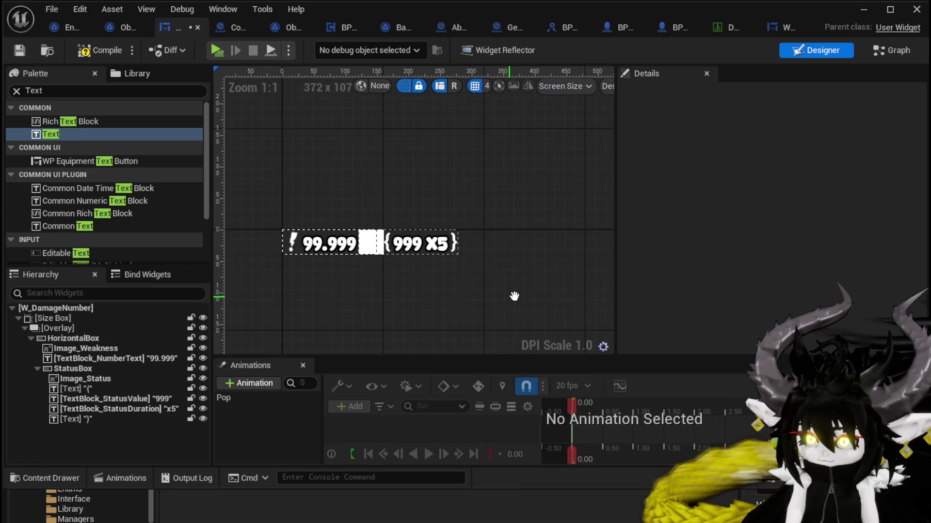
pyautogui.scroll(4, 339, 224)
pyautogui.click(350, 200)
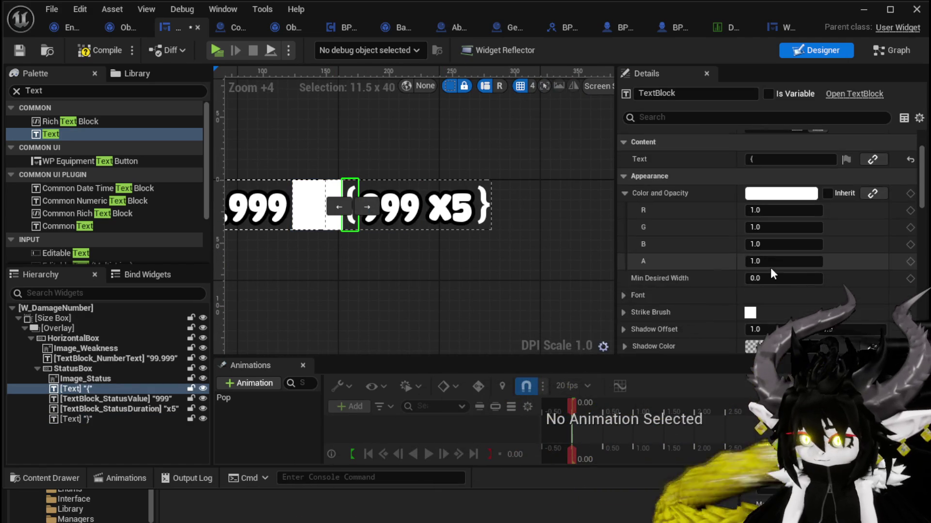
pyautogui.scroll(-5, 775, 306)
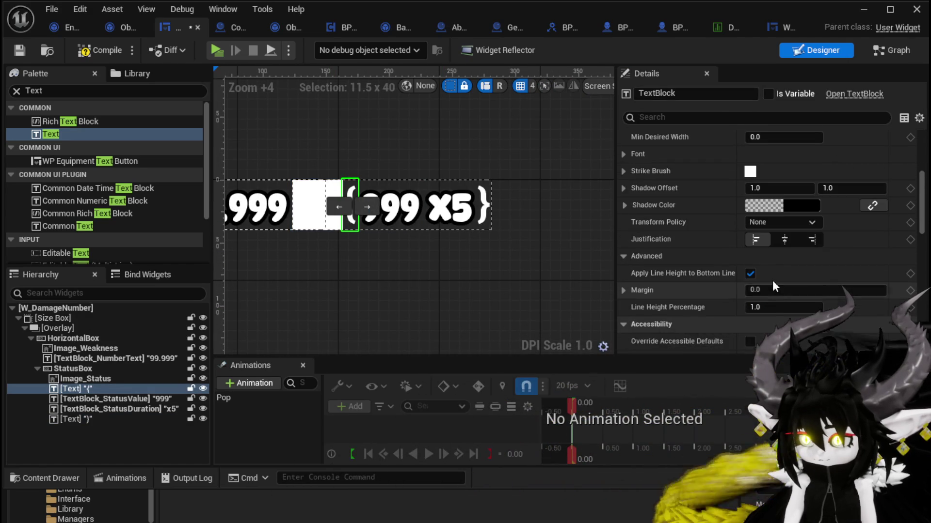
pyautogui.scroll(-5, 775, 279)
pyautogui.scroll(6, 778, 278)
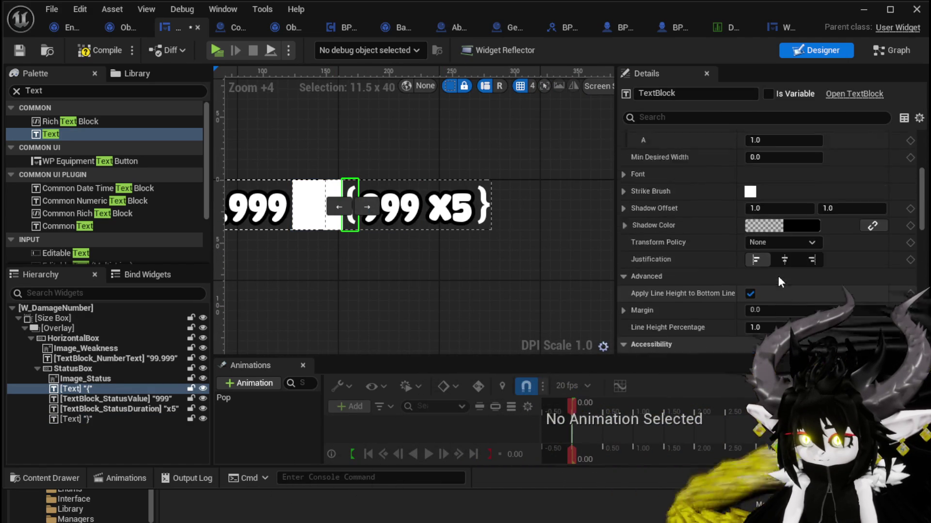
pyautogui.scroll(8, 778, 275)
pyautogui.scroll(-8, 777, 274)
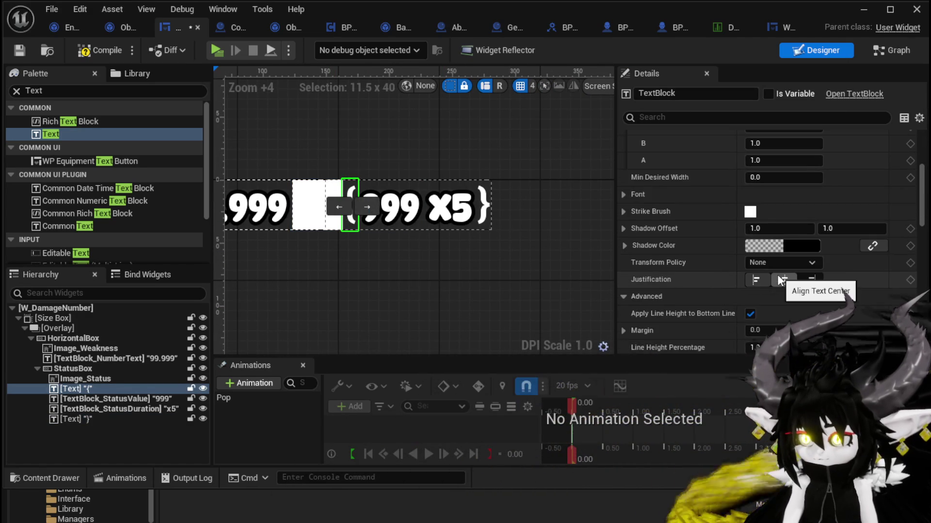
pyautogui.scroll(-10, 777, 278)
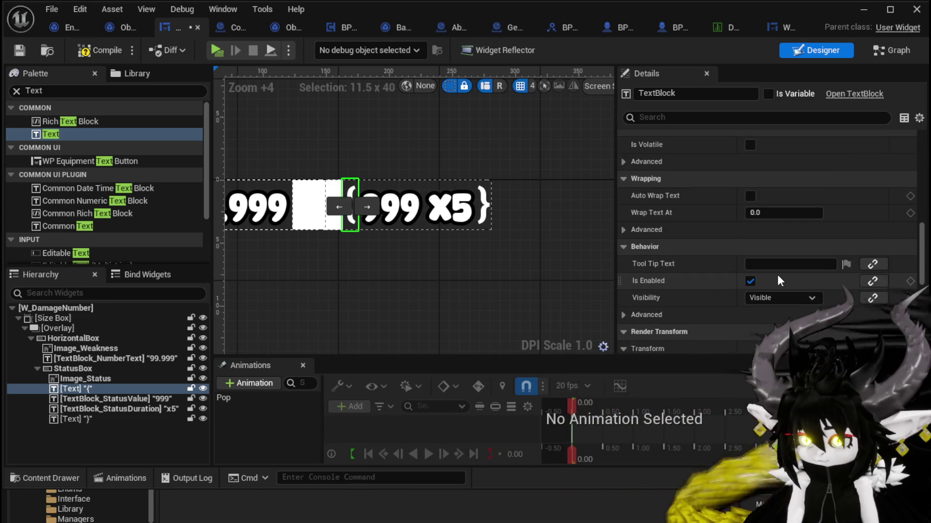
pyautogui.scroll(-8, 777, 274)
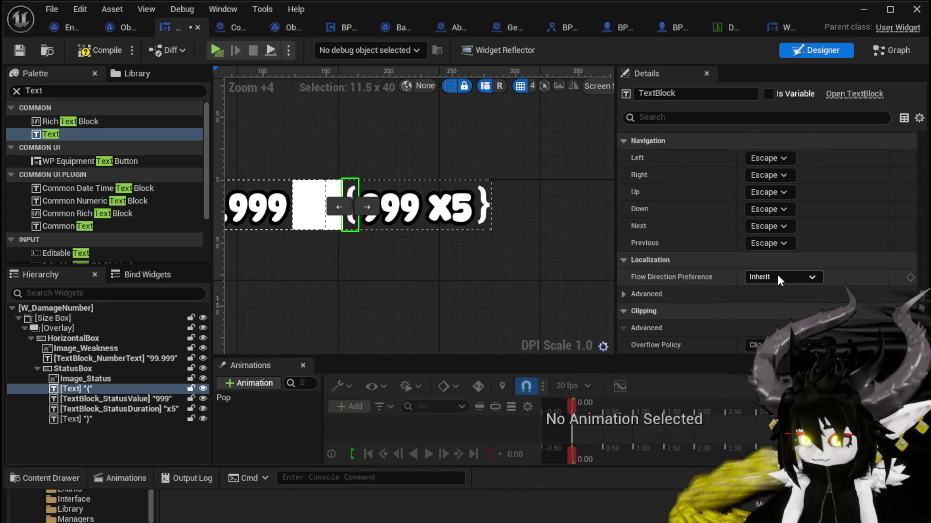
pyautogui.scroll(8, 777, 274)
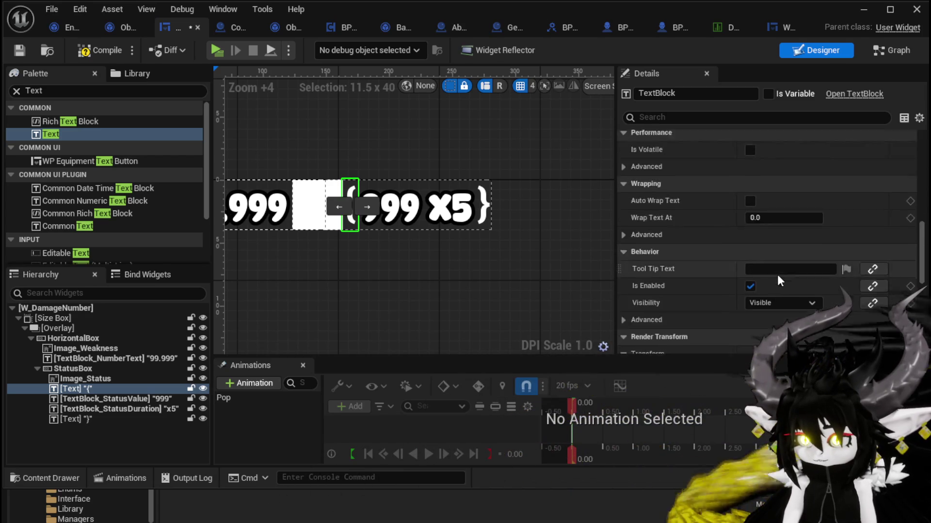